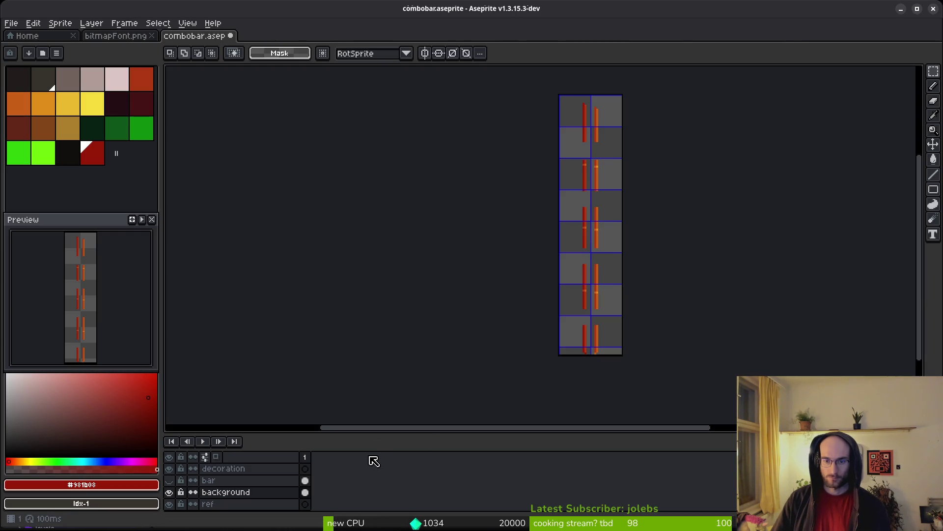
# Paste a shape onto the sprite, then undo it to remove the white C shape.
pyautogui.hotkey('ctrl', 'v')
pyautogui.press('Return')
pyautogui.hotkey('ctrl', 'z')
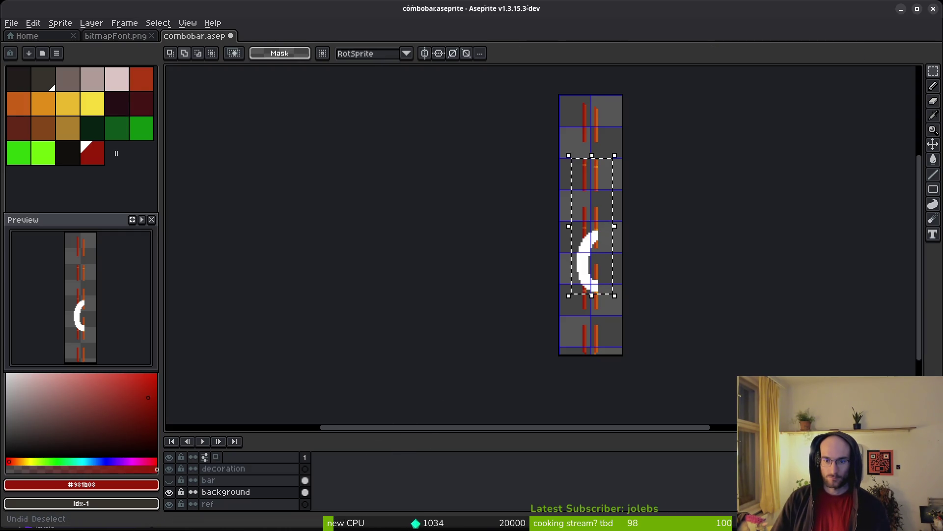
pyautogui.hotkey('ctrl', 'z')
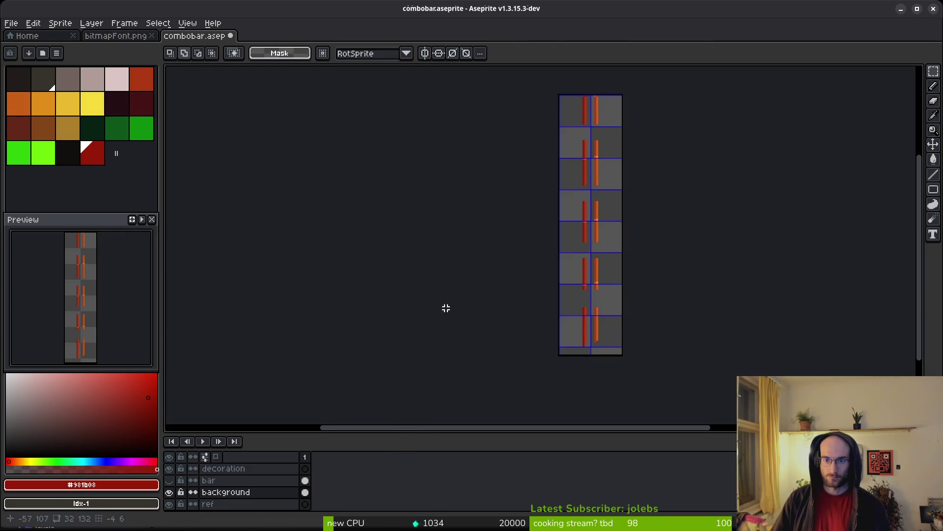
# Show the bar layer, flip the yellow bar vertically, raise it, then hide the layer.
pyautogui.click(256, 480)
pyautogui.click(169, 480)
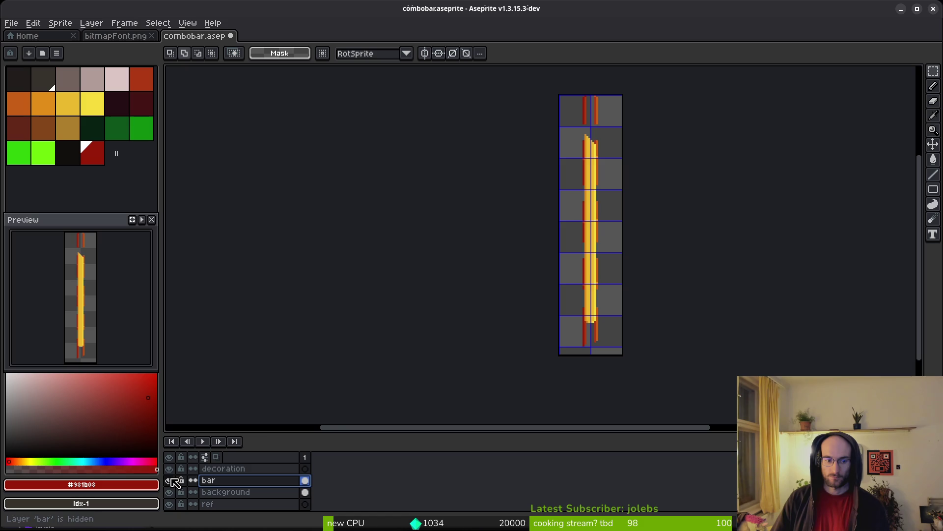
pyautogui.hotkey('shift', 'v')
pyautogui.hotkey('ctrl', 'a')
pyautogui.moveTo(594, 284); pyautogui.dragTo(595, 259)
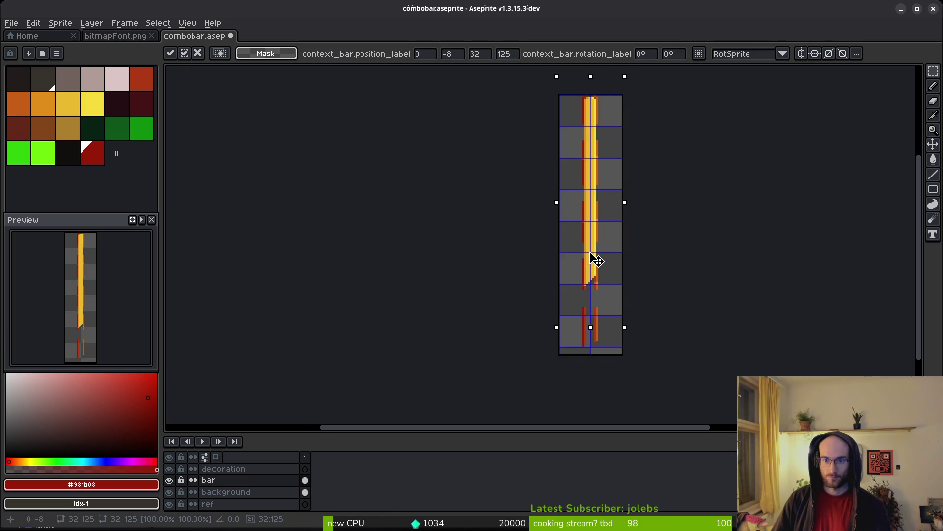
pyautogui.hotkey('ctrl', 'd')
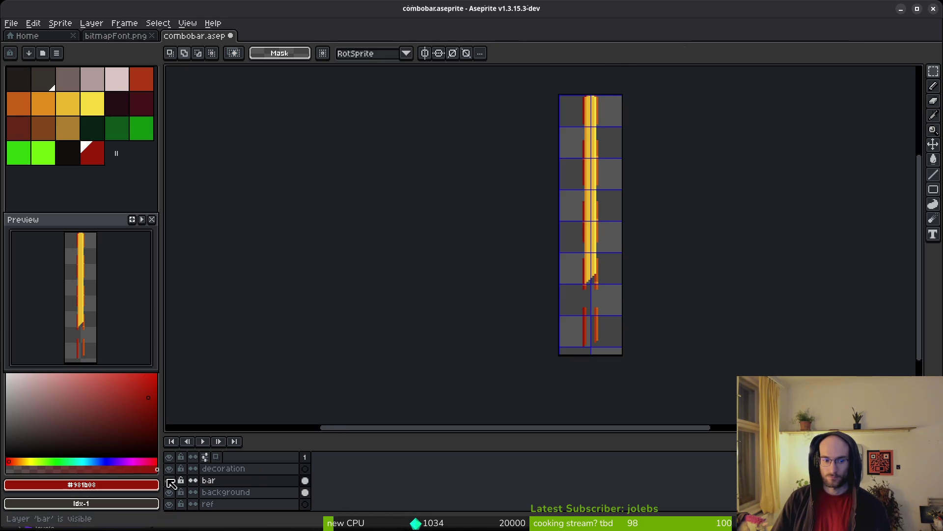
pyautogui.click(169, 480)
# Select the red and orange background strips near the bottom and shift them down.
pyautogui.scroll(3, 560, 280)
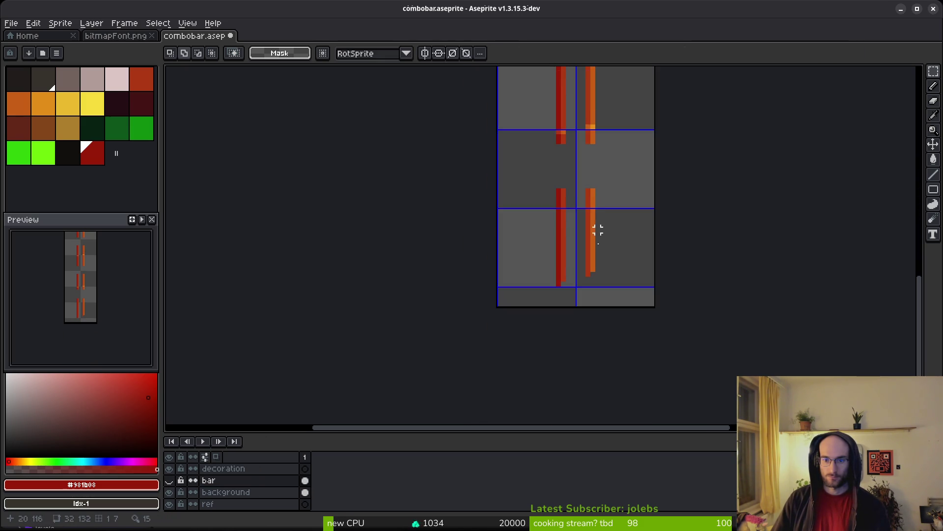
pyautogui.scroll(2, 585, 236)
pyautogui.scroll(-1, 600, 172)
pyautogui.moveTo(536, 74); pyautogui.dragTo(683, 259)
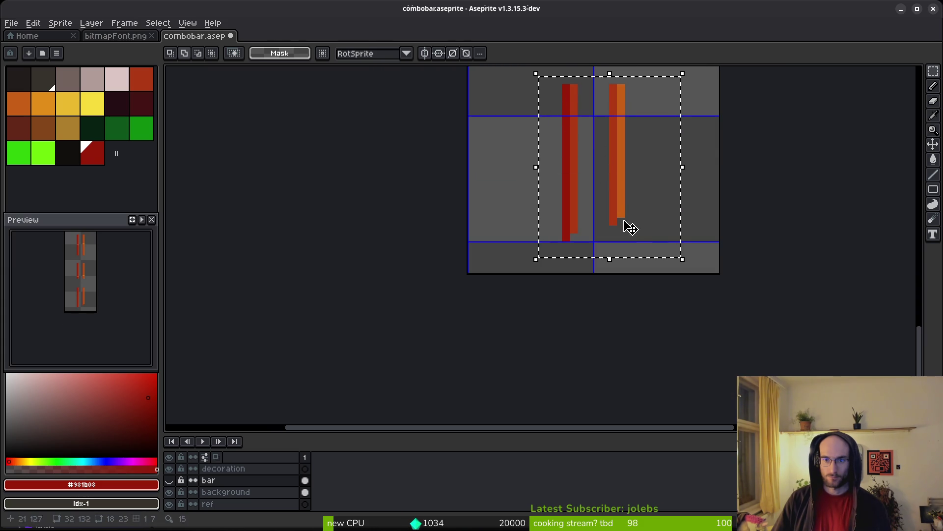
pyautogui.click(314, 491)
pyautogui.moveTo(628, 191); pyautogui.dragTo(628, 219)
pyautogui.hotkey('ctrl', 'z')
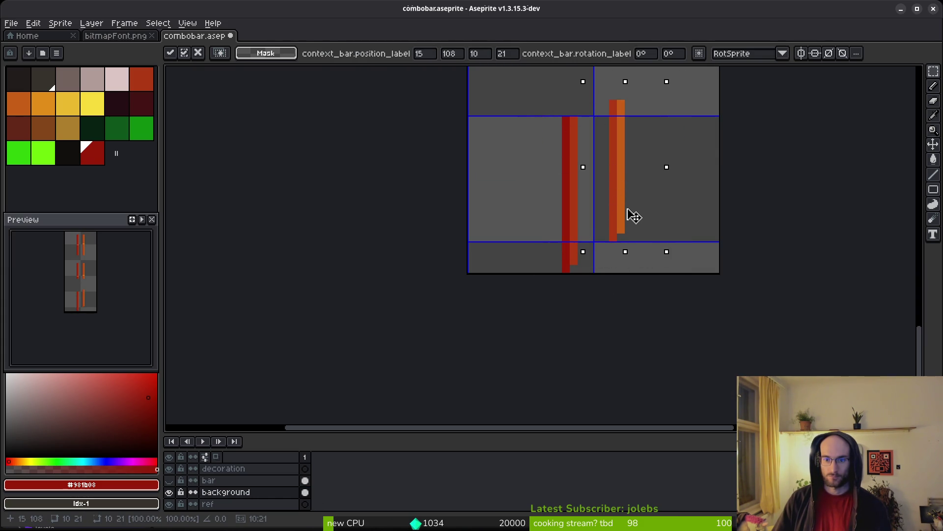
pyautogui.press('b')
pyautogui.keyDown('alt'); pyautogui.click(572, 238); pyautogui.keyUp('alt')
# Eyedrop the dark red and orange, then extend the orange strip down one pixel.
pyautogui.scroll(1, 560, 234)
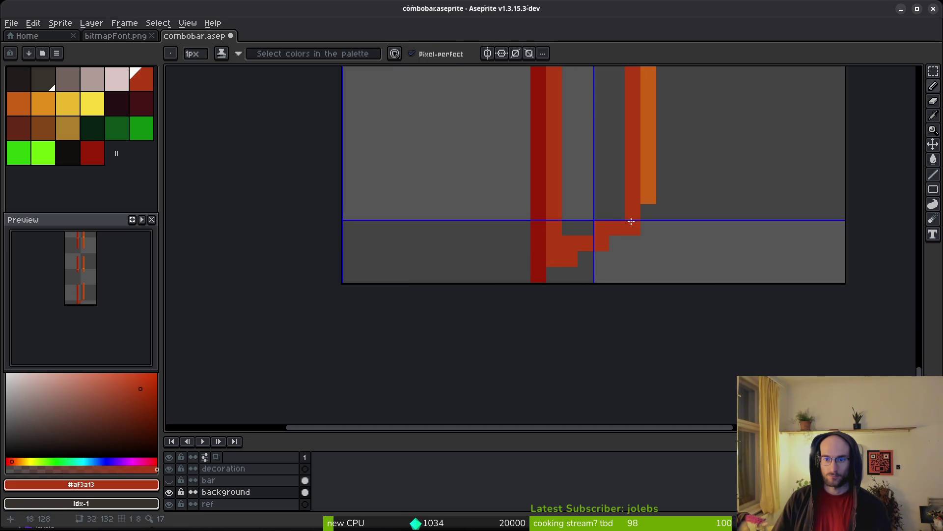
pyautogui.keyDown('alt'); pyautogui.click(543, 268); pyautogui.keyUp('alt')
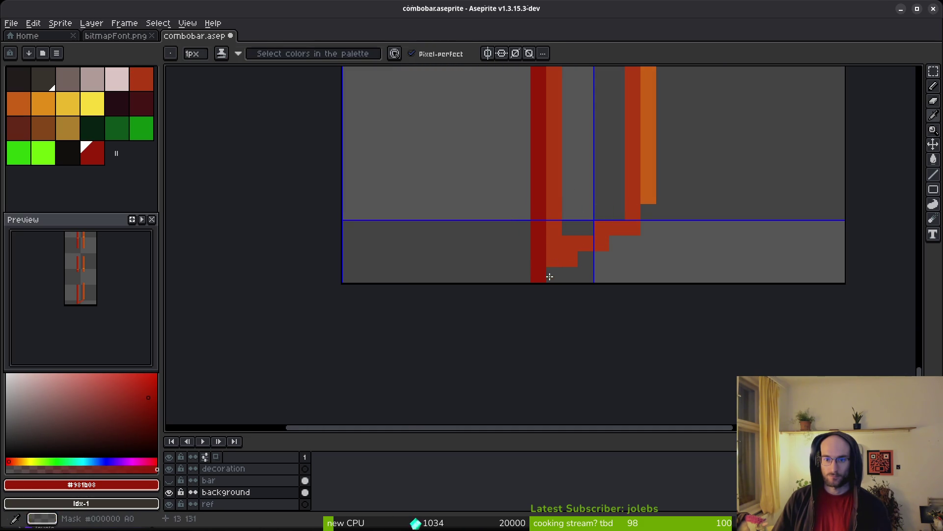
pyautogui.keyDown('alt'); pyautogui.click(649, 196); pyautogui.keyUp('alt')
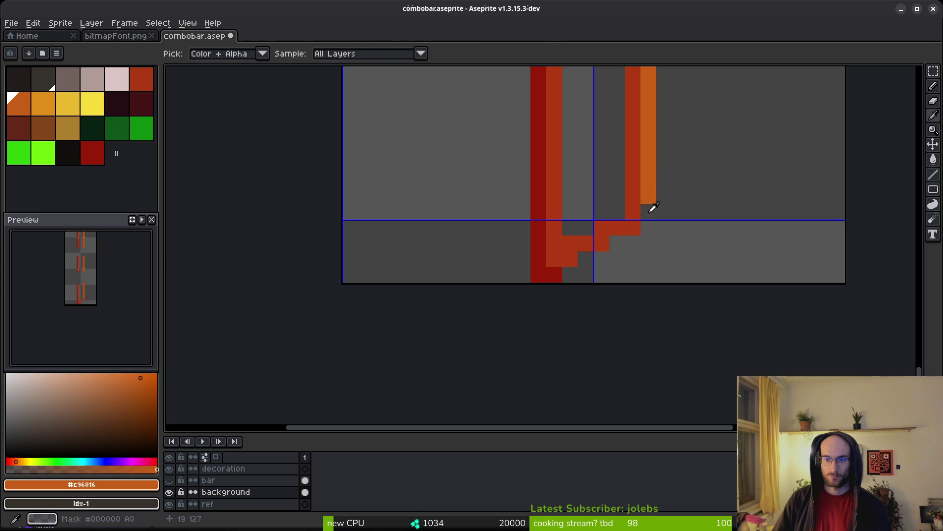
pyautogui.scroll(-2, 706, 234)
pyautogui.click(677, 218)
pyautogui.scroll(1, 667, 249)
pyautogui.scroll(-2, 657, 231)
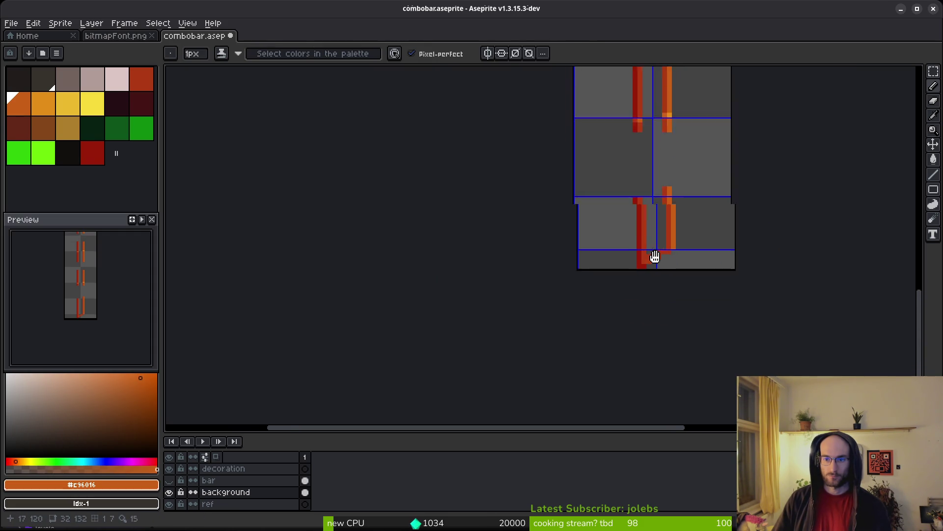
pyautogui.scroll(2, 655, 245)
# Extend the dark-red strip downward with matching pixels, undoing the stray dark-red blob.
pyautogui.keyDown('alt'); pyautogui.click(624, 239); pyautogui.keyUp('alt')
pyautogui.click(624, 138)
pyautogui.scroll(5, 782, 203)
pyautogui.scroll(-5, 803, 234)
pyautogui.moveTo(625, 139); pyautogui.dragTo(623, 275)
pyautogui.scroll(-3, 628, 213)
pyautogui.scroll(2, 625, 263)
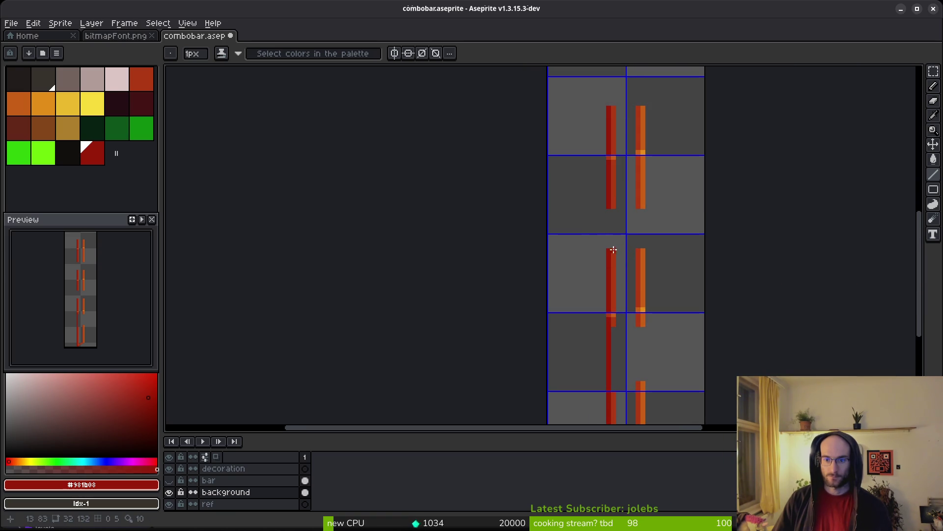
pyautogui.hotkey('ctrl', 'z')
pyautogui.scroll(-1, 604, 290)
pyautogui.scroll(1, 595, 237)
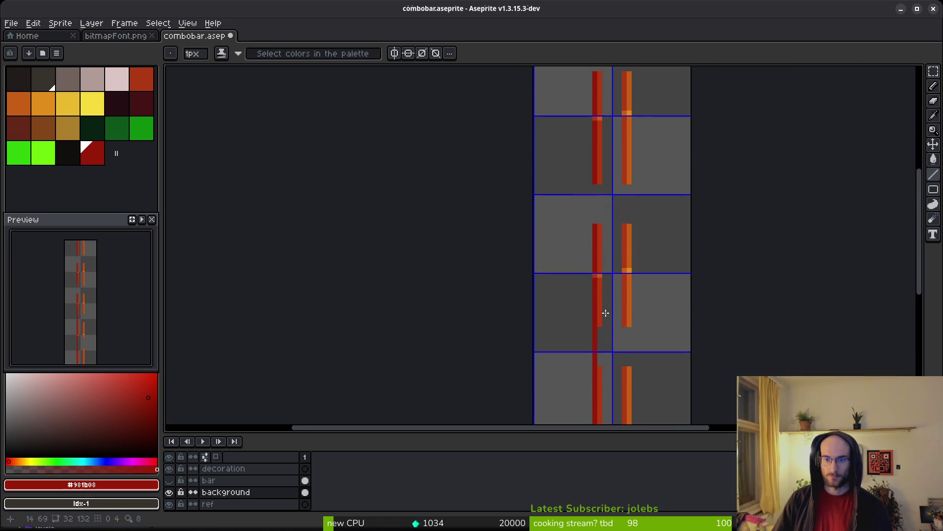
pyautogui.scroll(-3, 592, 147)
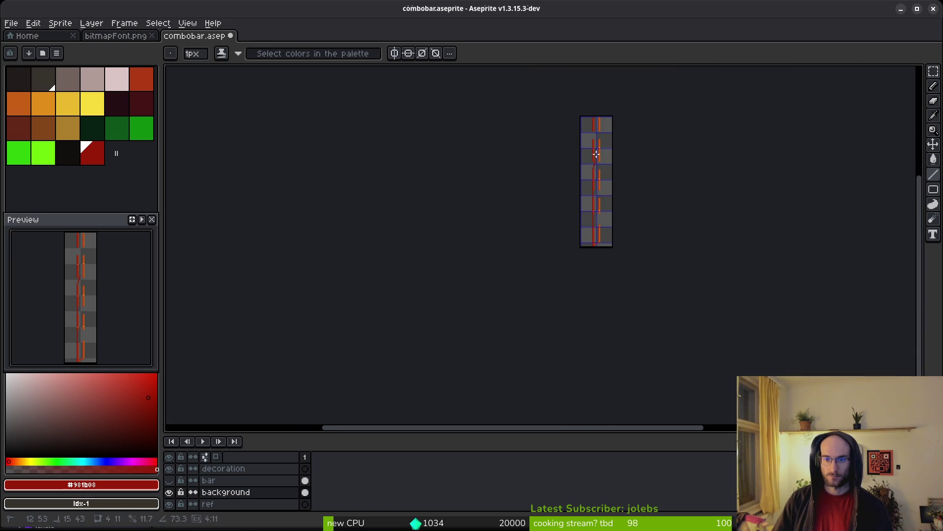
pyautogui.scroll(3, 596, 158)
pyautogui.hotkey('ctrl', 'z')
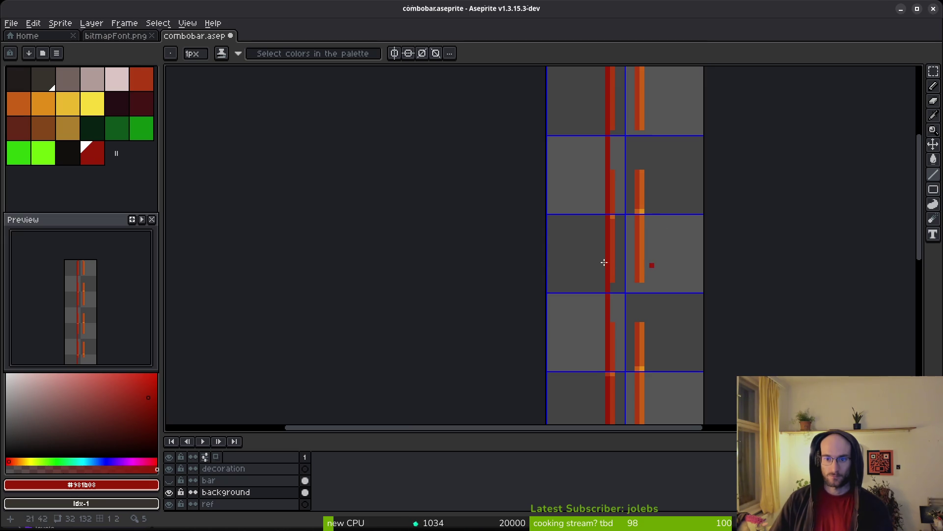
pyautogui.scroll(-1, 619, 261)
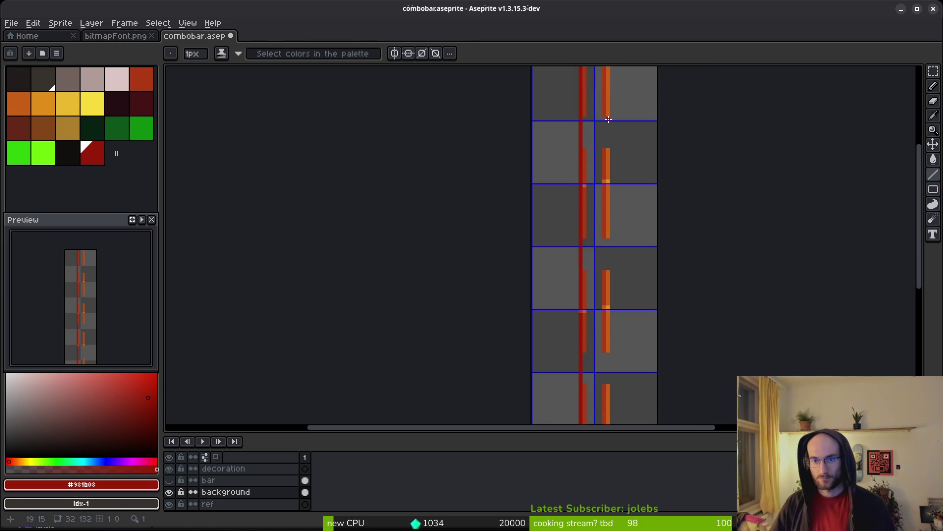
# Switch the drawing colour to orange, then eyedrop the red #af3a13 from the canvas.
pyautogui.keyDown('alt'); pyautogui.click(608, 105); pyautogui.keyUp('alt')
pyautogui.scroll(-5, 607, 375)
pyautogui.scroll(5, 607, 378)
pyautogui.press('alt')
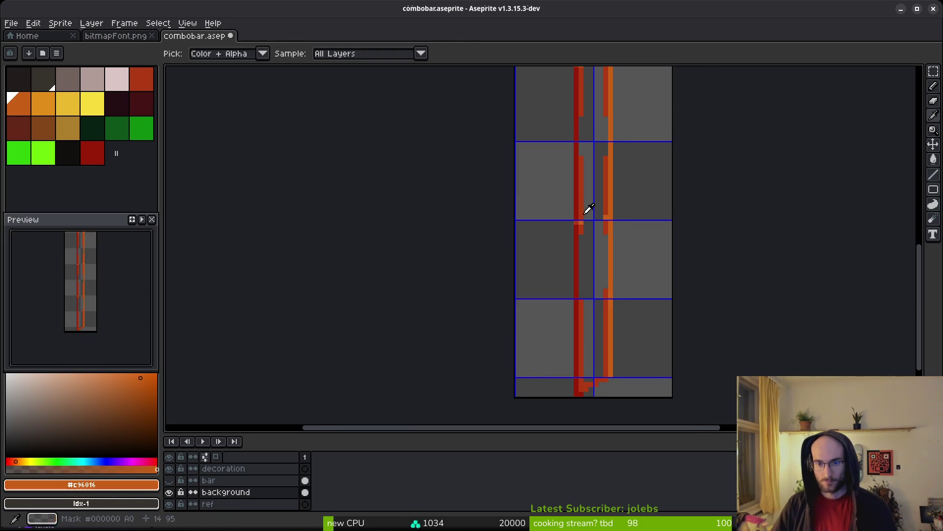
pyautogui.keyDown('alt'); pyautogui.click(588, 200); pyautogui.keyUp('alt')
# Flood-fill the gap between the red lines.
pyautogui.press('g')
pyautogui.click(587, 207)
pyautogui.scroll(-2, 589, 206)
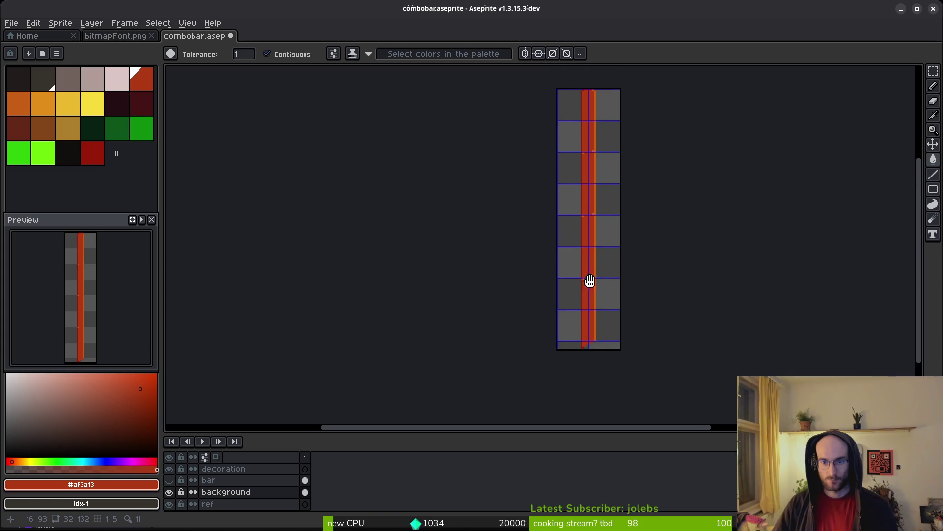
pyautogui.scroll(5, 590, 230)
# Paint orange #c96016 pixels beside the notch and draw an orange pixel staircase.
pyautogui.press('alt')
pyautogui.press('b')
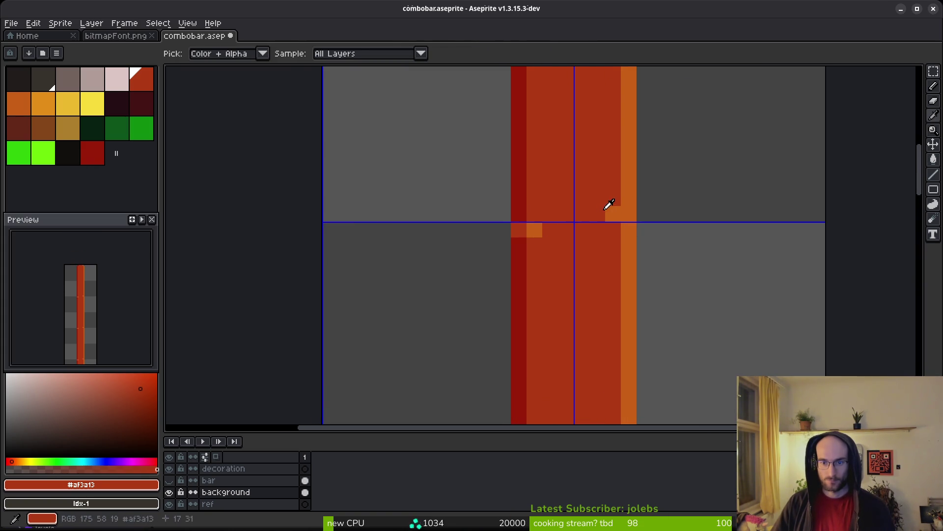
pyautogui.keyDown('alt'); pyautogui.click(610, 209); pyautogui.keyUp('alt')
pyautogui.click(601, 218)
pyautogui.scroll(-4, 548, 232)
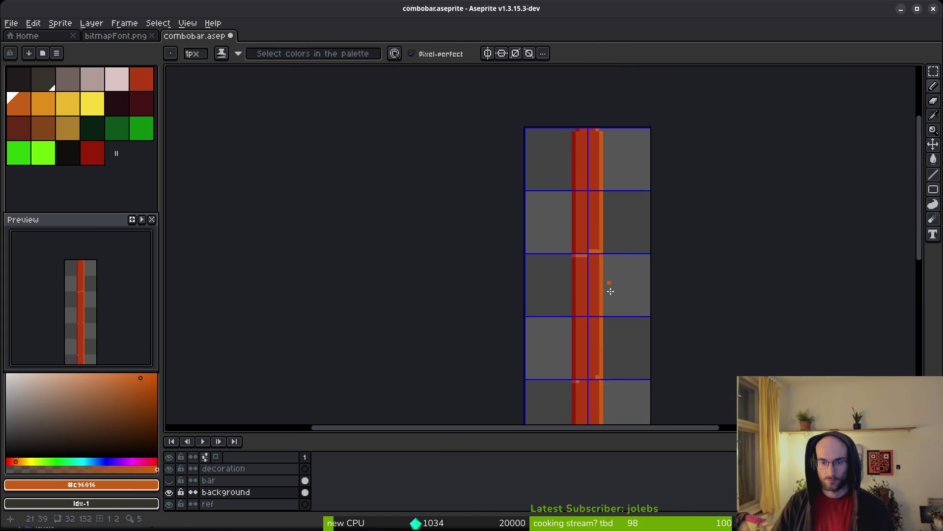
pyautogui.scroll(4, 589, 253)
pyautogui.click(601, 328)
pyautogui.scroll(3, 612, 240)
pyautogui.moveTo(501, 326)
pyautogui.mouseDown()
pyautogui.moveTo(617, 293)
pyautogui.moveTo(604, 293)
pyautogui.moveTo(610, 320)
pyautogui.moveTo(571, 236)
pyautogui.moveTo(610, 293)
pyautogui.moveTo(686, 293)
pyautogui.mouseUp()
pyautogui.scroll(-5, 620, 197)
pyautogui.scroll(3, 598, 375)
pyautogui.scroll(-3, 686, 295)
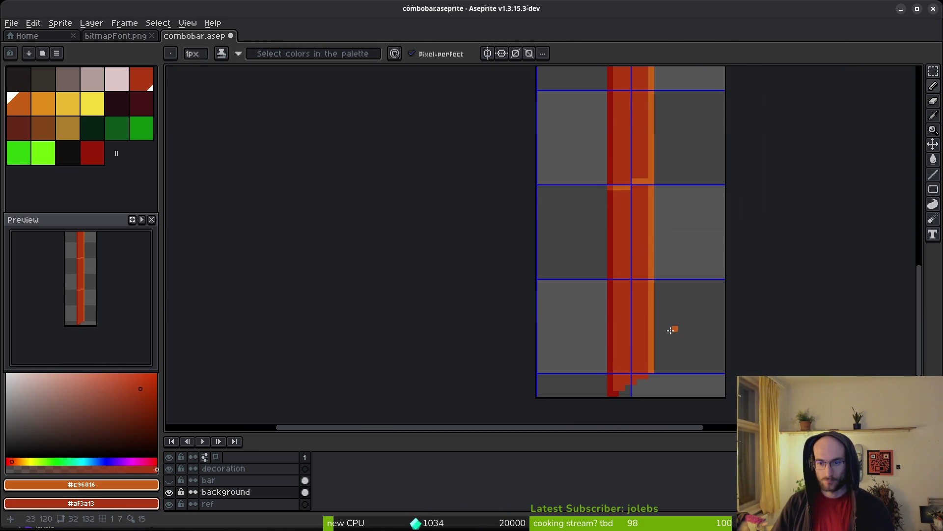
pyautogui.scroll(4, 632, 389)
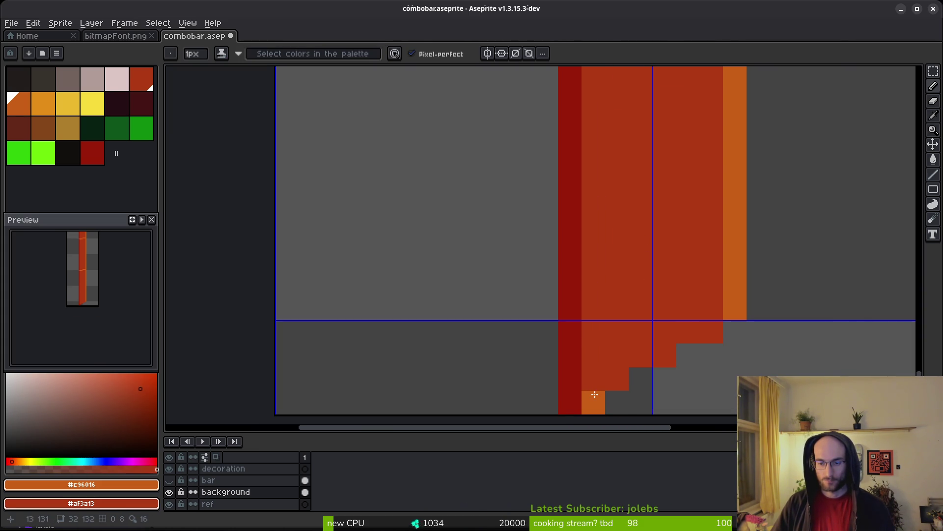
pyautogui.scroll(-4, 718, 363)
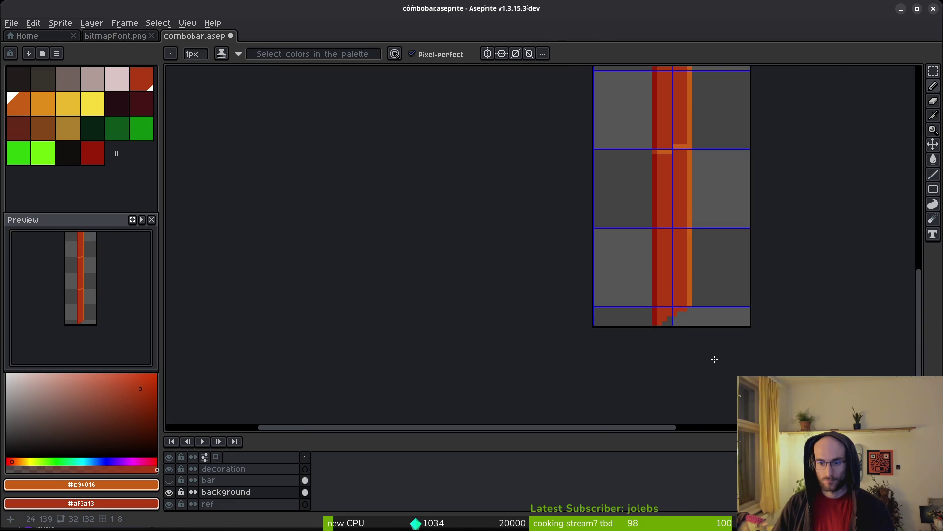
pyautogui.scroll(4, 671, 333)
# Extend the red #af3a13 staircase by one pixel and add an orange pixel to it.
pyautogui.press('e')
pyautogui.scroll(-4, 688, 332)
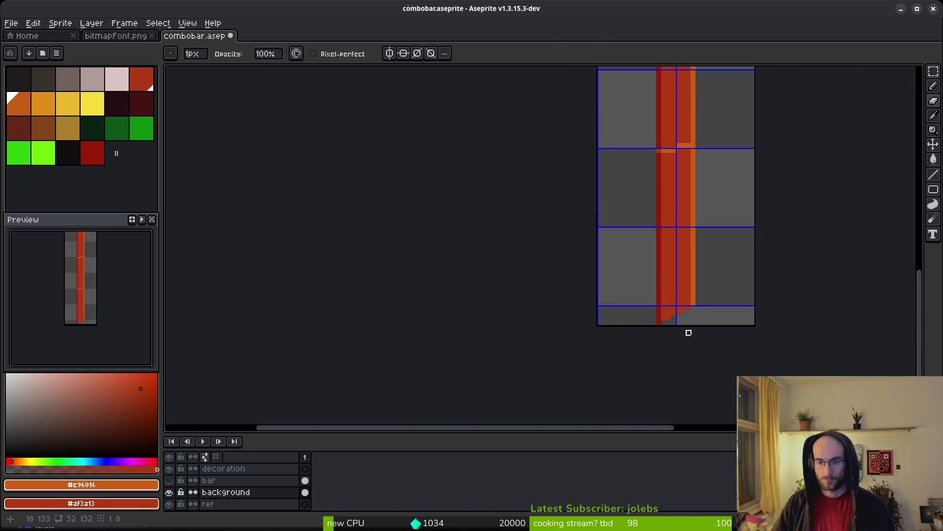
pyautogui.scroll(2, 77, 305)
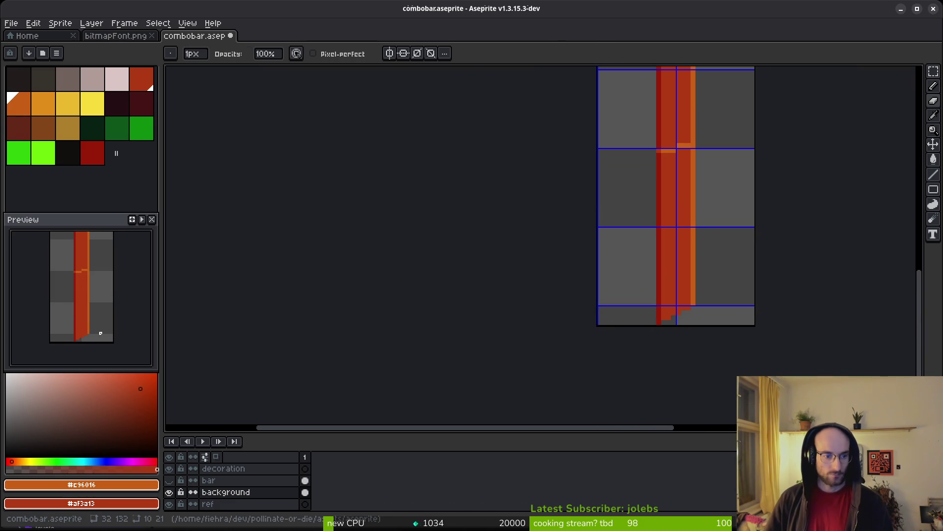
pyautogui.scroll(2, 712, 302)
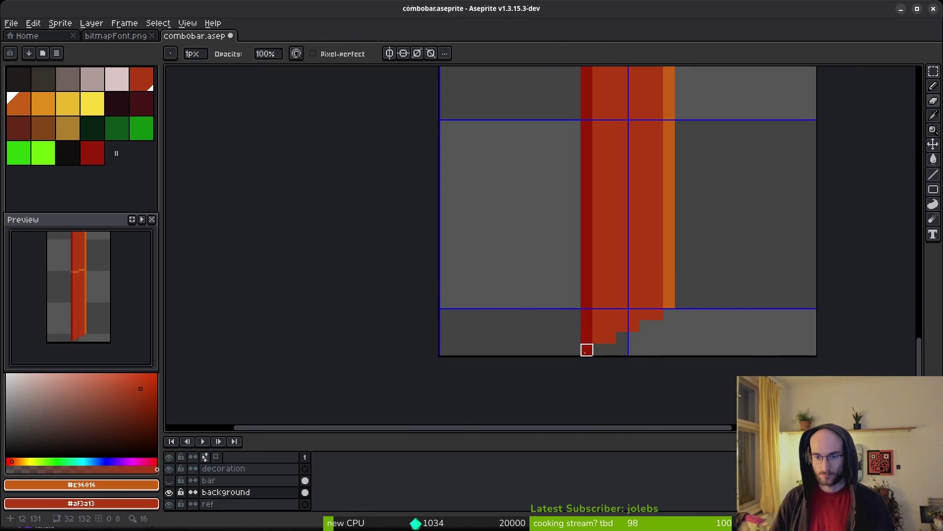
pyautogui.keyDown('alt'); pyautogui.click(593, 348); pyautogui.keyUp('alt')
pyautogui.press('b')
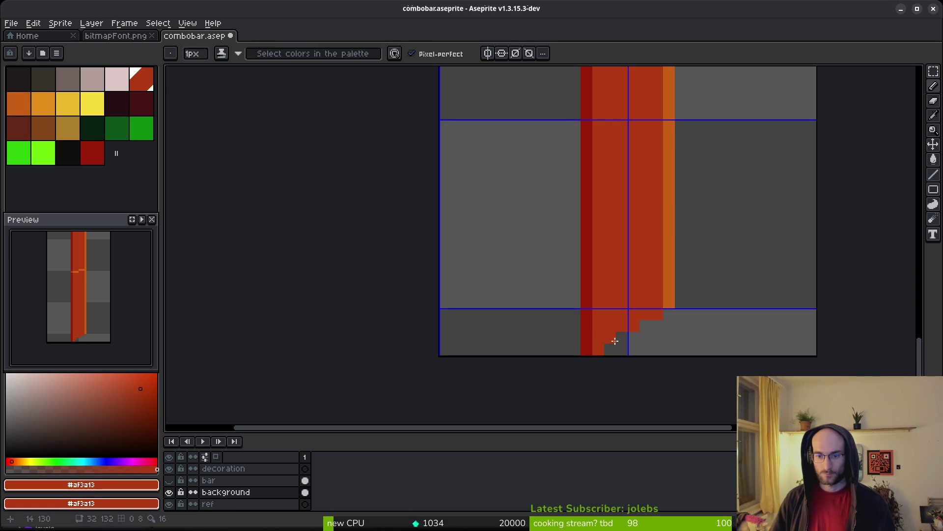
pyautogui.click(650, 316)
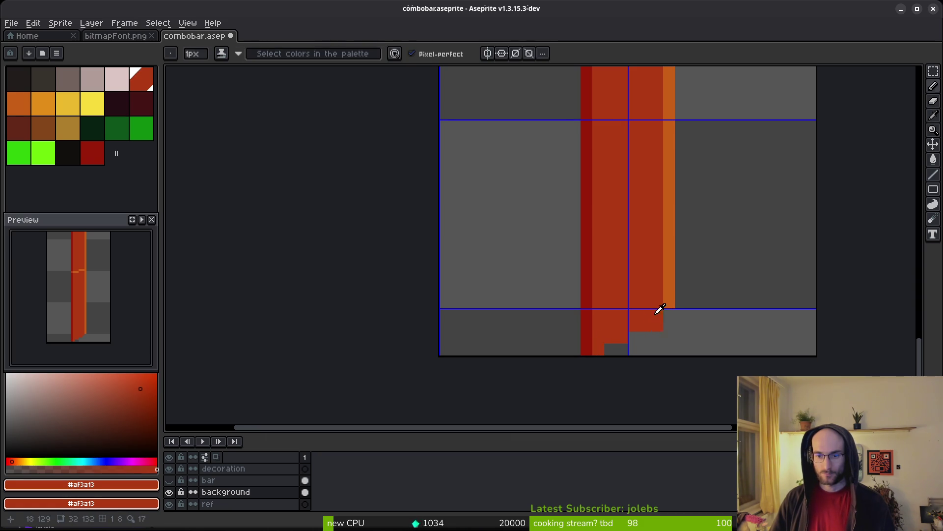
pyautogui.keyDown('alt'); pyautogui.click(674, 300); pyautogui.keyUp('alt')
pyautogui.click(667, 316)
pyautogui.scroll(-3, 706, 336)
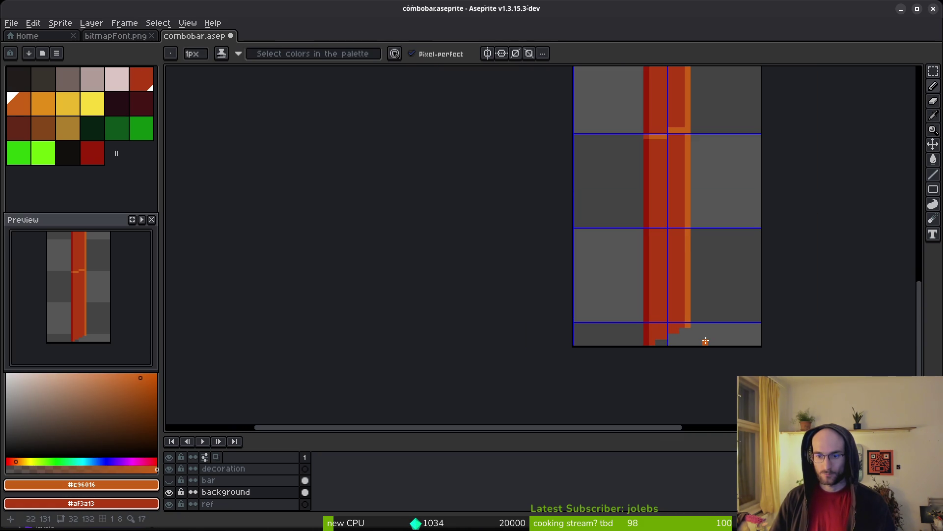
# Save combobar.aseprite and make the bar layer visible.
pyautogui.hotkey('ctrl', 's')
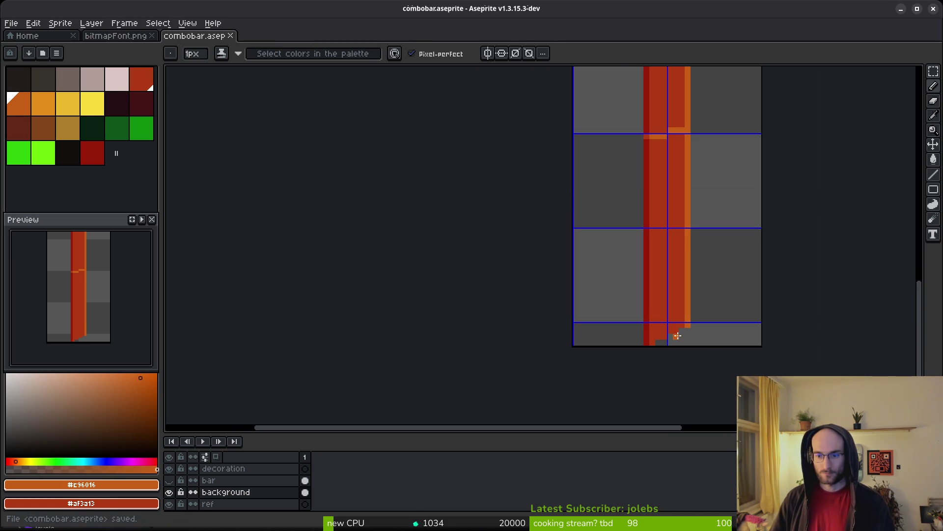
pyautogui.scroll(-3, 683, 334)
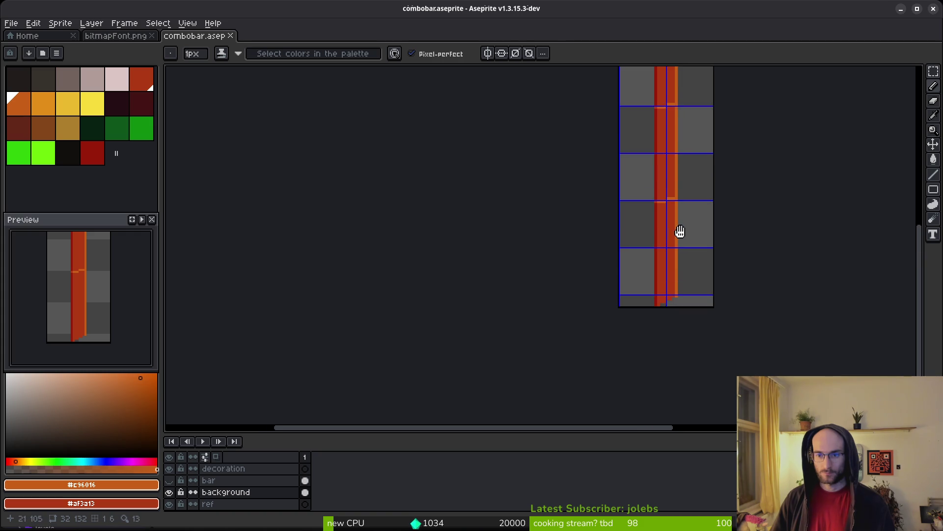
pyautogui.scroll(-1, 654, 252)
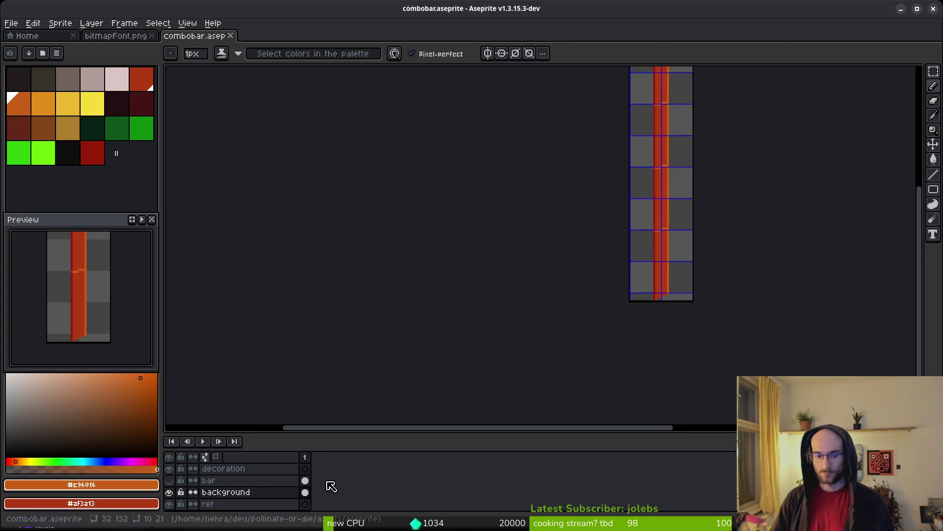
pyautogui.click(169, 480)
pyautogui.scroll(3, 643, 202)
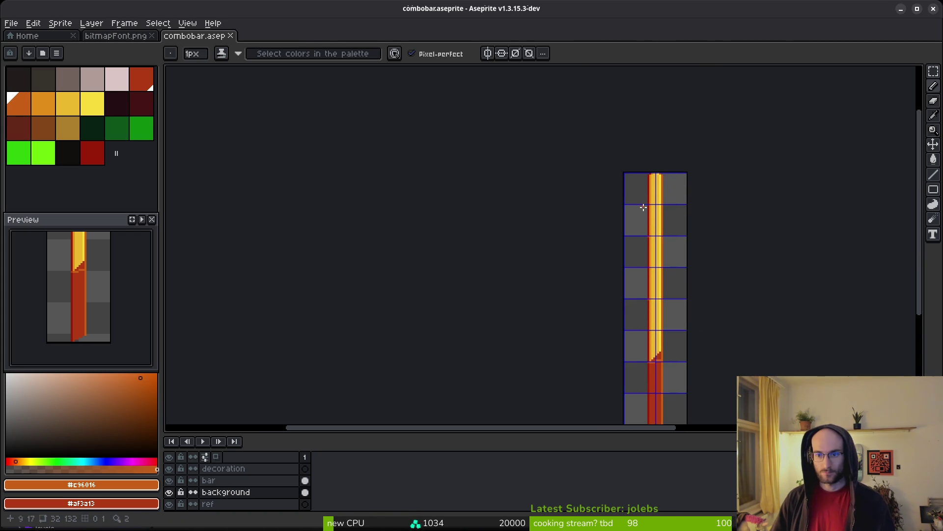
# Select the bar on the bar layer and nudge it one pixel left.
pyautogui.scroll(1, 639, 175)
pyautogui.press('m')
pyautogui.moveTo(627, 109)
pyautogui.mouseDown()
pyautogui.moveTo(663, 231)
pyautogui.moveTo(668, 348)
pyautogui.mouseUp()
pyautogui.scroll(-4, 661, 290)
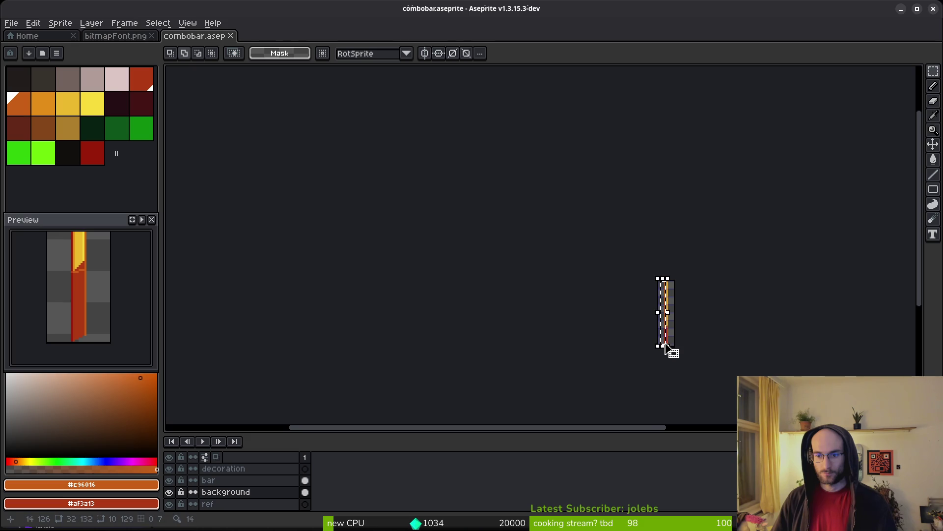
pyautogui.scroll(5, 674, 347)
pyautogui.scroll(2, 672, 322)
pyautogui.press('Left')
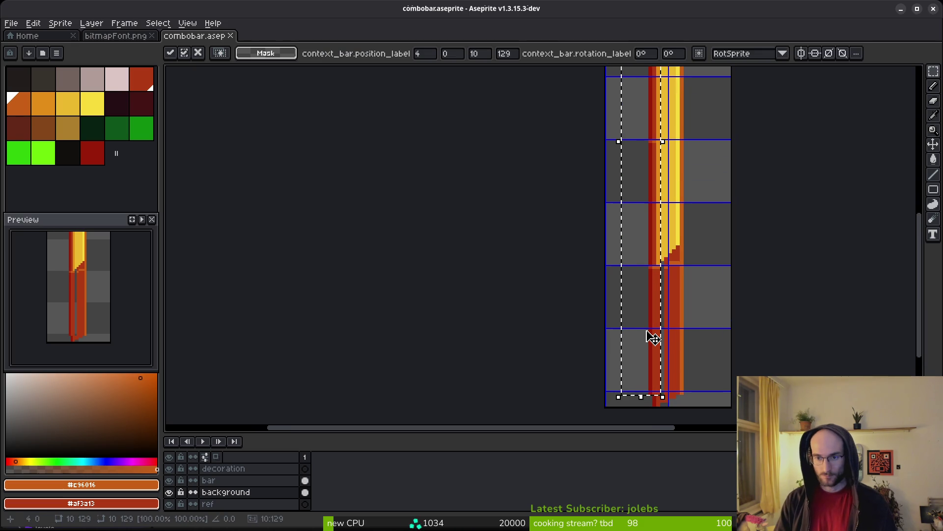
pyautogui.press('Right')
pyautogui.click(305, 480)
pyautogui.scroll(1, 534, 341)
pyautogui.press('Left')
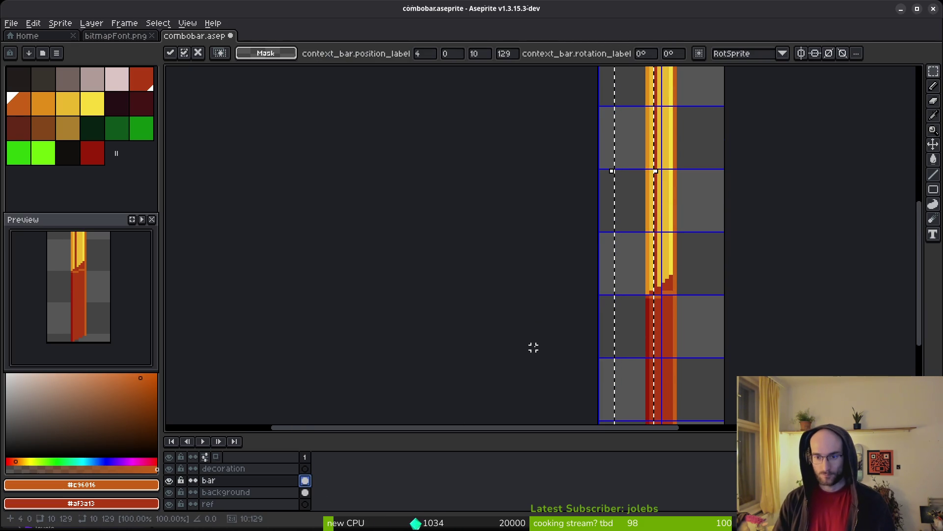
pyautogui.press('Left')
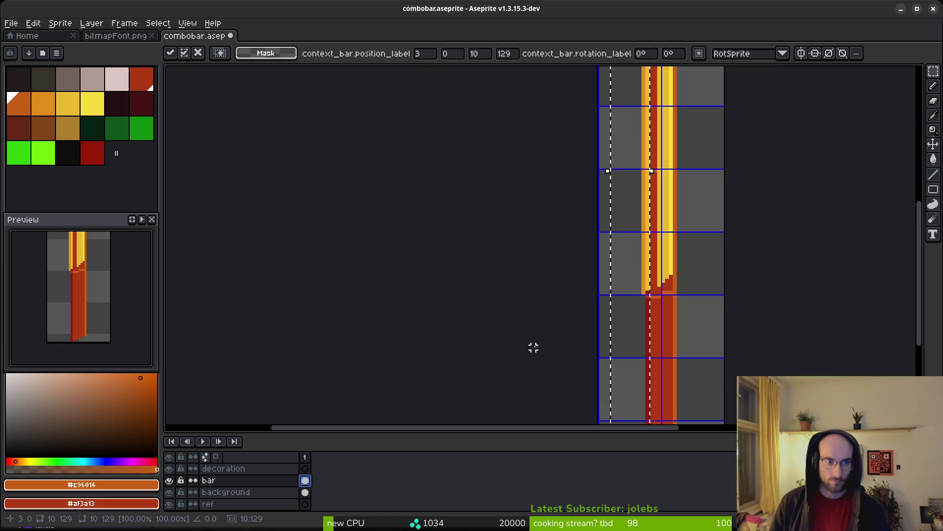
pyautogui.hotkey('ctrl', 'd')
pyautogui.scroll(-1, 706, 258)
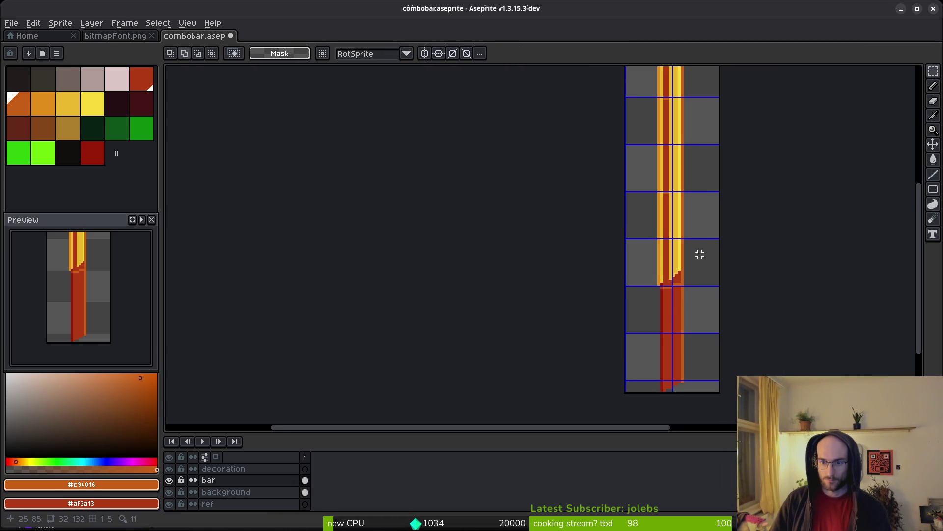
pyautogui.scroll(5, 697, 234)
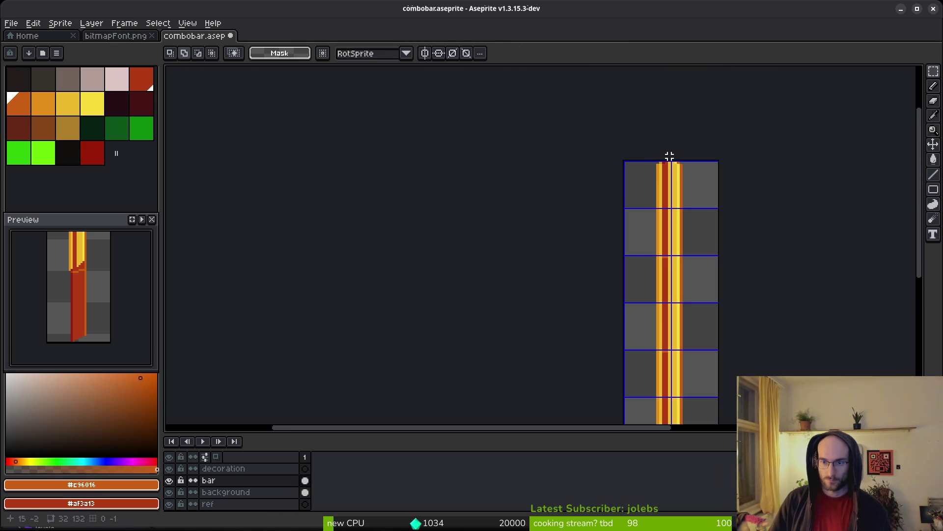
# Select the full-width 32x60 yellow piece and move it down to the bar's bottom.
pyautogui.moveTo(666, 170)
pyautogui.mouseDown()
pyautogui.moveTo(706, 305)
pyautogui.moveTo(684, 396)
pyautogui.moveTo(715, 406)
pyautogui.mouseUp()
pyautogui.scroll(-2, 705, 305)
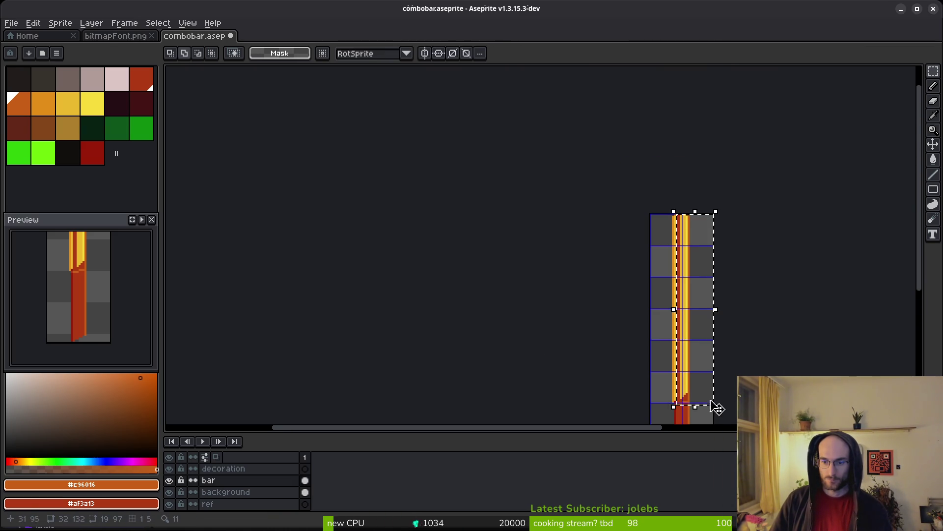
pyautogui.scroll(2, 716, 407)
pyautogui.scroll(1, 691, 352)
pyautogui.click(693, 357)
pyautogui.scroll(-3, 657, 259)
pyautogui.moveTo(611, 193)
pyautogui.mouseDown()
pyautogui.moveTo(662, 270)
pyautogui.moveTo(666, 327)
pyautogui.moveTo(660, 232)
pyautogui.moveTo(681, 212)
pyautogui.mouseUp()
pyautogui.scroll(3, 667, 326)
pyautogui.moveTo(617, 117); pyautogui.dragTo(635, 263)
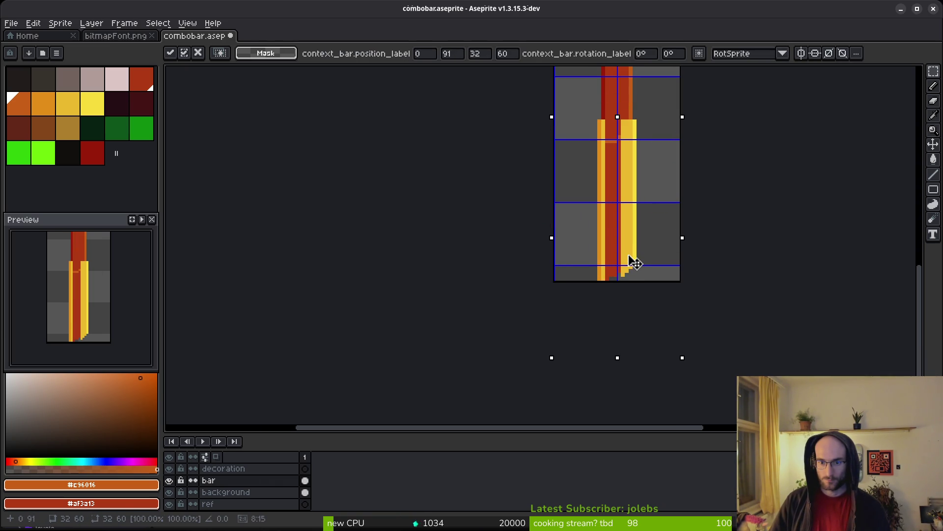
pyautogui.scroll(2, 645, 282)
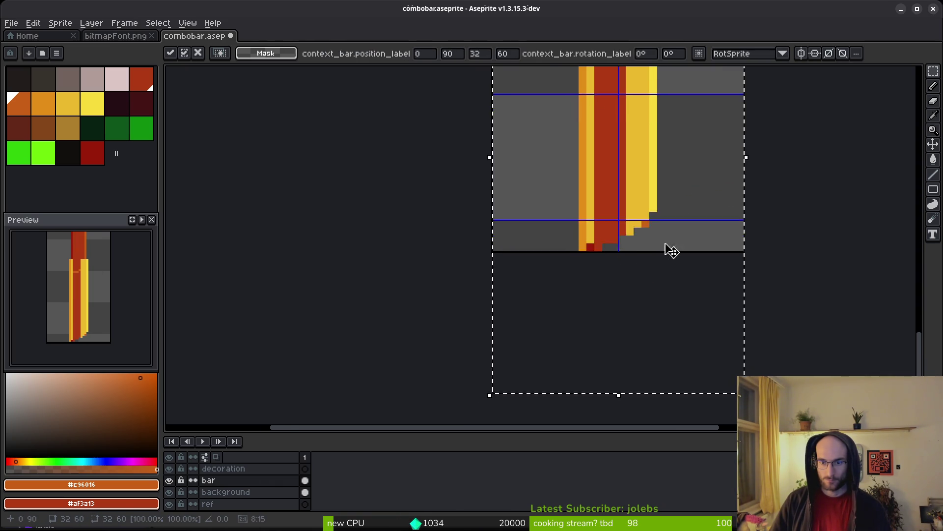
pyautogui.scroll(2, 667, 249)
# Paint darker yellow over the bar's bottom, undoing the stray pixel below the step.
pyautogui.press('i')
pyautogui.click(539, 271)
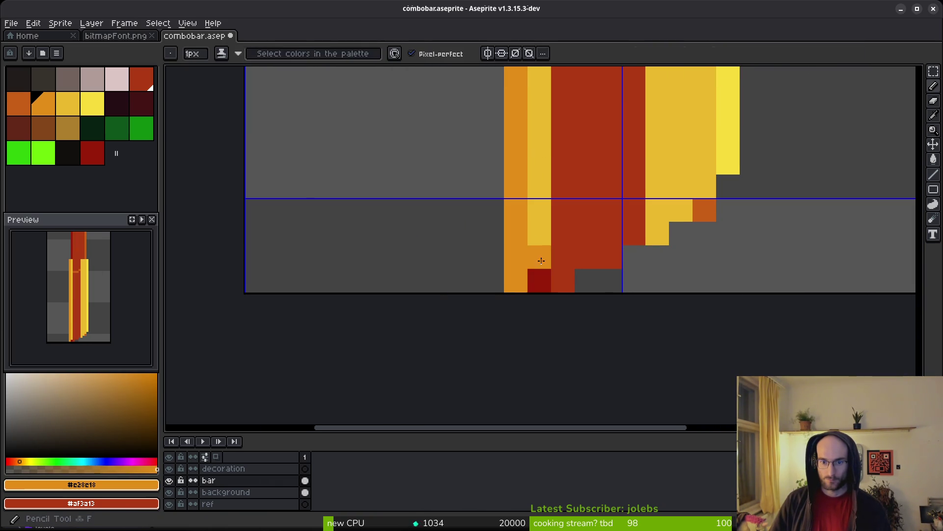
pyautogui.keyDown('alt'); pyautogui.click(539, 256); pyautogui.keyUp('alt')
pyautogui.moveTo(540, 280)
pyautogui.mouseDown()
pyautogui.moveTo(583, 278)
pyautogui.moveTo(562, 278)
pyautogui.moveTo(577, 257)
pyautogui.moveTo(614, 256)
pyautogui.mouseUp()
pyautogui.hotkey('ctrl', 'z')
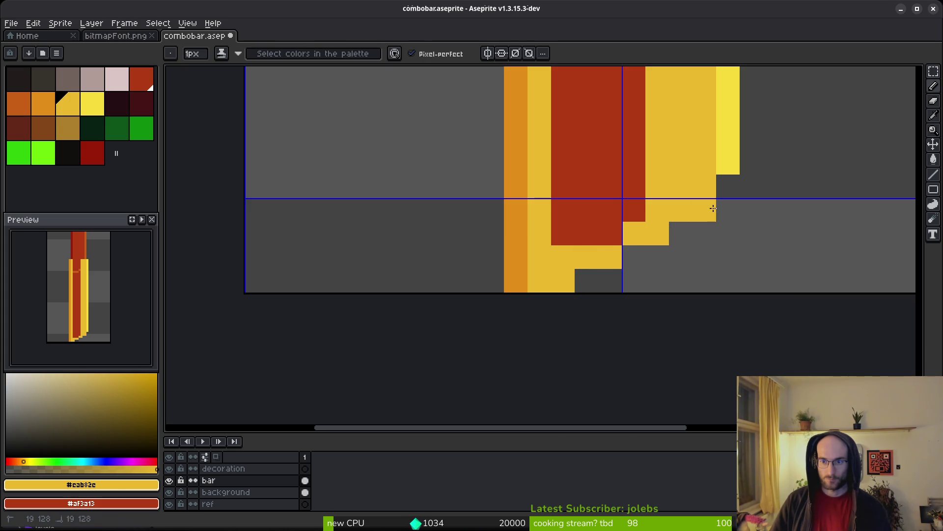
# Add a bright-yellow pixel at the step and fill the lower-right step with darker yellow.
pyautogui.keyDown('alt'); pyautogui.click(728, 162); pyautogui.keyUp('alt')
pyautogui.click(721, 201)
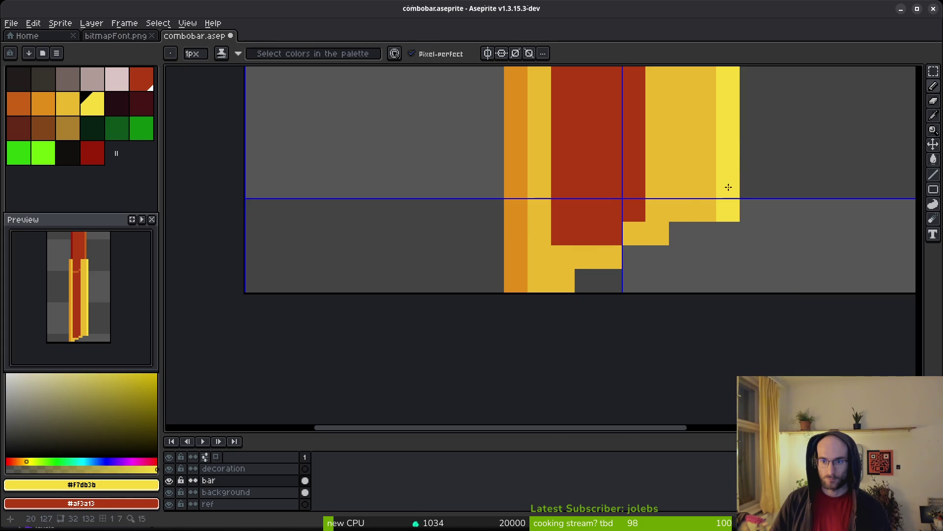
pyautogui.keyDown('alt'); pyautogui.click(676, 200); pyautogui.keyUp('alt')
pyautogui.moveTo(681, 234); pyautogui.dragTo(634, 256)
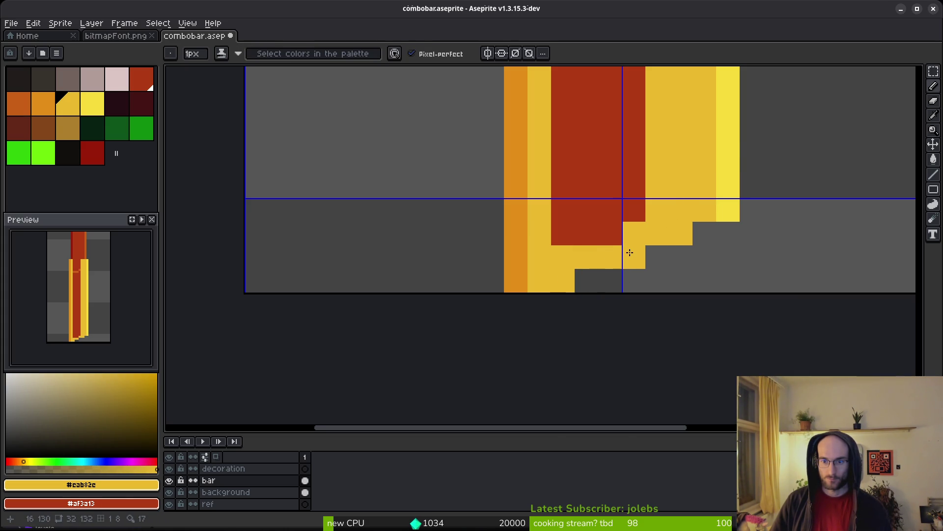
# Erase the stray bright-yellow pixel, then eyedrop the #eab32e and bright yellows again.
pyautogui.keyDown('alt'); pyautogui.click(732, 209); pyautogui.keyUp('alt')
pyautogui.press('e')
pyautogui.click(728, 210)
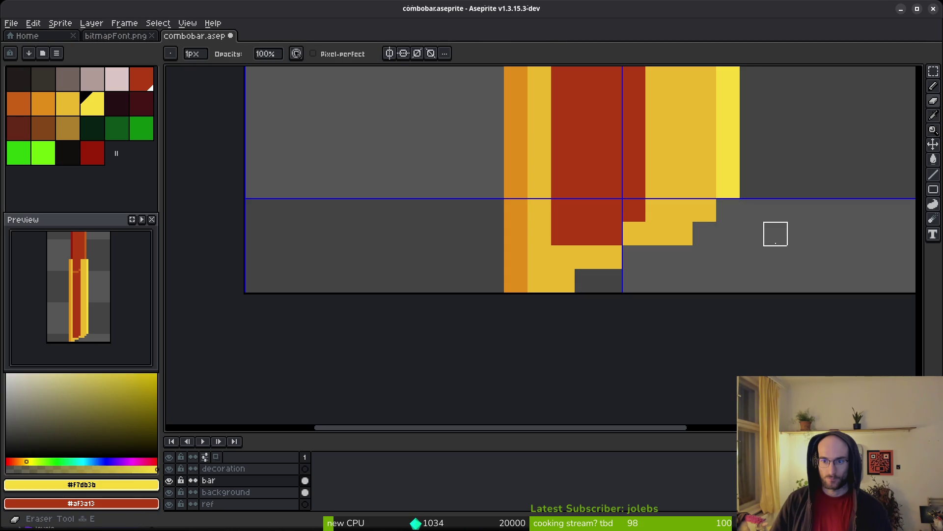
pyautogui.scroll(-4, 776, 234)
pyautogui.scroll(2, 775, 254)
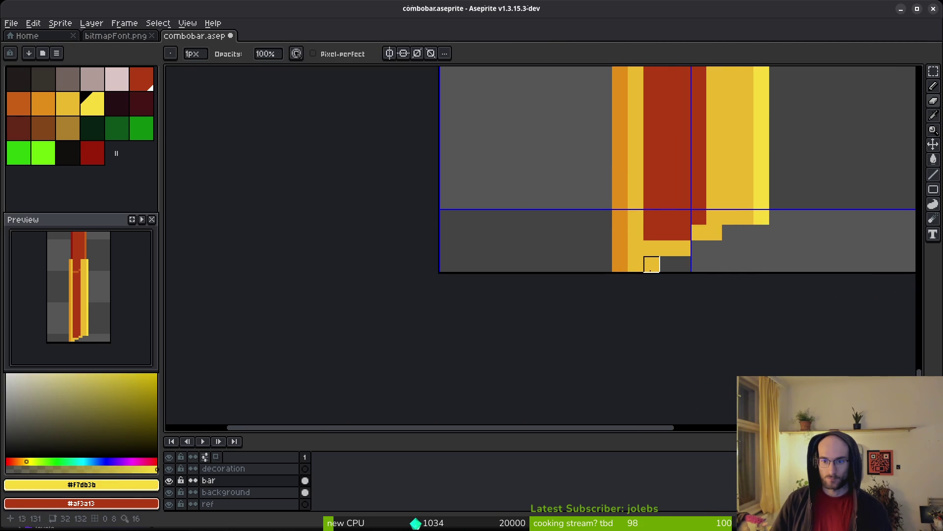
pyautogui.scroll(-2, 698, 233)
pyautogui.scroll(1, 701, 204)
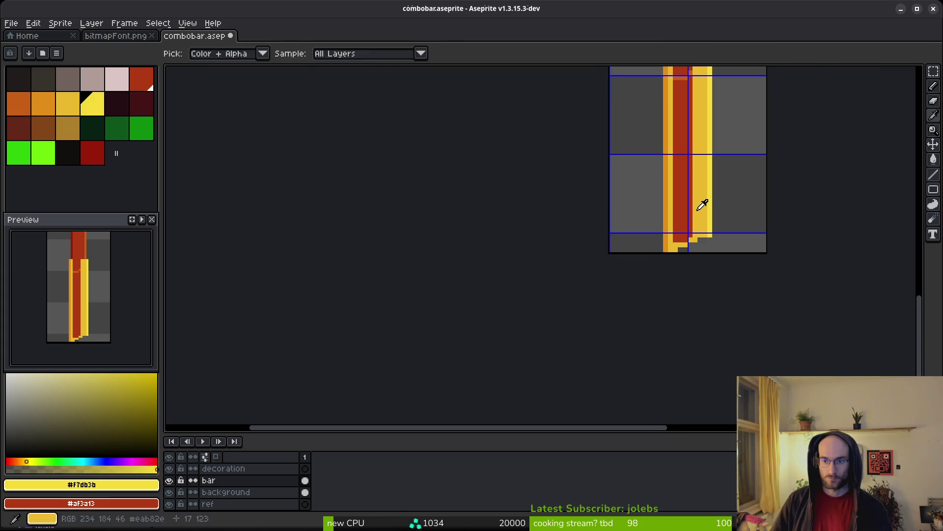
pyautogui.keyDown('alt'); pyautogui.click(701, 205); pyautogui.keyUp('alt')
pyautogui.scroll(-2, 701, 204)
pyautogui.scroll(2, 686, 253)
pyautogui.keyDown('alt'); pyautogui.click(685, 211); pyautogui.keyUp('alt')
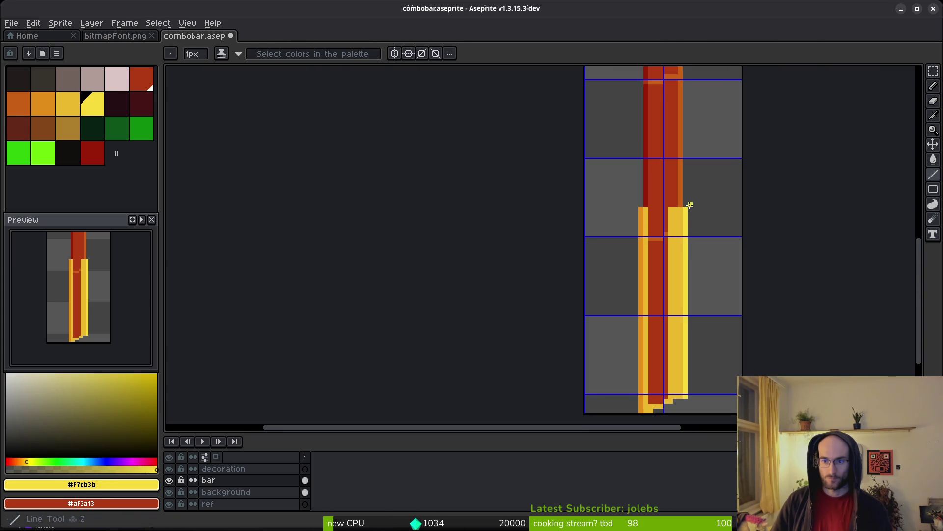
# Paint the bar's top row #eab32e and flood-fill the red column with that yellow.
pyautogui.scroll(-9, 686, 215)
pyautogui.scroll(6, 687, 217)
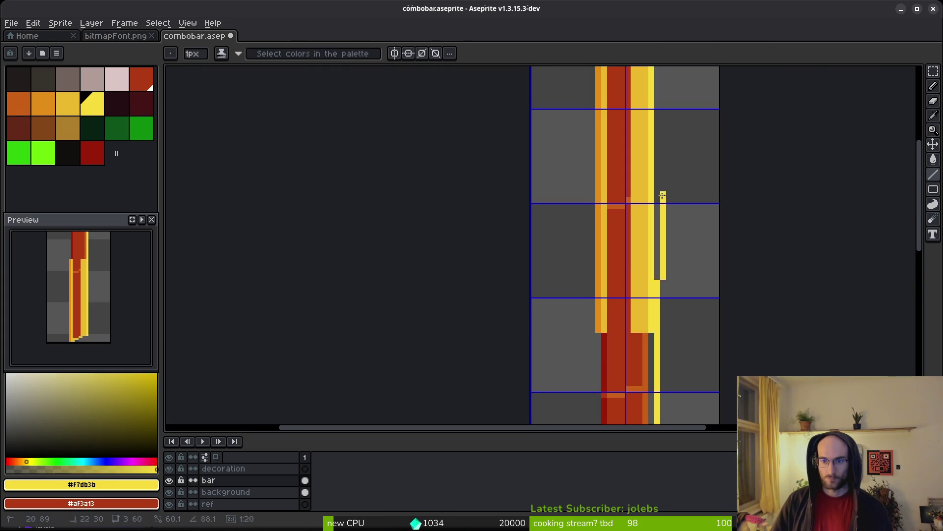
pyautogui.keyDown('alt'); pyautogui.click(595, 270); pyautogui.keyUp('alt')
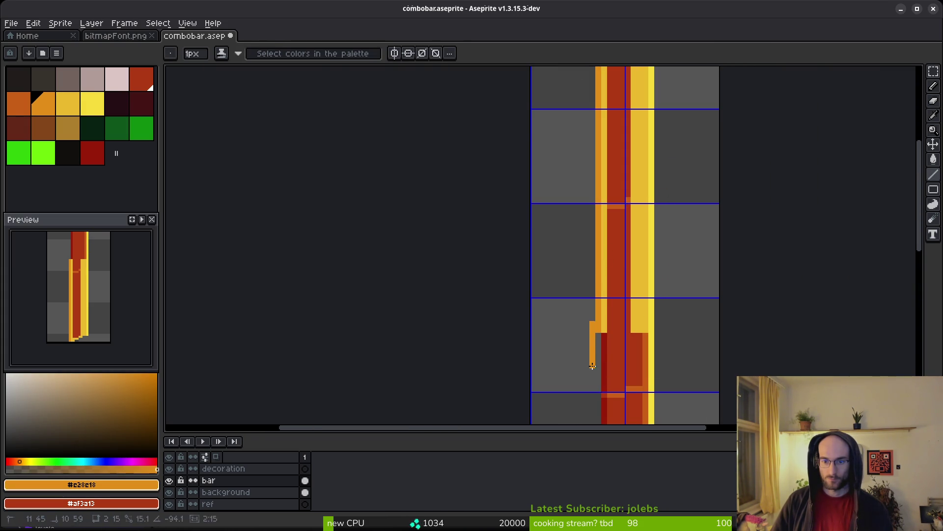
pyautogui.scroll(-3, 589, 383)
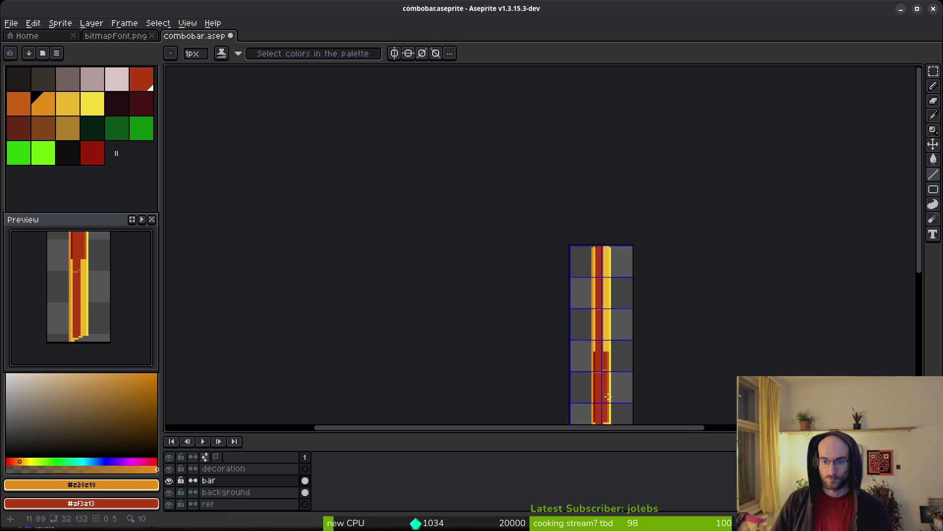
pyautogui.scroll(7, 600, 344)
pyautogui.keyDown('alt'); pyautogui.click(606, 188); pyautogui.keyUp('alt')
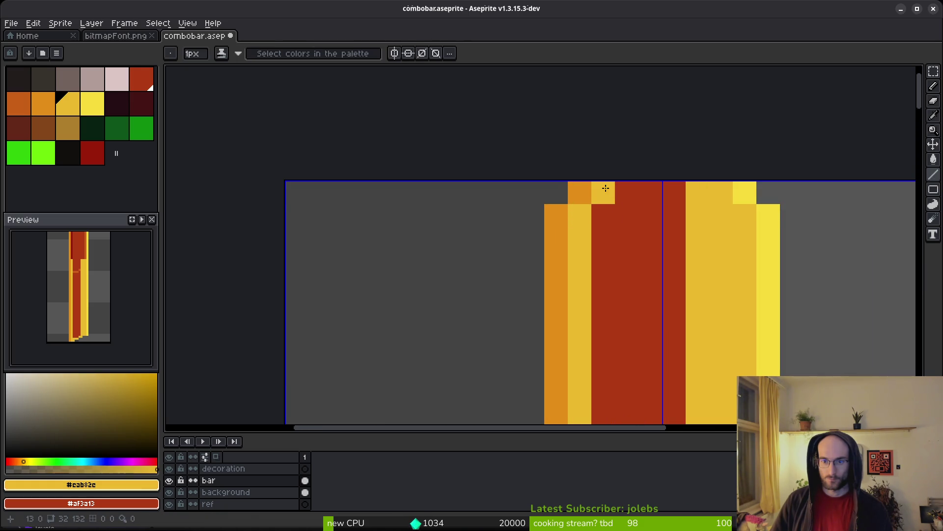
pyautogui.moveTo(606, 188); pyautogui.dragTo(678, 192)
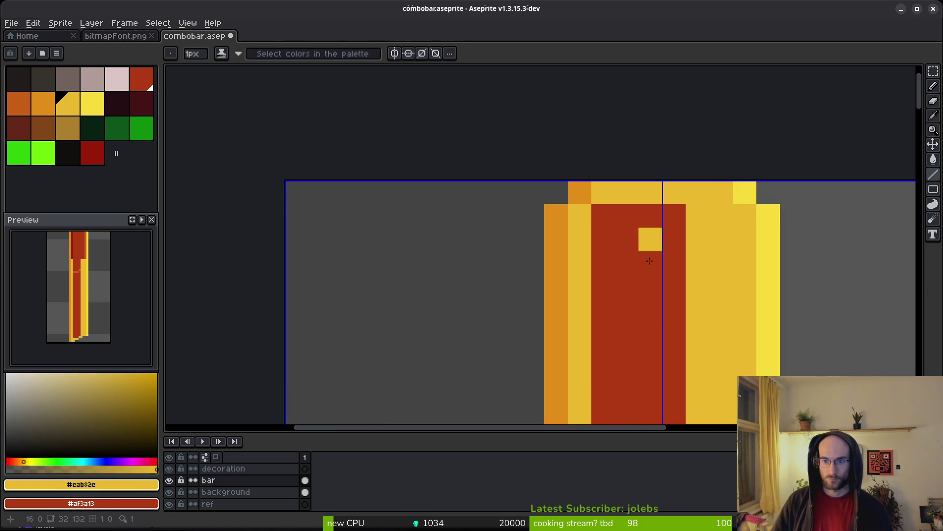
pyautogui.press('g')
pyautogui.click(659, 241)
pyautogui.scroll(-8, 642, 290)
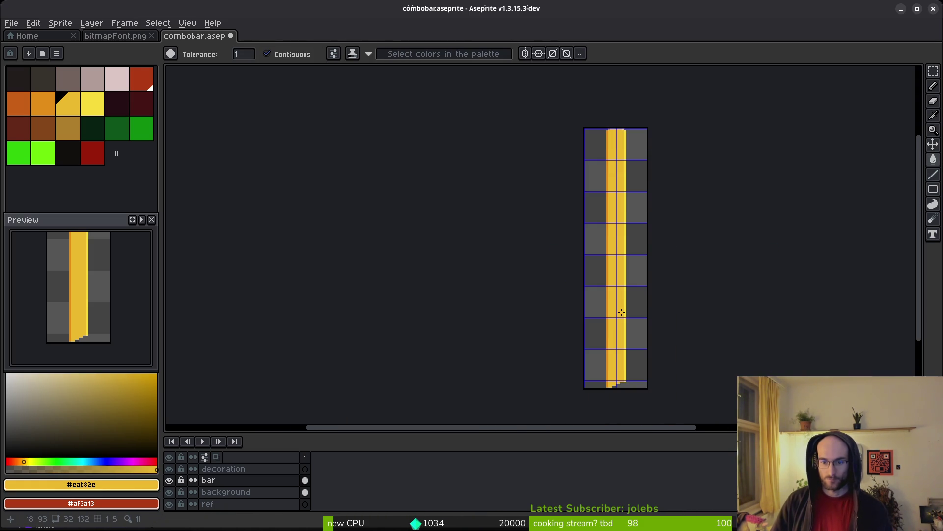
# Save the combobar file, then select the bar and background cels together and clear the selection.
pyautogui.hotkey('ctrl', 's')
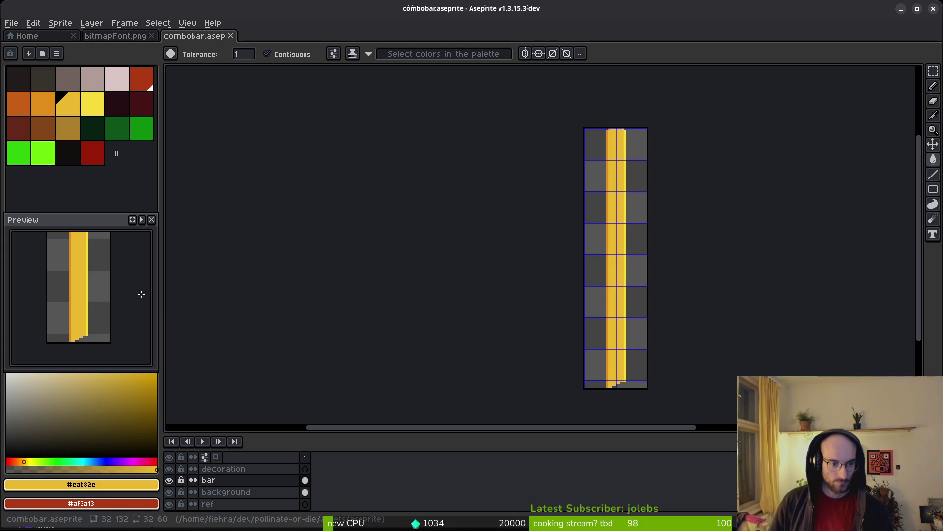
pyautogui.moveTo(306, 482); pyautogui.dragTo(305, 492)
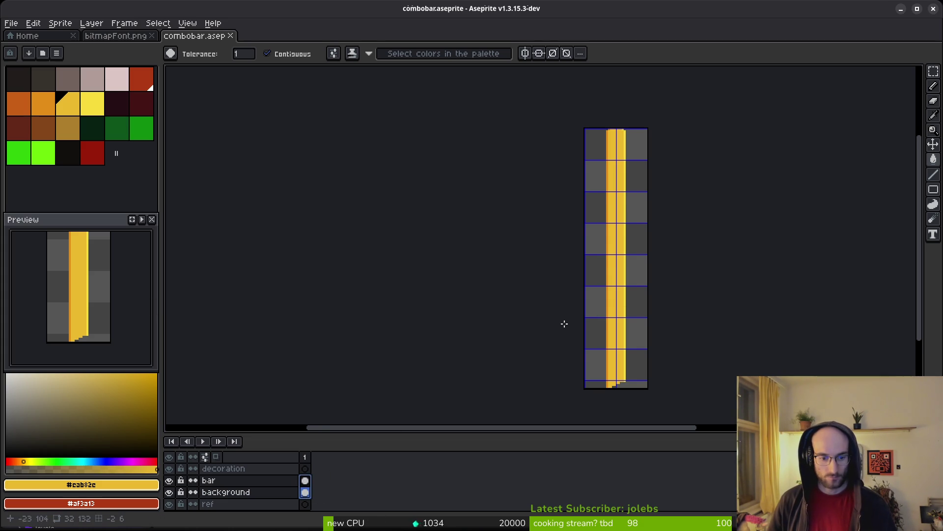
pyautogui.moveTo(599, 305); pyautogui.dragTo(564, 294)
pyautogui.press('Escape')
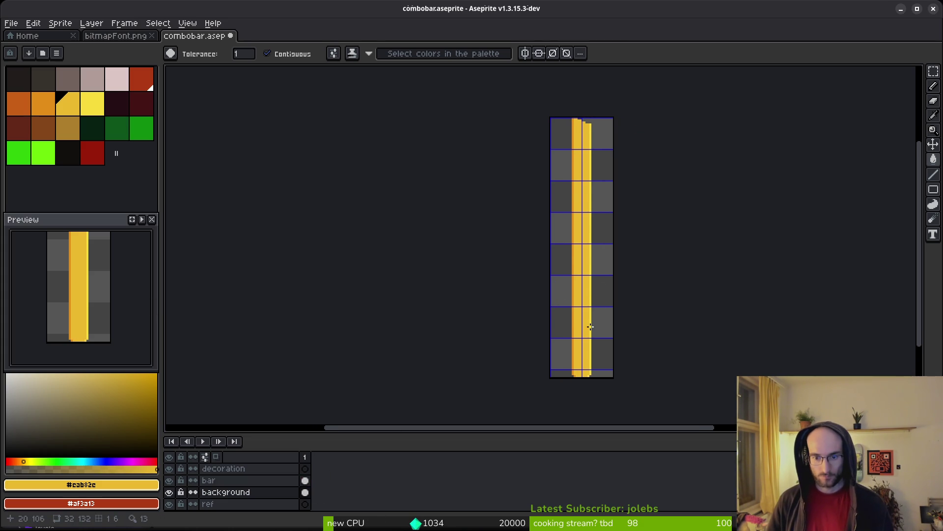
# Toggle the yellow bar layer several times to compare it with the red bar, leaving it visible.
pyautogui.click(170, 481)
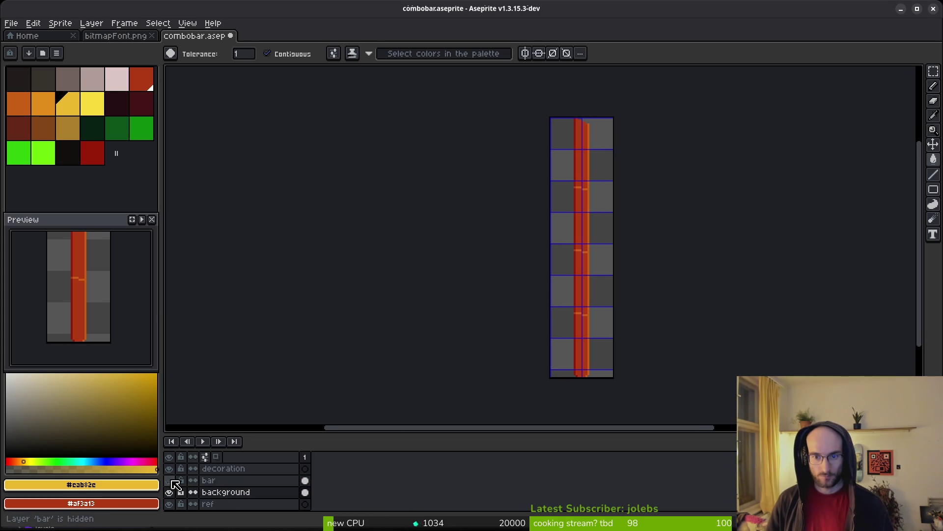
pyautogui.click(170, 480)
pyautogui.click(170, 480)
pyautogui.click(170, 481)
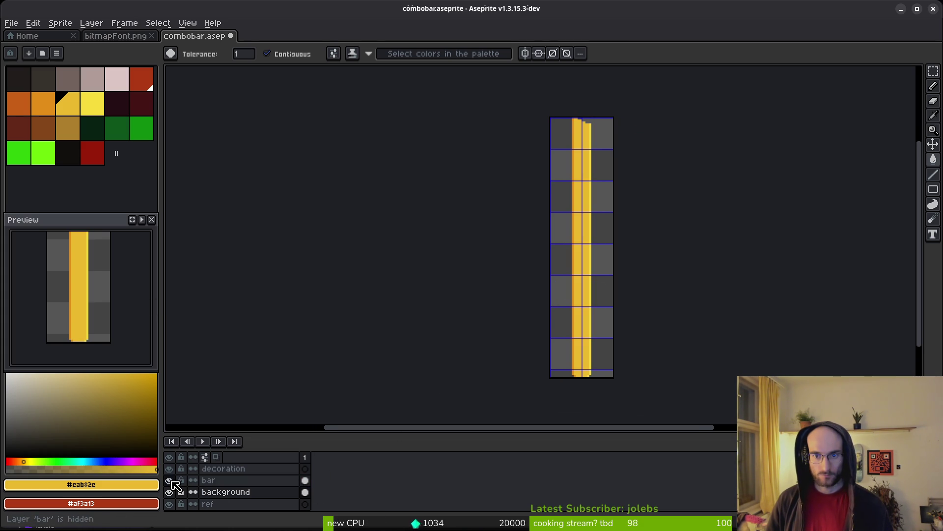
pyautogui.click(170, 480)
pyautogui.click(170, 481)
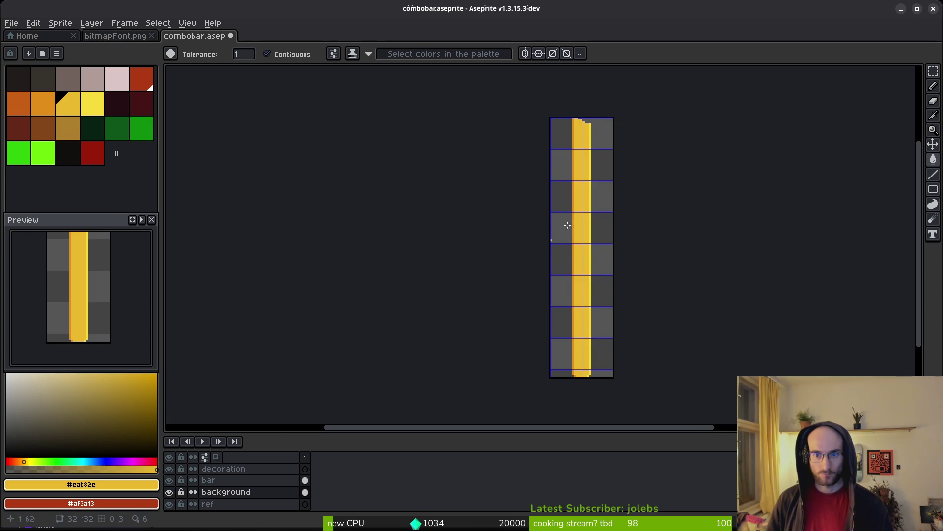
# Open the Canvas Size dialog with Ctrl+Alt+C.
pyautogui.scroll(2, 588, 262)
pyautogui.scroll(1, 588, 263)
pyautogui.hotkey('ctrl', 'alt', 'c')
# Resize the canvas to 32×134 with the chosen anchor and save the sprite.
pyautogui.click(788, 94)
pyautogui.press('BackSpace')
pyautogui.write('4')
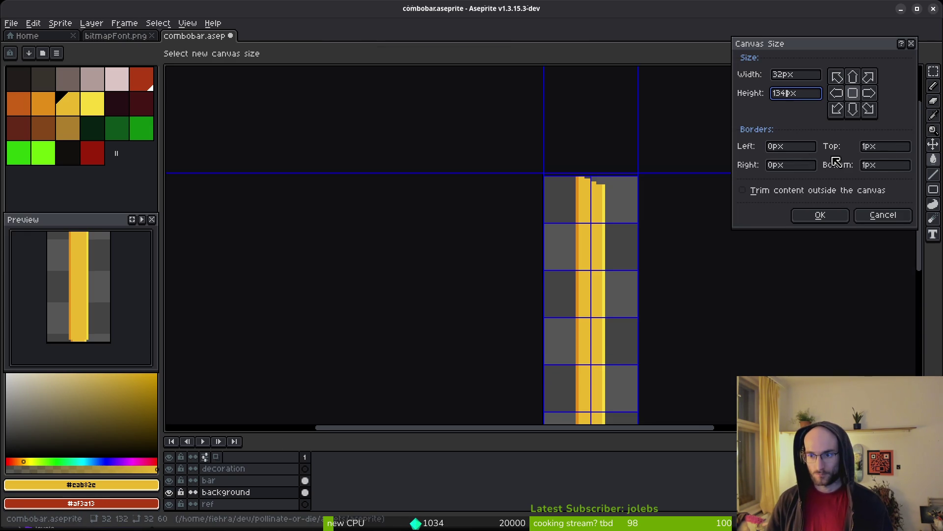
pyautogui.click(857, 114)
pyautogui.click(824, 215)
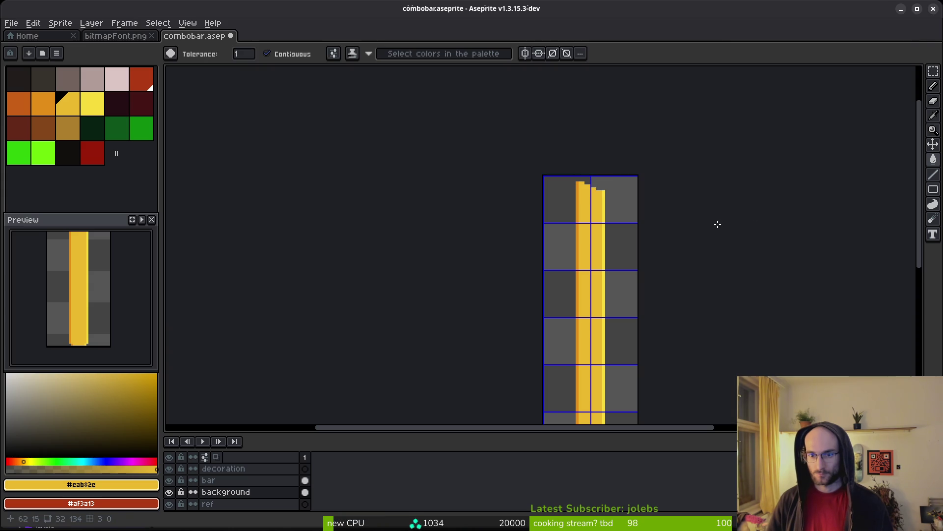
pyautogui.hotkey('ctrl', 's')
# With the pencil, add yellow pixels to extend the bar's stepped top edge.
pyautogui.scroll(6, 570, 226)
pyautogui.press('i')
pyautogui.press('b')
pyautogui.scroll(3, 508, 164)
pyautogui.click(493, 176)
pyautogui.click(546, 198)
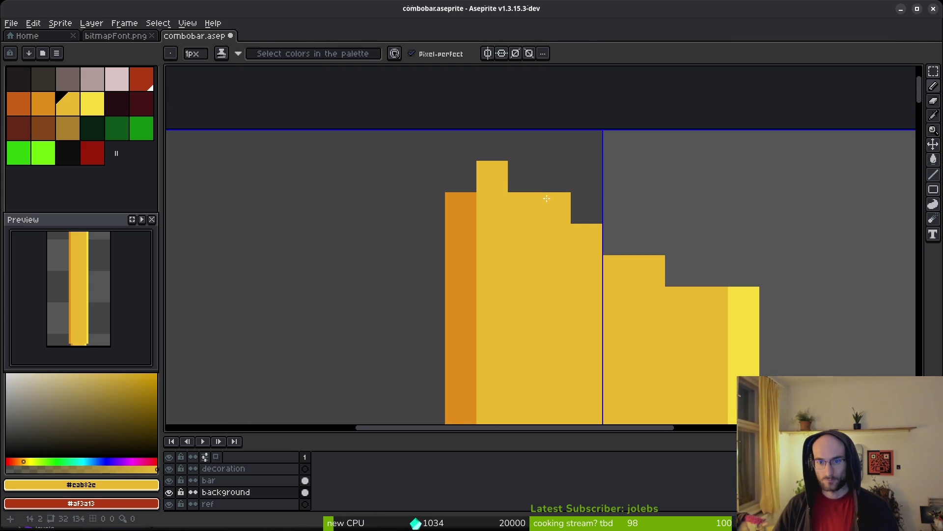
pyautogui.click(618, 243)
pyautogui.click(674, 271)
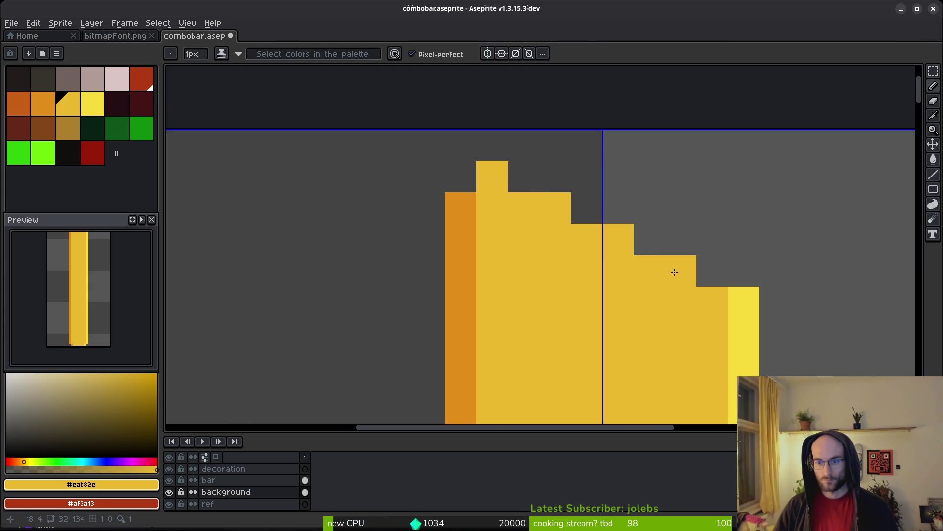
# Pick the orange from the bar's edge and add an orange pixel atop the orange column.
pyautogui.keyDown('alt'); pyautogui.click(466, 205); pyautogui.keyUp('alt')
pyautogui.click(461, 176)
pyautogui.scroll(-5, 537, 234)
pyautogui.scroll(-2, 517, 296)
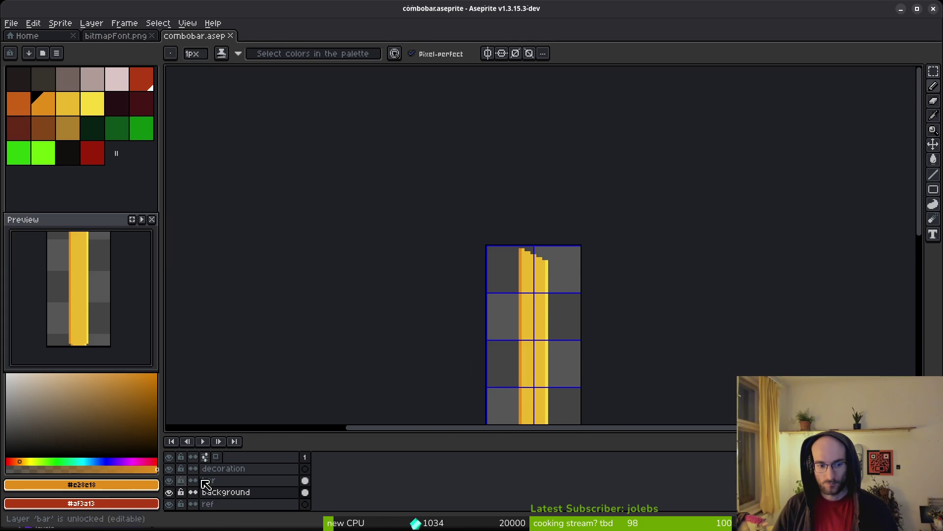
pyautogui.scroll(1, 569, 272)
pyautogui.press('m')
pyautogui.moveTo(436, 227); pyautogui.dragTo(572, 274)
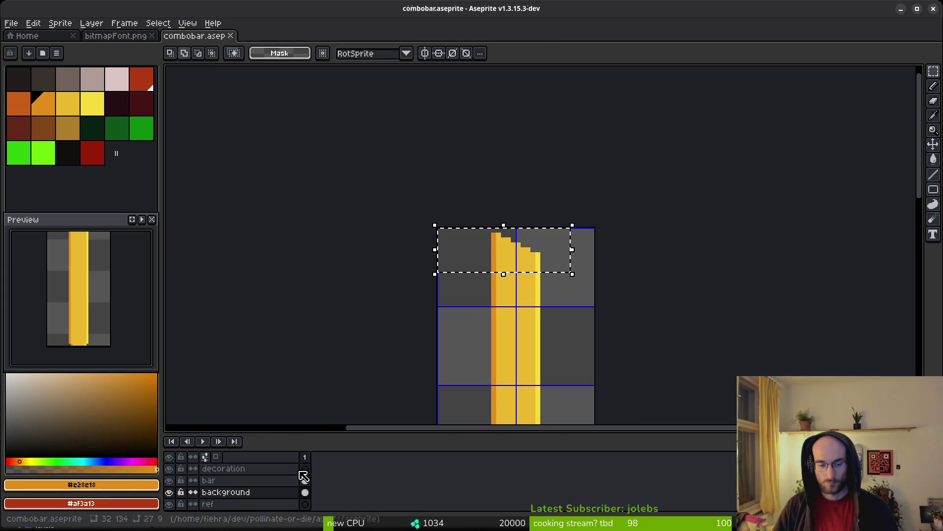
pyautogui.click(172, 481)
pyautogui.scroll(3, 491, 276)
pyautogui.press('w')
pyautogui.press('m')
pyautogui.moveTo(471, 204); pyautogui.dragTo(551, 206)
pyautogui.scroll(3, 527, 219)
pyautogui.keyDown('shift'); pyautogui.click(640, 267); pyautogui.keyUp('shift')
pyautogui.press('Delete')
pyautogui.scroll(-3, 789, 263)
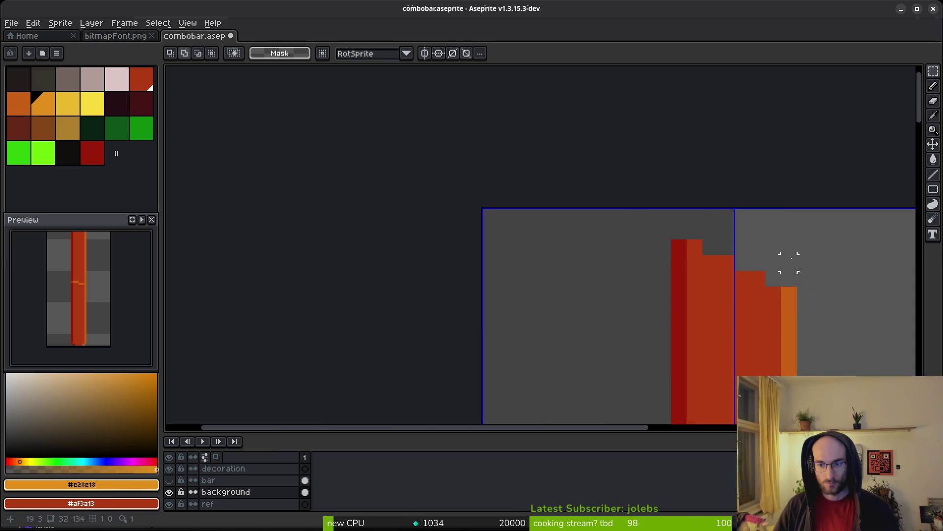
pyautogui.hotkey('ctrl', 'z')
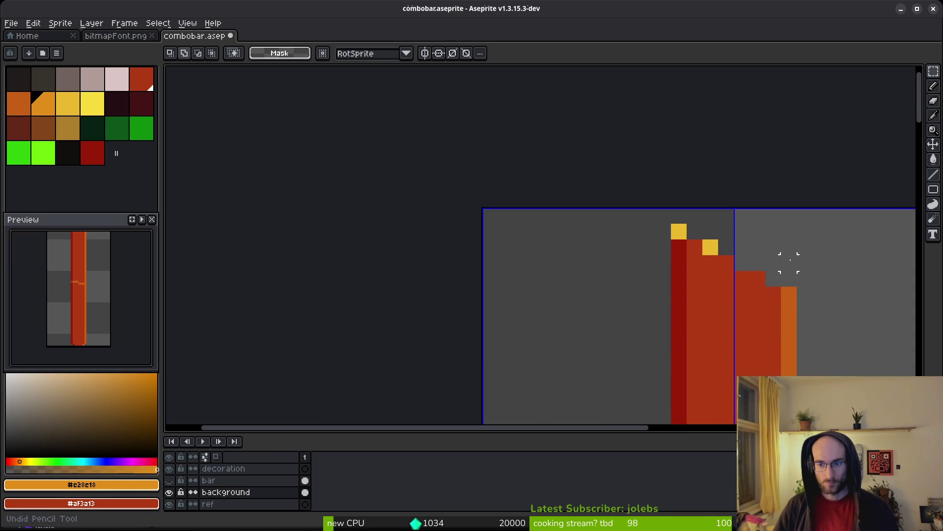
pyautogui.hotkey('ctrl', 'y')
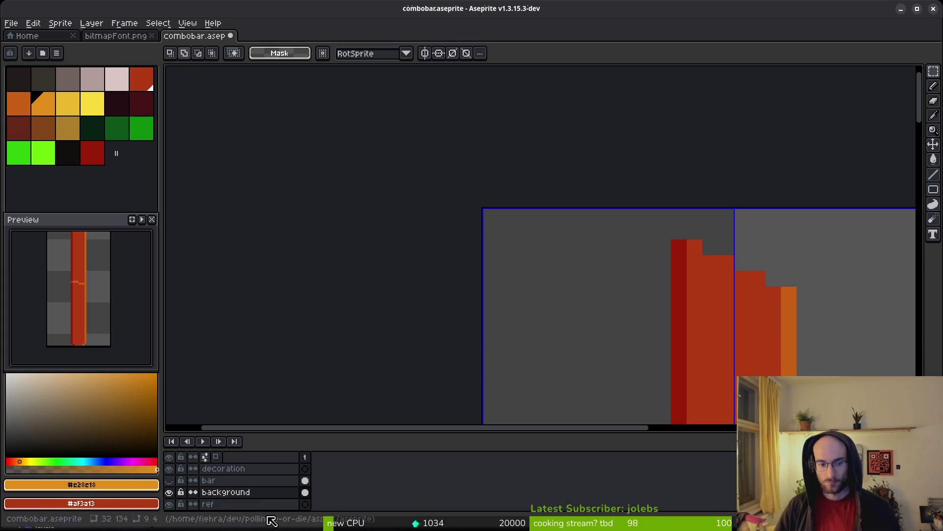
pyautogui.click(305, 480)
pyautogui.click(170, 481)
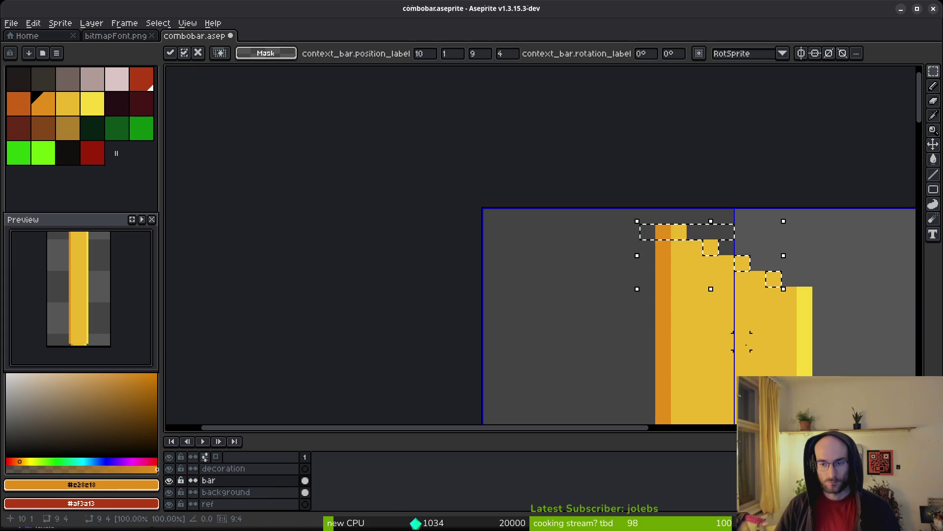
pyautogui.scroll(-2, 742, 326)
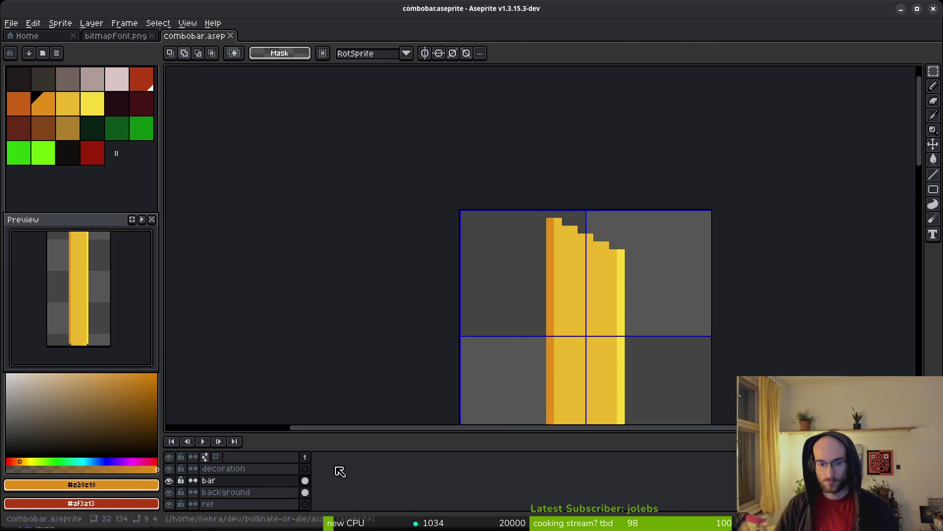
# Toggle the yellow bar layer repeatedly against the red background, leaving it shown.
pyautogui.click(170, 481)
pyautogui.click(169, 481)
pyautogui.click(170, 481)
pyautogui.click(169, 480)
pyautogui.click(170, 481)
pyautogui.click(170, 480)
pyautogui.click(170, 480)
pyautogui.click(169, 480)
# Scroll down to the bar's bottom end and save the sprite.
pyautogui.scroll(-2, 581, 316)
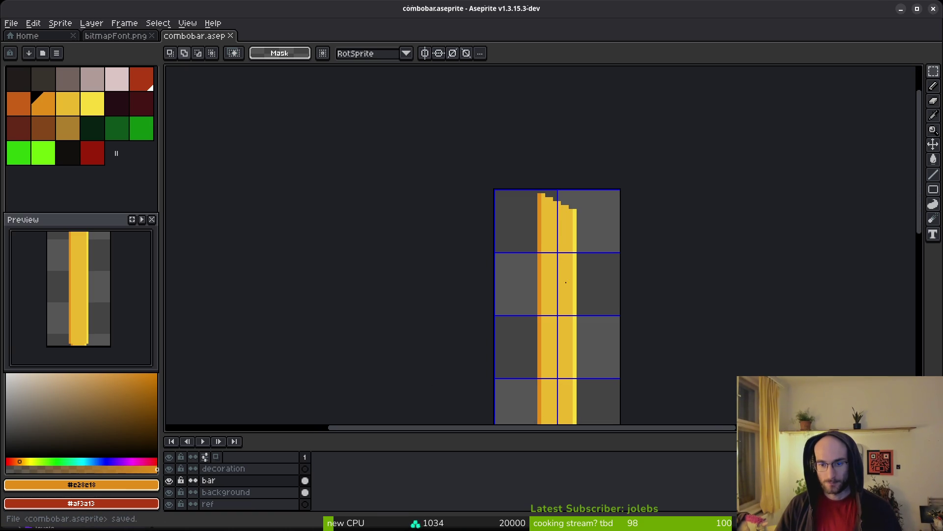
pyautogui.scroll(-2, 434, 295)
pyautogui.hscroll(1, 566, 272)
pyautogui.scroll(-1, 582, 243)
pyautogui.scroll(-2, 582, 243)
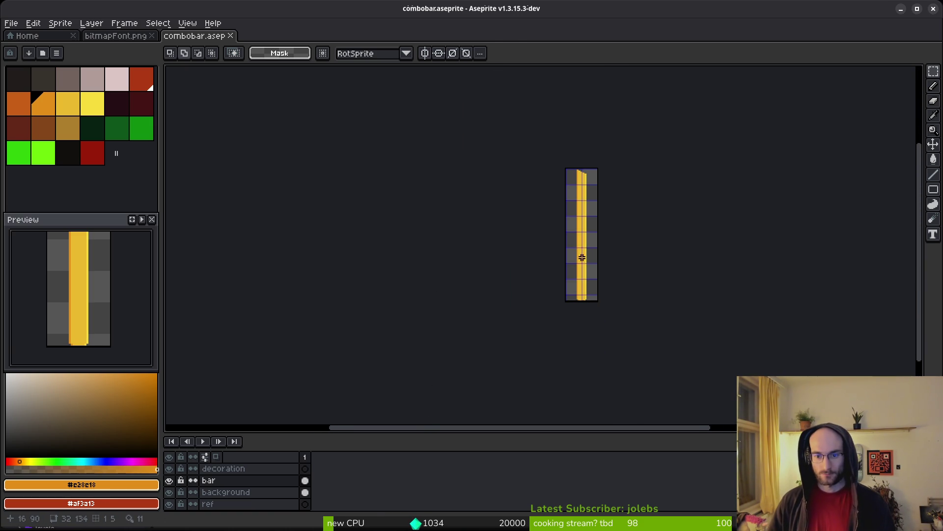
pyautogui.hotkey('ctrl', 's')
pyautogui.scroll(3, 591, 284)
pyautogui.scroll(4, 554, 318)
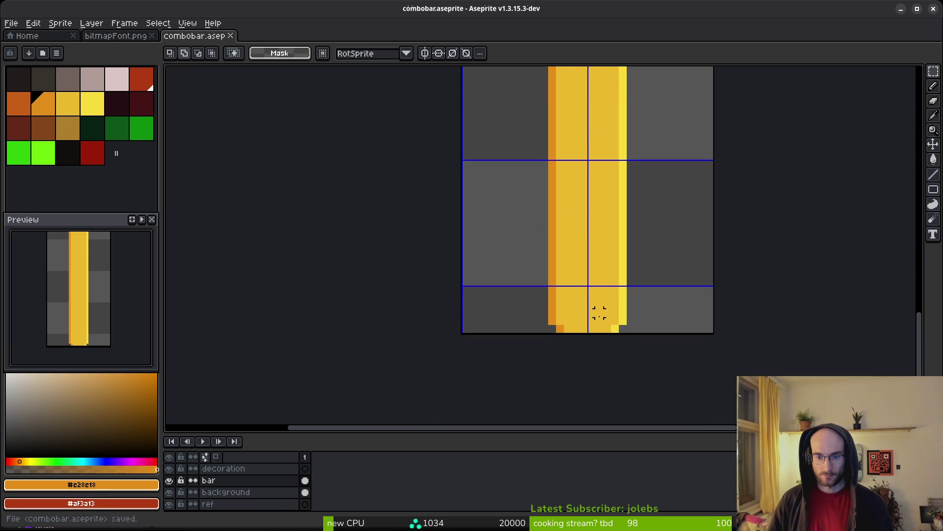
# Paint the bar's bottom row orange and touch up its end, undoing two stray pixels.
pyautogui.press('b')
pyautogui.moveTo(541, 301); pyautogui.dragTo(676, 299)
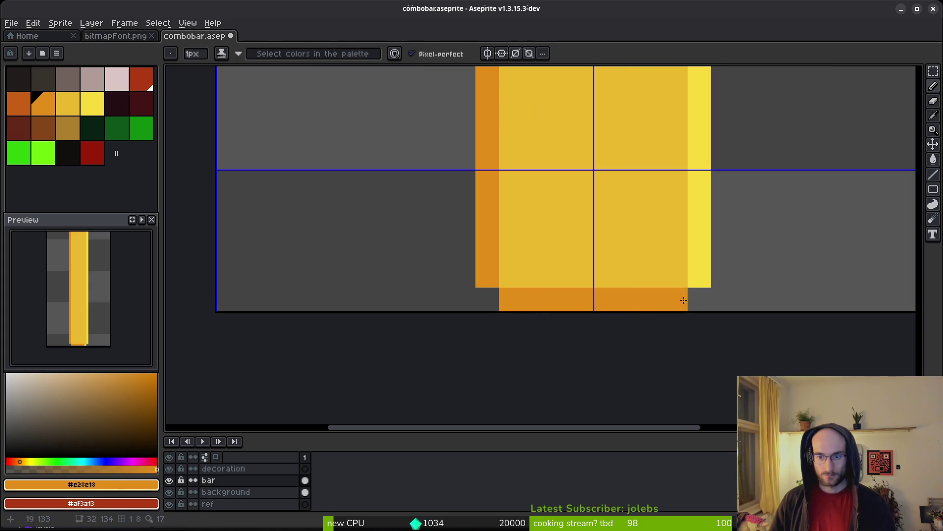
pyautogui.keyDown('alt'); pyautogui.click(680, 268); pyautogui.keyUp('alt')
pyautogui.click(700, 275)
pyautogui.click(747, 300)
pyautogui.scroll(-2, 750, 309)
pyautogui.hotkey('ctrl', 'z')
pyautogui.scroll(2, 745, 309)
pyautogui.hotkey('ctrl', 'z')
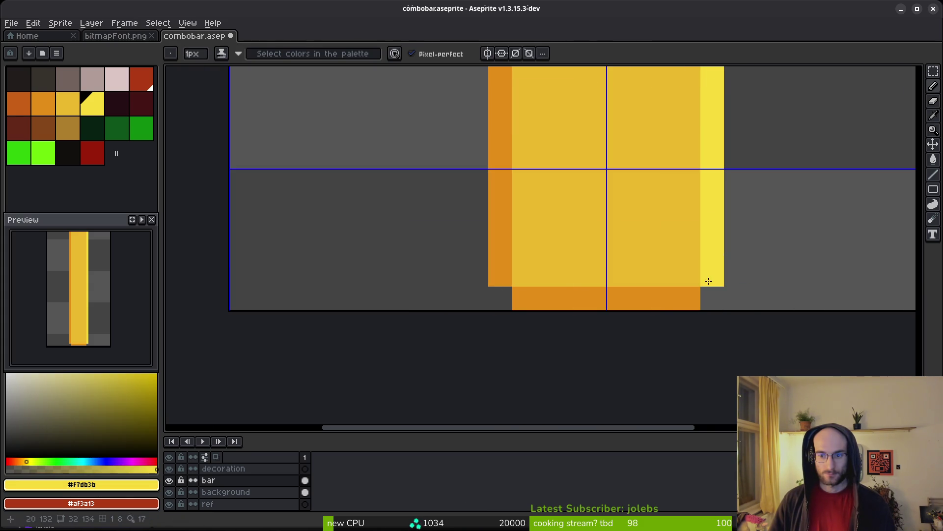
# Fill the bar's lower-left notch with orange picked from its edge.
pyautogui.scroll(-2, 706, 295)
pyautogui.scroll(2, 647, 289)
pyautogui.keyDown('alt'); pyautogui.click(551, 261); pyautogui.keyUp('alt')
pyautogui.click(560, 261)
pyautogui.scroll(-4, 614, 275)
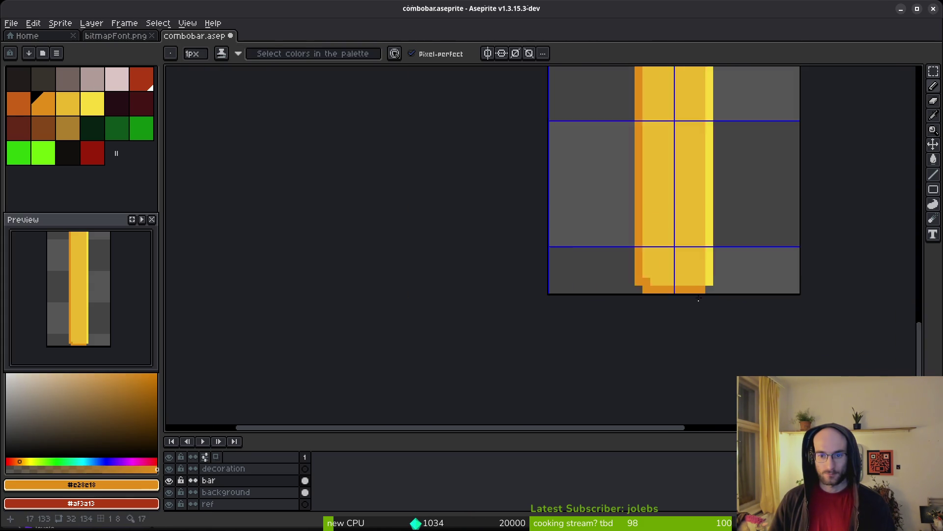
pyautogui.scroll(3, 709, 307)
# Shade the bottom-right corner, undoing a stray yellow pixel and painting orange above it.
pyautogui.keyDown('alt'); pyautogui.click(697, 280); pyautogui.keyUp('alt')
pyautogui.click(684, 294)
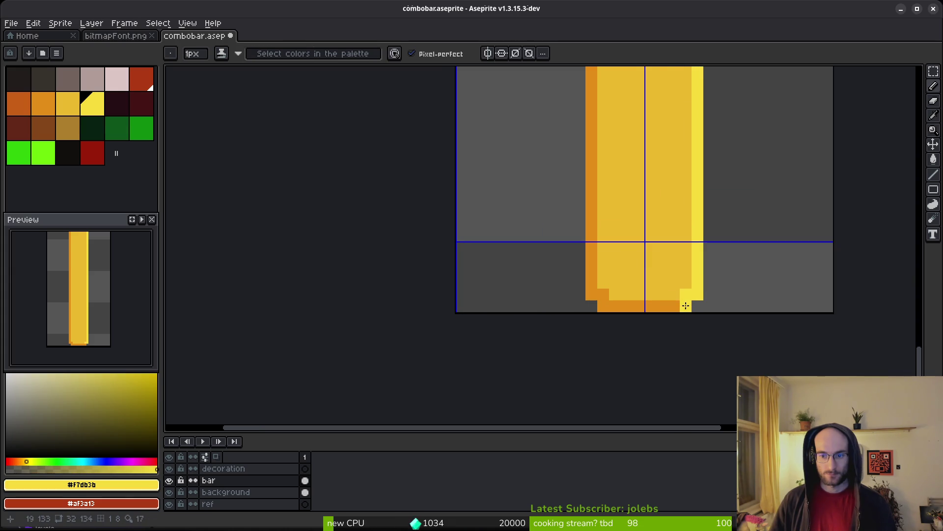
pyautogui.scroll(-4, 759, 300)
pyautogui.scroll(5, 742, 303)
pyautogui.hotkey('ctrl', 'z')
pyautogui.hotkey('ctrl', 'z')
pyautogui.click(703, 299)
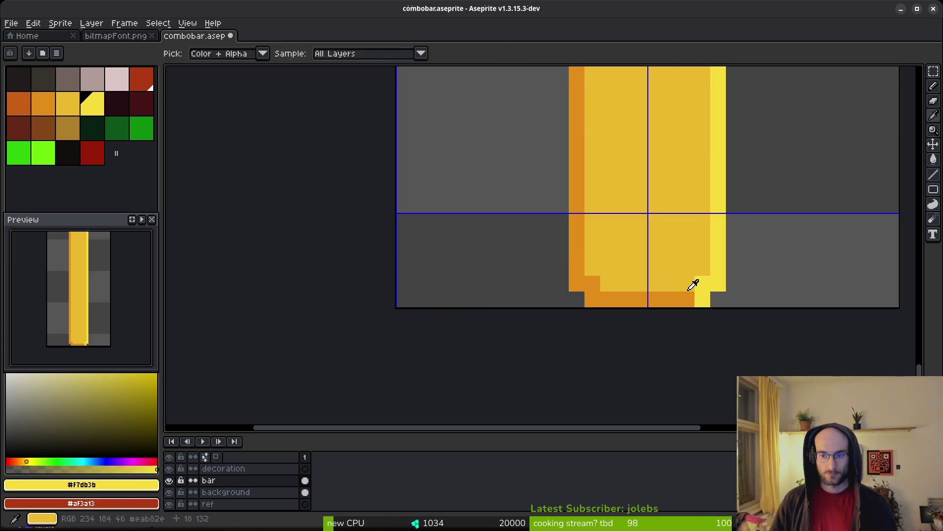
pyautogui.keyDown('alt'); pyautogui.click(706, 285); pyautogui.keyUp('alt')
pyautogui.scroll(-5, 705, 285)
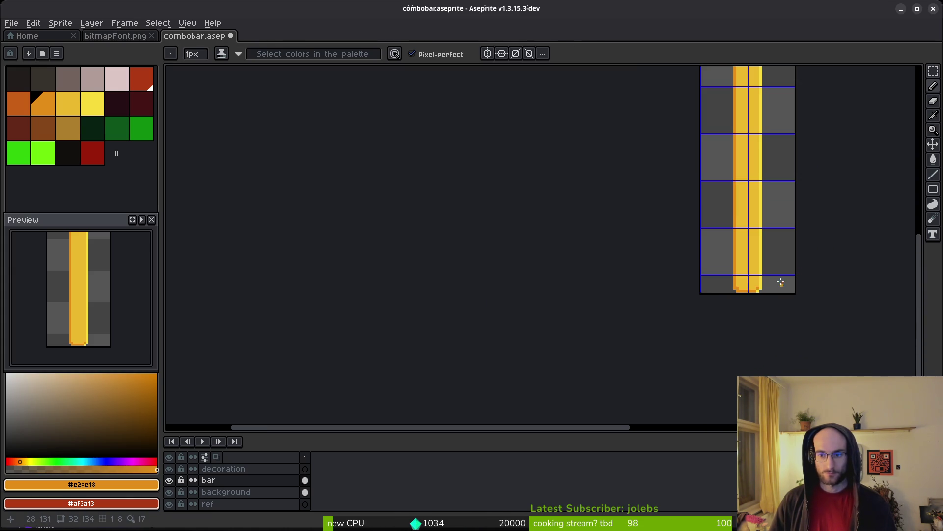
pyautogui.scroll(3, 783, 284)
pyautogui.scroll(-3, 727, 269)
pyautogui.scroll(5, 712, 242)
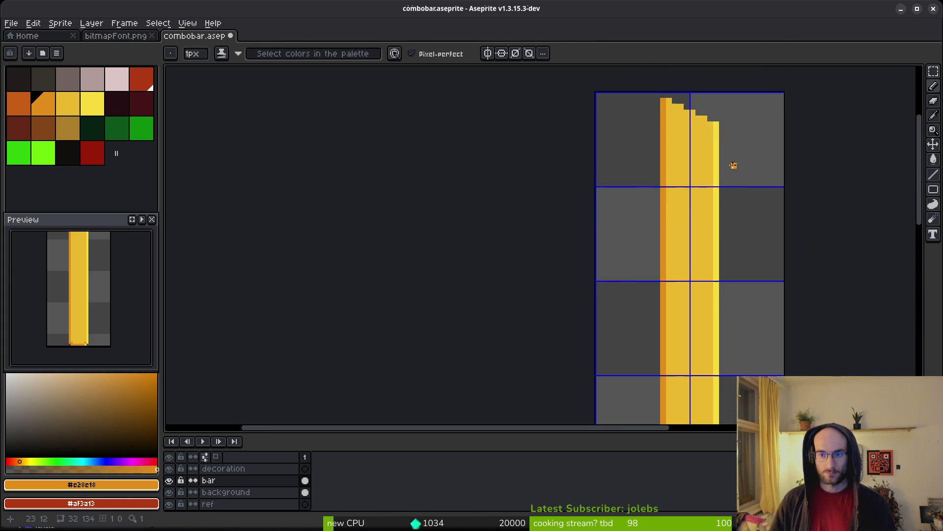
# Undo a stray orange pixel and a light-yellow top step, then pick the bar's mid yellow.
pyautogui.hotkey('ctrl', 'z')
pyautogui.keyDown('alt'); pyautogui.click(758, 330); pyautogui.keyUp('alt')
pyautogui.click(742, 313)
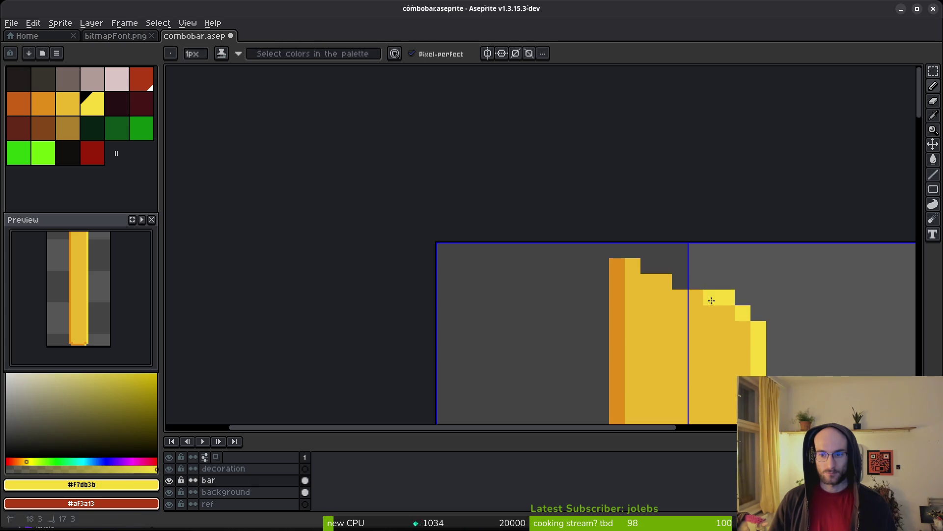
pyautogui.hotkey('ctrl', 'z')
pyautogui.hotkey('ctrl', 'z')
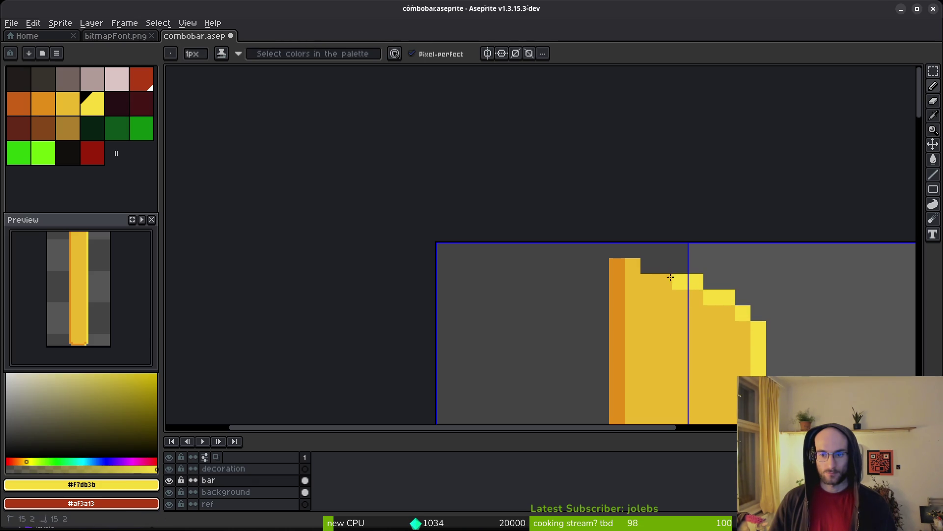
pyautogui.keyDown('alt'); pyautogui.click(629, 259); pyautogui.keyUp('alt')
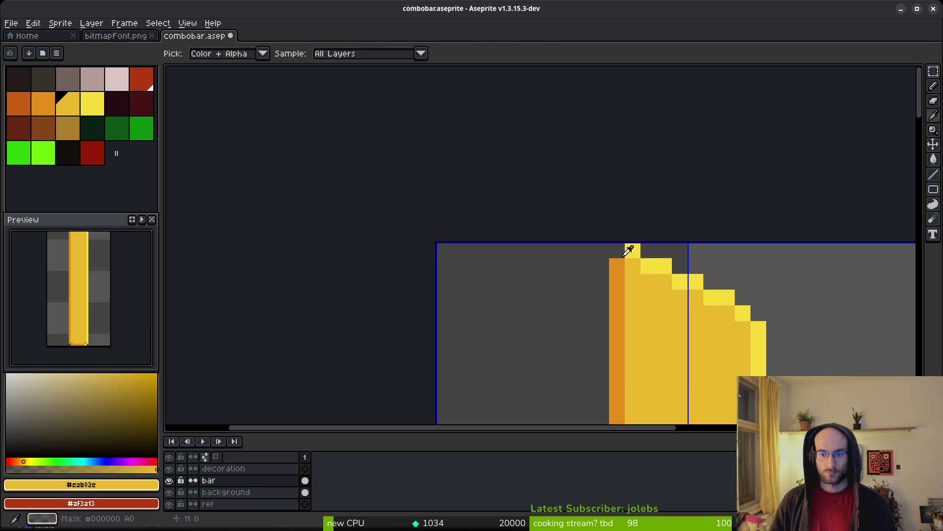
# Save combobar.aseprite and open the Canvas Size dialog.
pyautogui.scroll(-5, 727, 338)
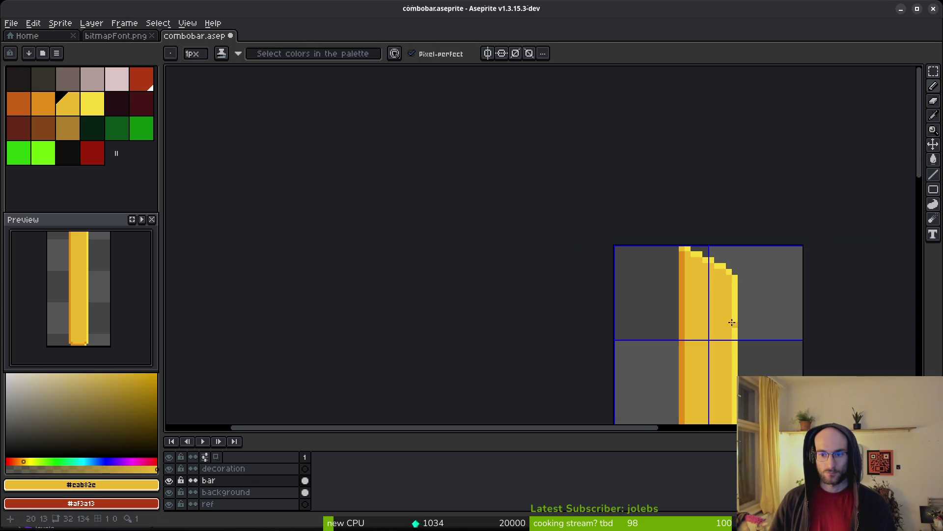
pyautogui.scroll(-4, 728, 311)
pyautogui.hotkey('ctrl', 's')
pyautogui.scroll(-3, 596, 196)
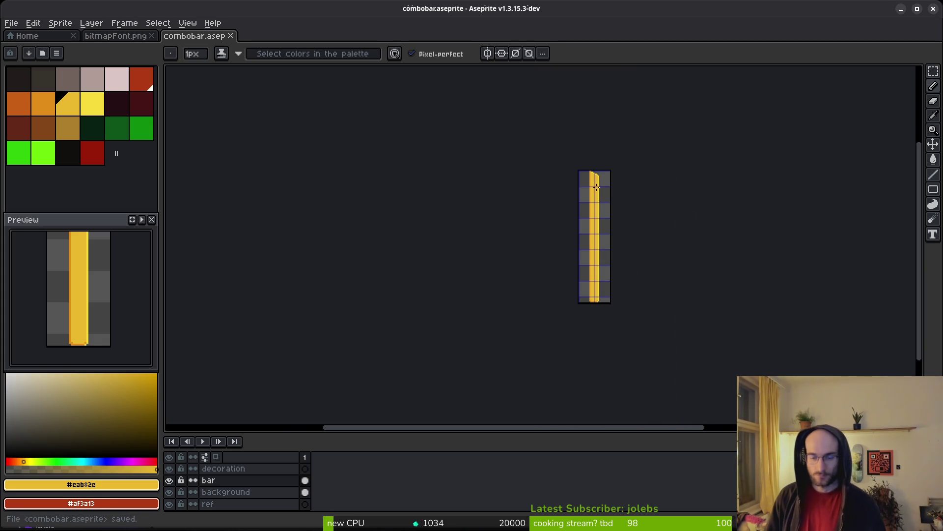
pyautogui.scroll(6, 595, 176)
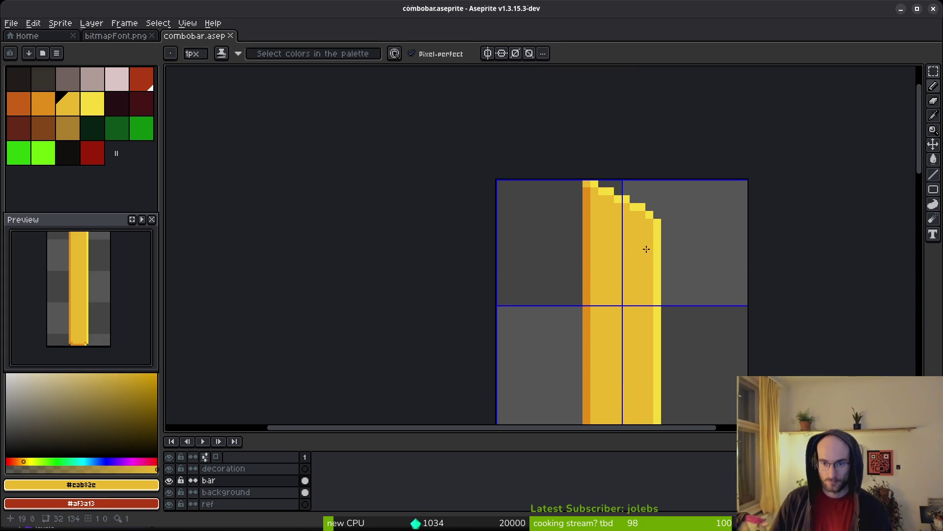
pyautogui.hotkey('ctrl', 'alt', 'c')
# Set the canvas height to 128 and apply the 32×128 resize.
pyautogui.click(788, 94)
pyautogui.write('128')
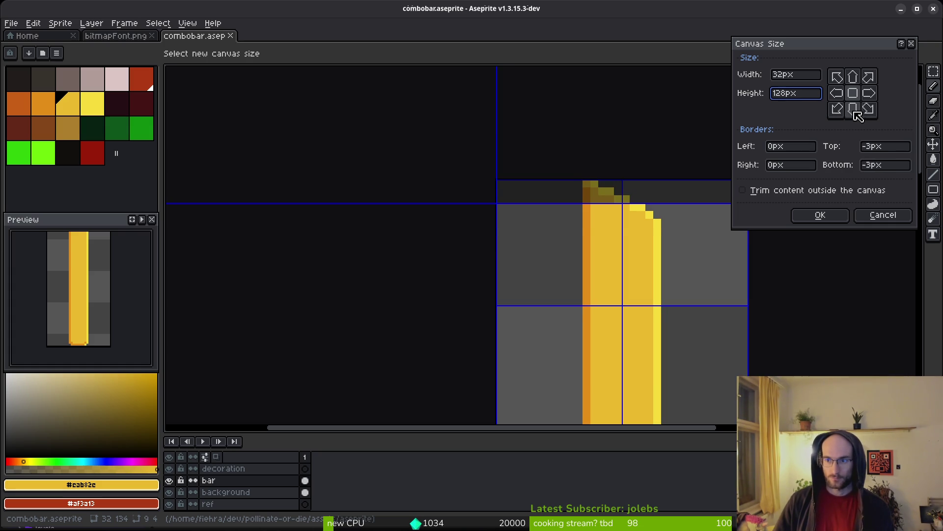
pyautogui.click(833, 217)
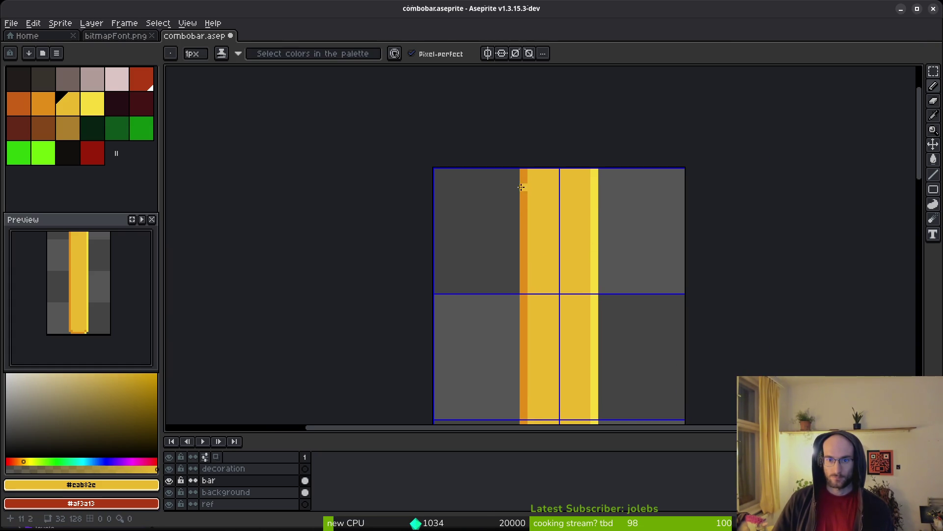
# Paint the bar's top row light yellow and erase the orange pixel at its top-left.
pyautogui.scroll(5, 521, 187)
pyautogui.keyDown('alt'); pyautogui.click(533, 158); pyautogui.keyUp('alt')
pyautogui.keyDown('alt'); pyautogui.click(742, 146); pyautogui.keyUp('alt')
pyautogui.moveTo(743, 143); pyautogui.dragTo(545, 141)
pyautogui.press('e')
pyautogui.click(528, 140)
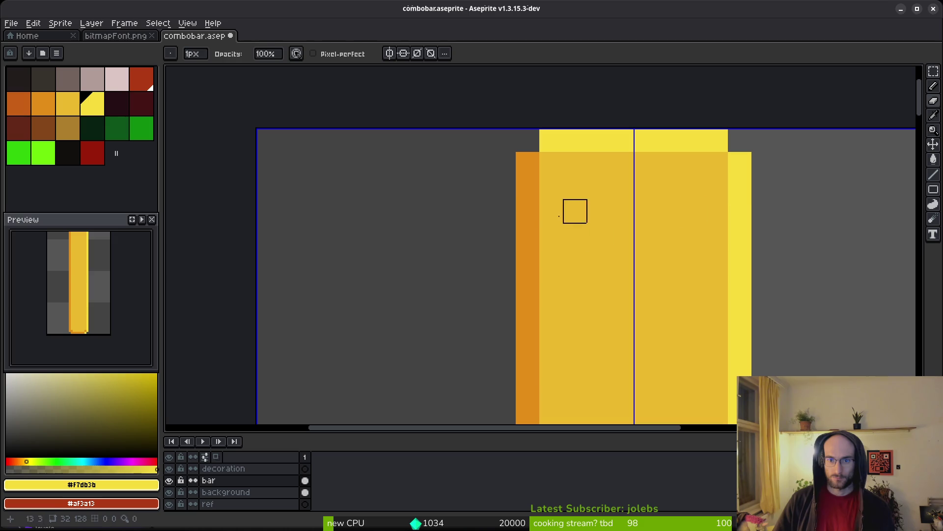
# Add a light-yellow highlight and orange pixels near the top-left, undoing one misplaced orange pixel.
pyautogui.press('alt')
pyautogui.click(718, 162)
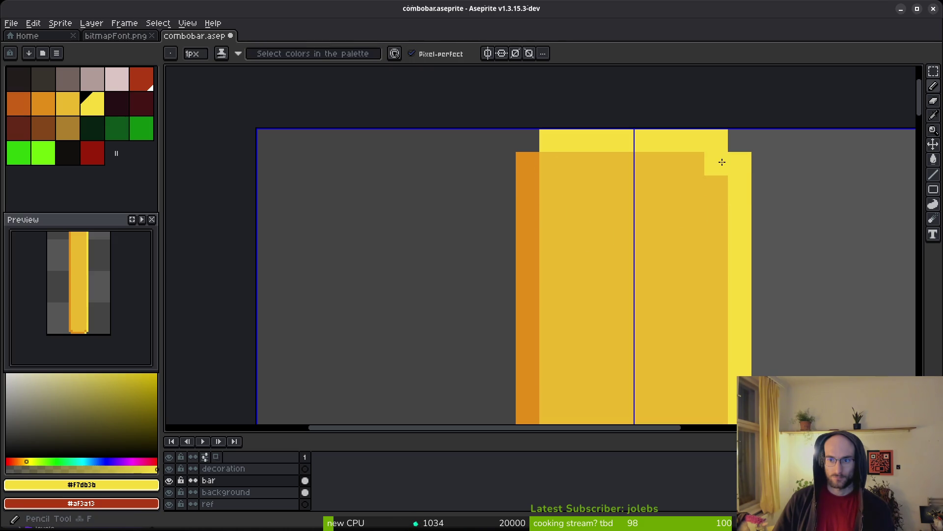
pyautogui.keyDown('alt'); pyautogui.click(530, 161); pyautogui.keyUp('alt')
pyautogui.click(550, 164)
pyautogui.keyDown('alt'); pyautogui.click(575, 164); pyautogui.keyUp('alt')
pyautogui.click(550, 165)
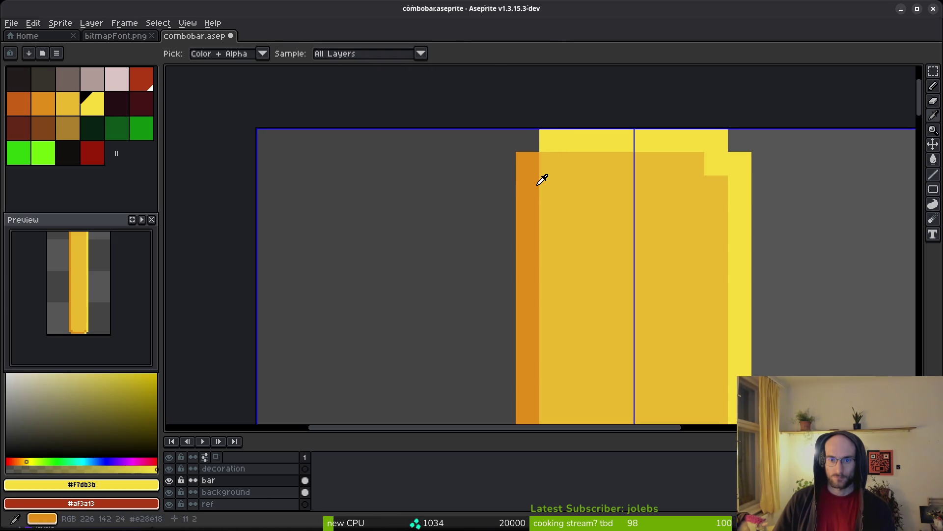
pyautogui.keyDown('alt'); pyautogui.click(528, 167); pyautogui.keyUp('alt')
pyautogui.click(544, 150)
pyautogui.hotkey('ctrl', 'z')
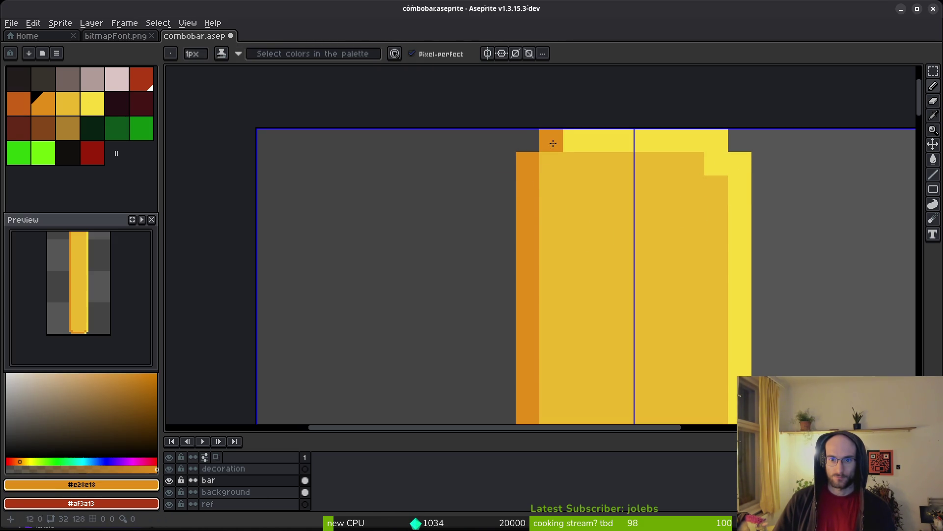
# Recolour the corner pixel yellow with orange just inside it, save, and hide the yellow bar layer.
pyautogui.keyDown('alt'); pyautogui.click(547, 142); pyautogui.keyUp('alt')
pyautogui.click(537, 167)
pyautogui.keyDown('alt'); pyautogui.click(531, 183); pyautogui.keyUp('alt')
pyautogui.click(551, 164)
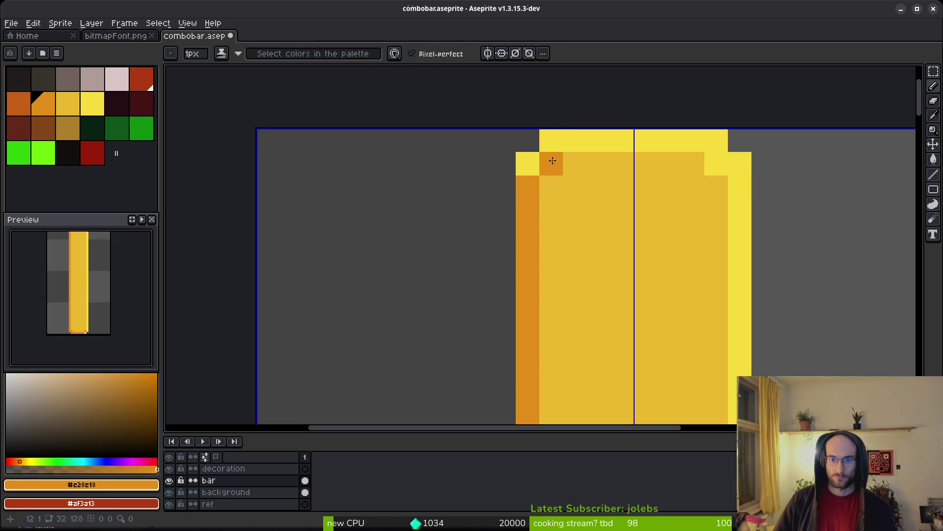
pyautogui.scroll(-4, 662, 244)
pyautogui.scroll(-3, 667, 296)
pyautogui.hscroll(2, 638, 299)
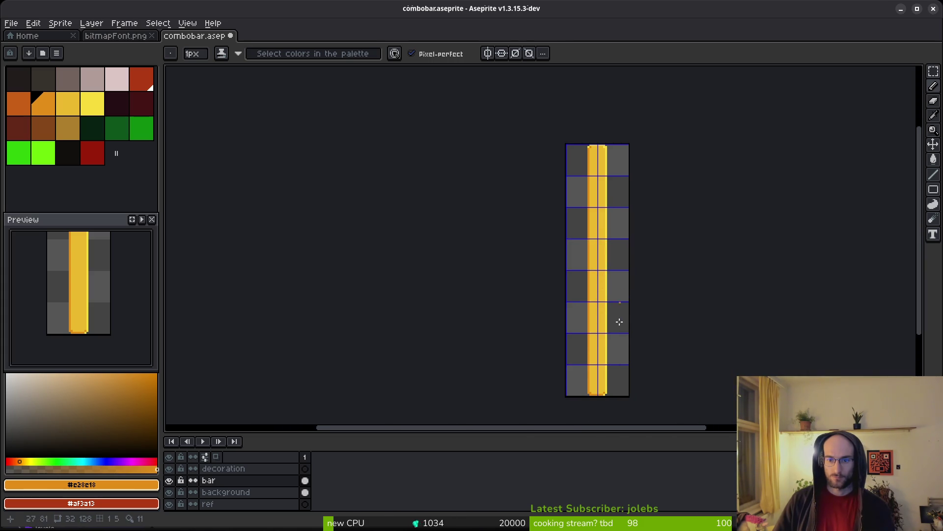
pyautogui.hotkey('ctrl', 's')
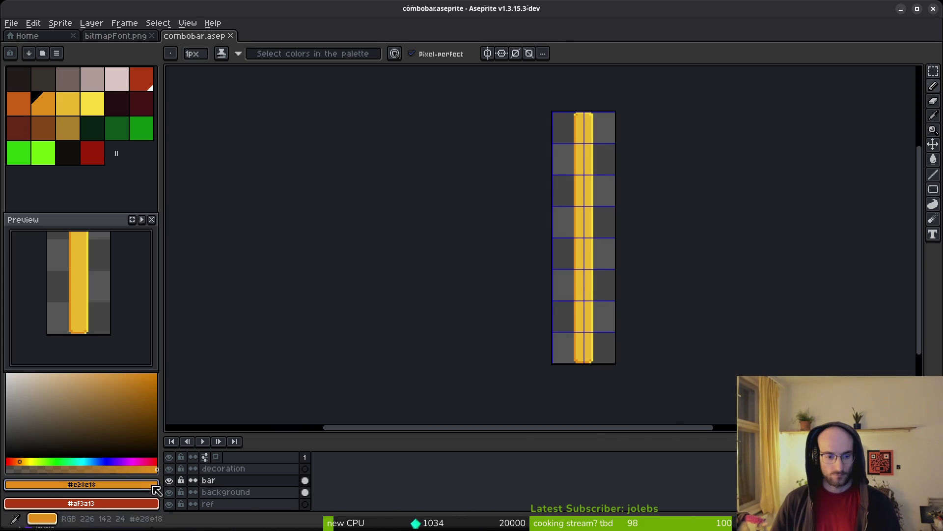
pyautogui.click(170, 481)
# Make the background layer active and paint the red bar's bottom row dark red.
pyautogui.scroll(1, 562, 204)
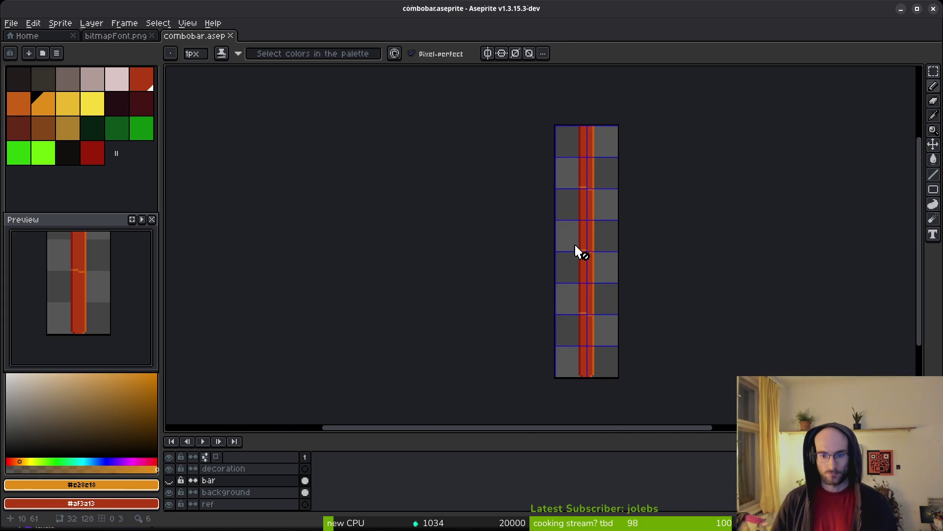
pyautogui.scroll(4, 599, 241)
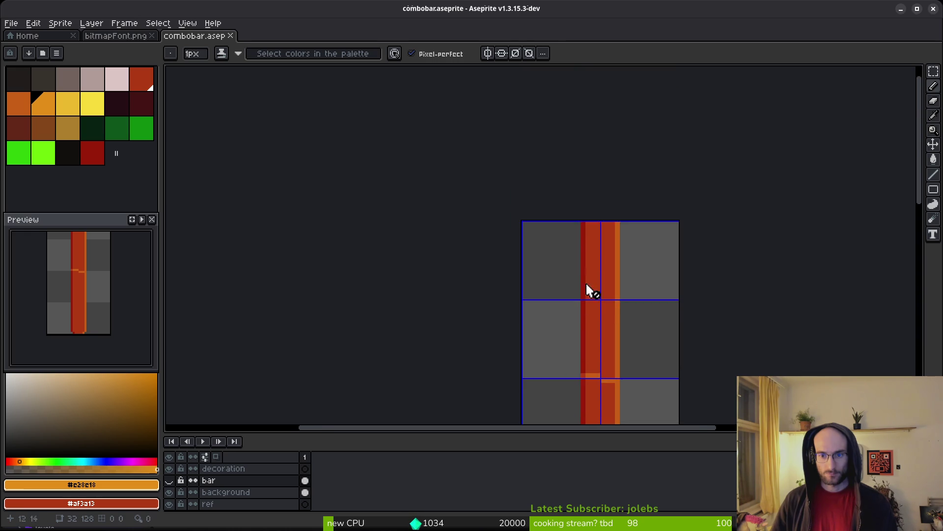
pyautogui.scroll(1, 593, 256)
pyautogui.keyDown('alt'); pyautogui.click(669, 221); pyautogui.keyUp('alt')
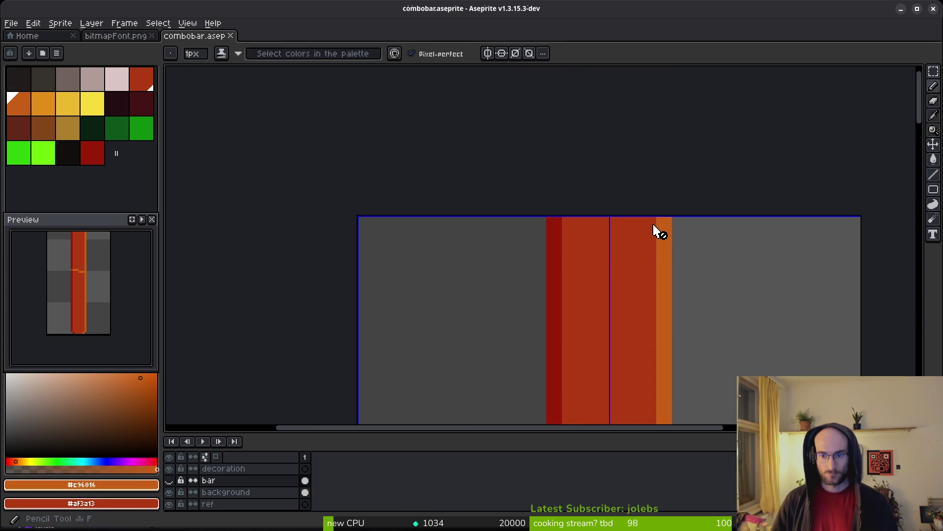
pyautogui.click(307, 491)
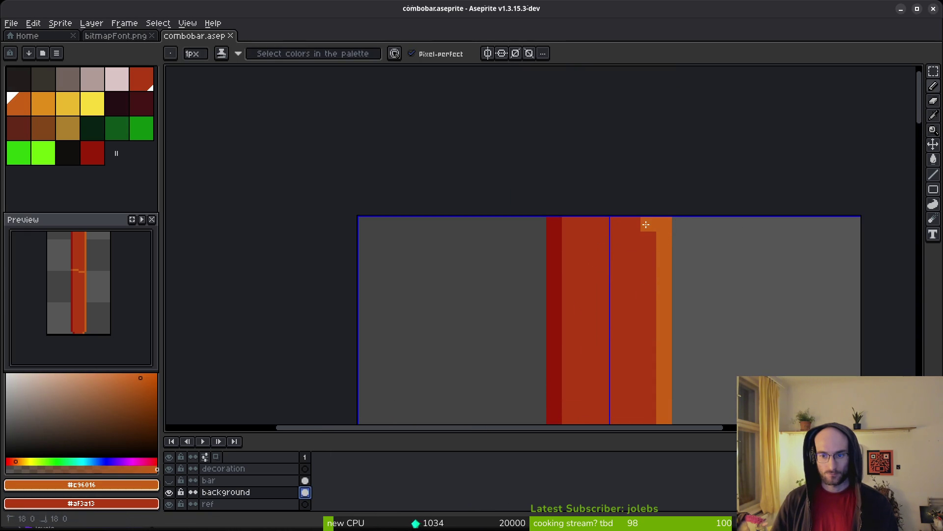
pyautogui.press('e')
pyautogui.scroll(-6, 669, 223)
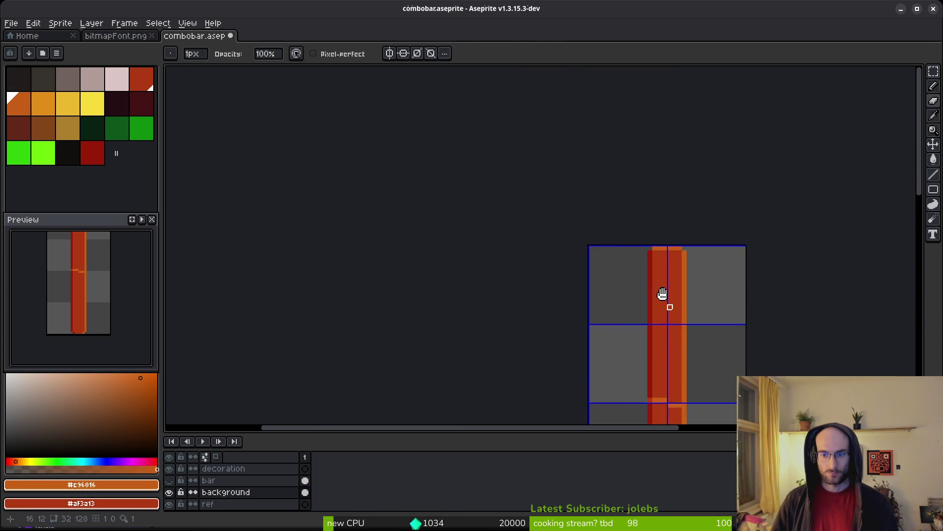
pyautogui.scroll(7, 551, 267)
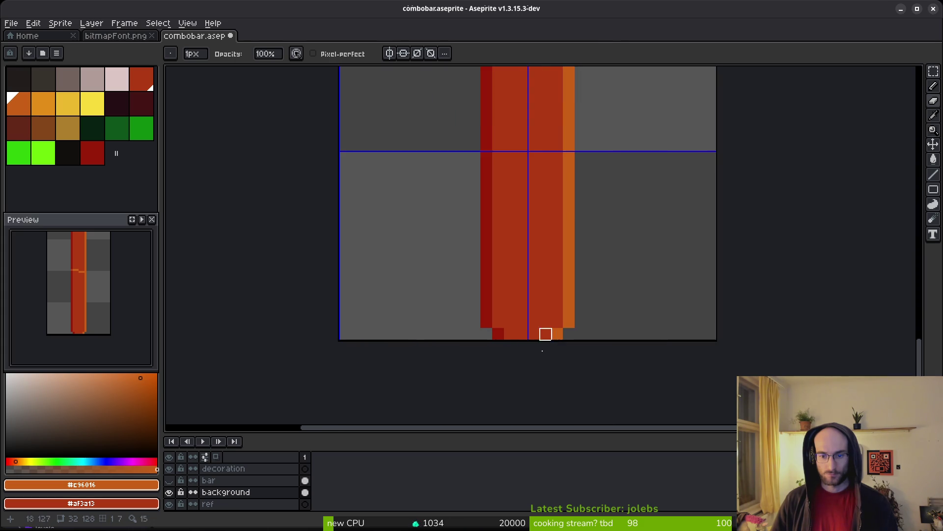
pyautogui.keyDown('alt'); pyautogui.click(446, 284); pyautogui.keyUp('alt')
pyautogui.press('b')
pyautogui.moveTo(442, 286)
pyautogui.mouseDown()
pyautogui.moveTo(592, 284)
pyautogui.moveTo(615, 265)
pyautogui.moveTo(601, 269)
pyautogui.mouseUp()
# Build an orange stepped block at the red bar's lower-right, darkening the pixel above it.
pyautogui.keyDown('alt'); pyautogui.click(618, 265); pyautogui.keyUp('alt')
pyautogui.click(598, 267)
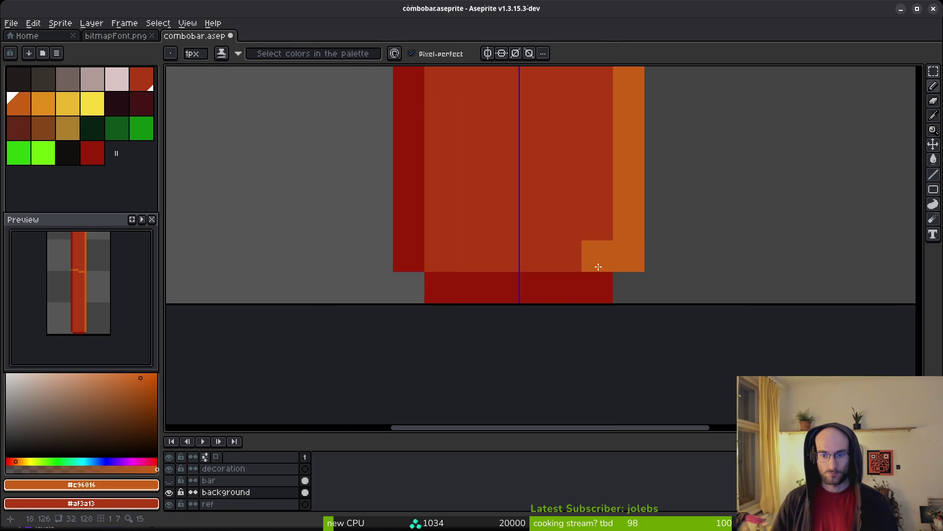
pyautogui.hotkey('ctrl', 'z')
pyautogui.click(602, 287)
pyautogui.hotkey('ctrl', 'z')
pyautogui.click(600, 287)
pyautogui.keyDown('alt'); pyautogui.click(565, 287); pyautogui.keyUp('alt')
pyautogui.click(593, 252)
# Review the red bar's bottom edge and save the combo bar file.
pyautogui.scroll(-4, 593, 252)
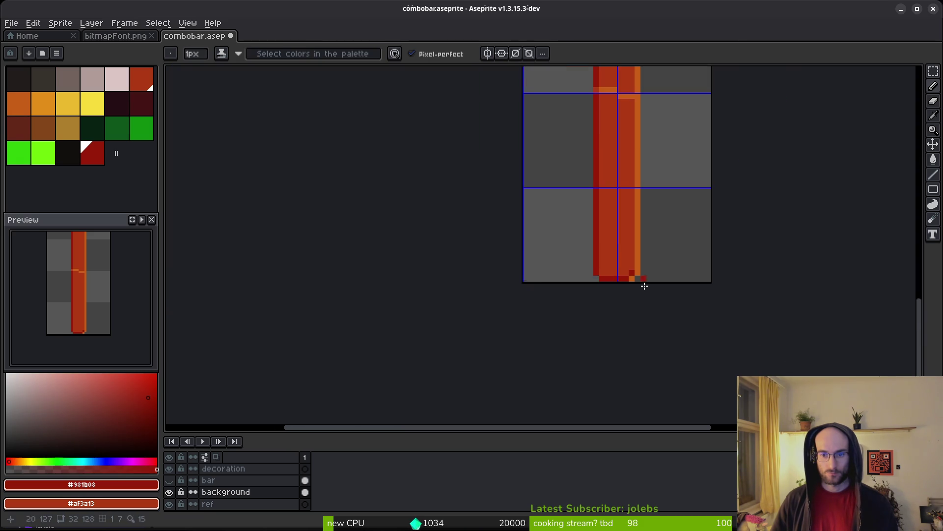
pyautogui.scroll(3, 613, 283)
pyautogui.scroll(-5, 644, 311)
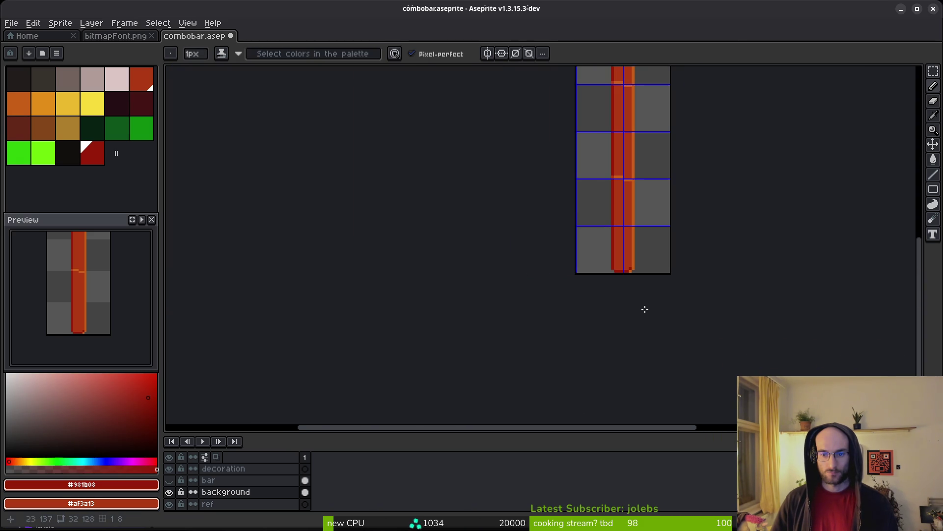
pyautogui.scroll(-3, 645, 308)
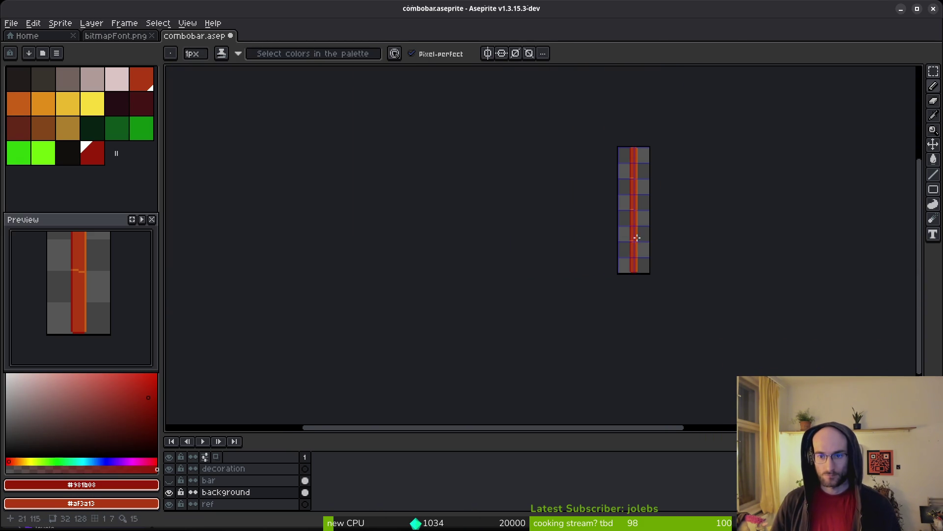
pyautogui.hotkey('ctrl', 's')
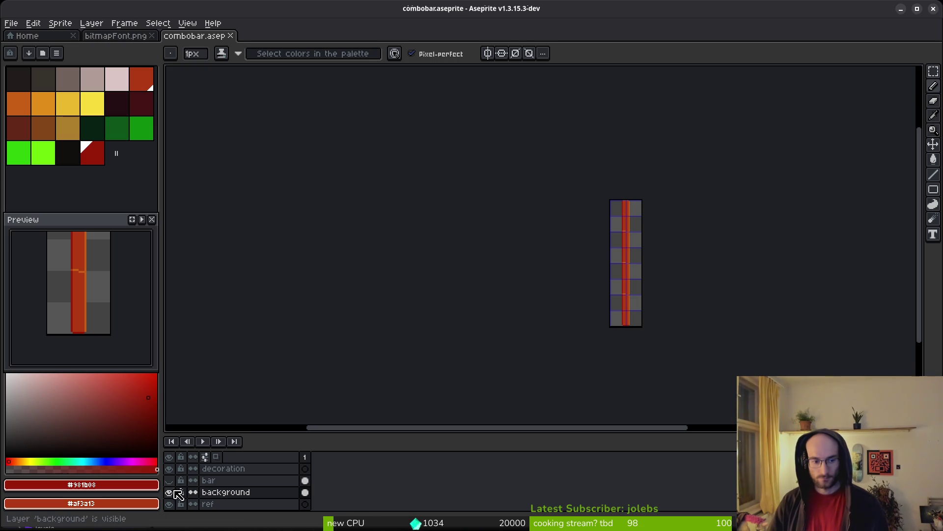
# Hide the yellow bar layer and make the background layer active in Aseprite.
pyautogui.click(169, 480)
pyautogui.click(170, 480)
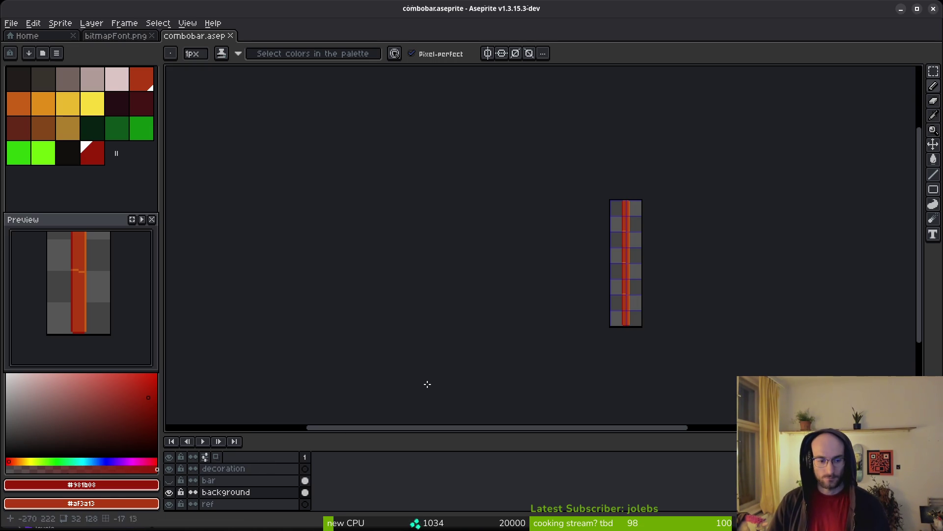
pyautogui.moveTo(667, 359); pyautogui.dragTo(646, 347)
pyautogui.click(245, 493)
# Export the red background as art/ui/combobarBackground.png, overwriting the existing file.
pyautogui.hotkey('ctrl', 'e')
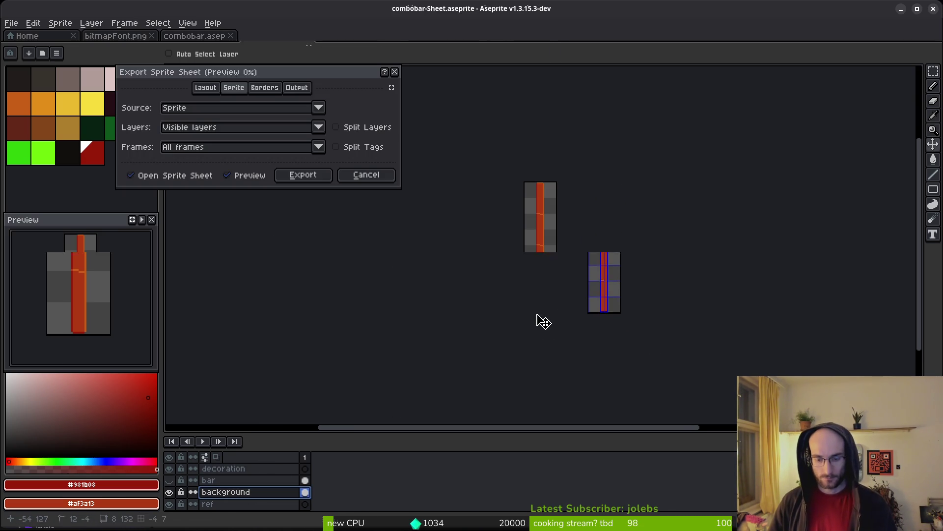
pyautogui.click(302, 178)
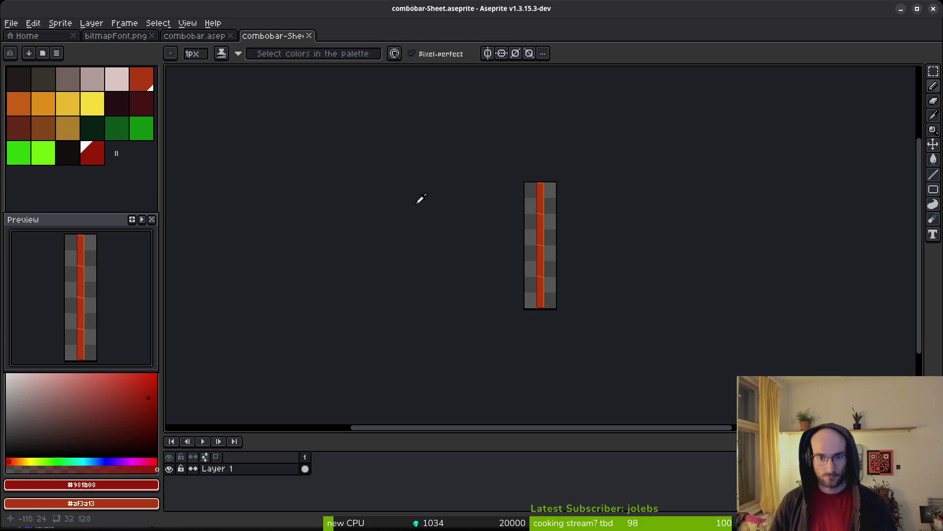
pyautogui.hotkey('ctrl', 'alt', 'shift', 's')
pyautogui.click(239, 50)
pyautogui.click(250, 58)
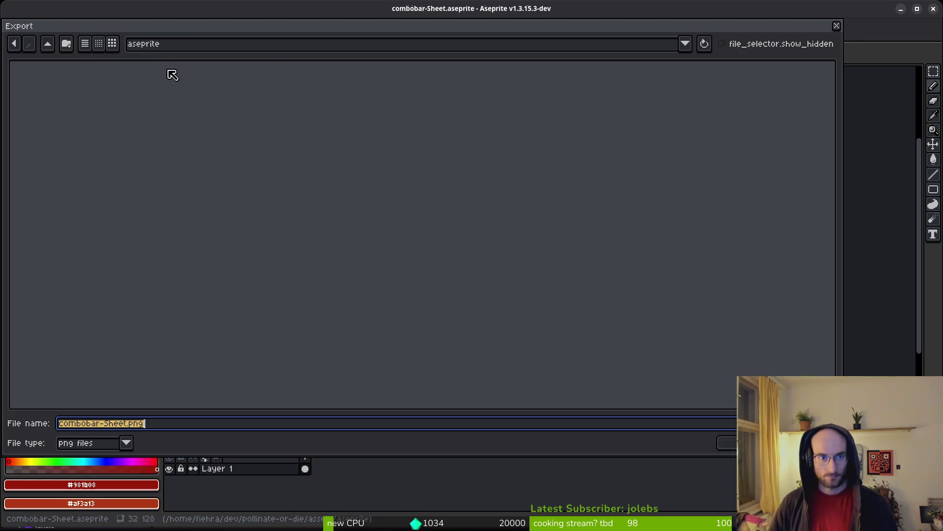
pyautogui.doubleClick(67, 92)
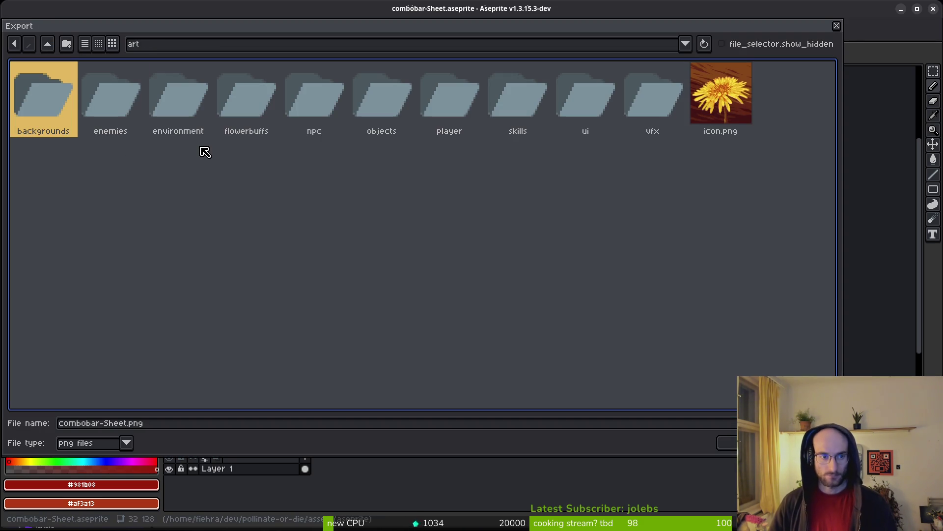
pyautogui.doubleClick(582, 98)
pyautogui.click(530, 170)
pyautogui.press('Return')
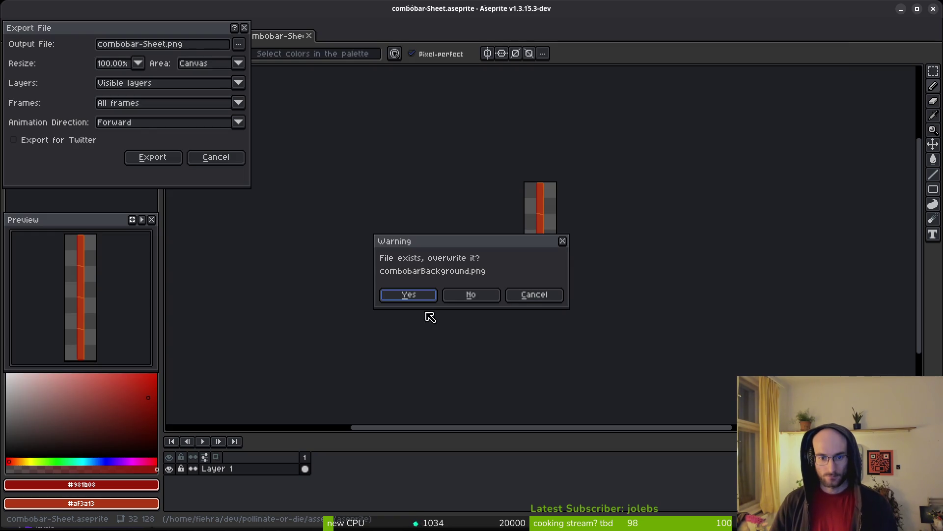
pyautogui.click(408, 296)
pyautogui.click(153, 156)
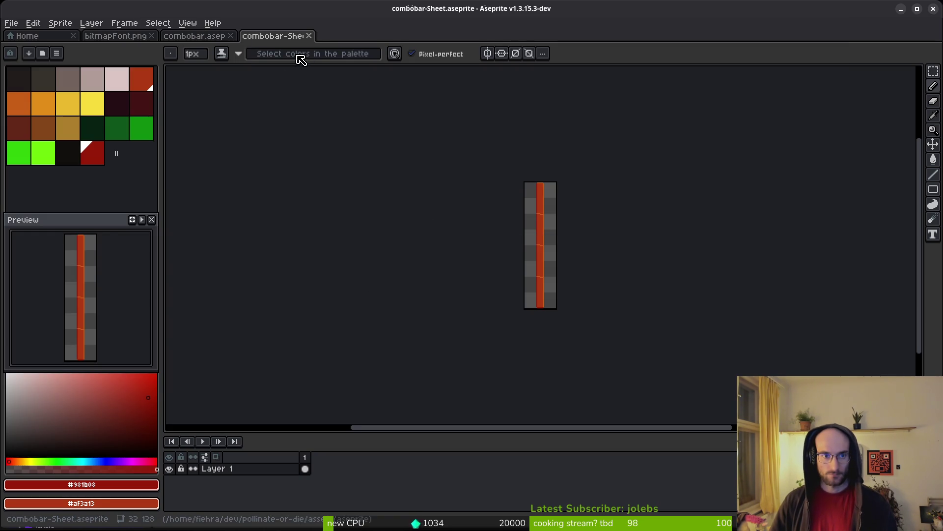
pyautogui.click(309, 36)
# Export the yellow bar layer as art/ui/combobar.png, replacing the old file.
pyautogui.click(173, 491)
pyautogui.click(172, 480)
pyautogui.hotkey('ctrl', 'e')
pyautogui.click(311, 179)
pyautogui.hotkey('ctrl', 'shift', 'e')
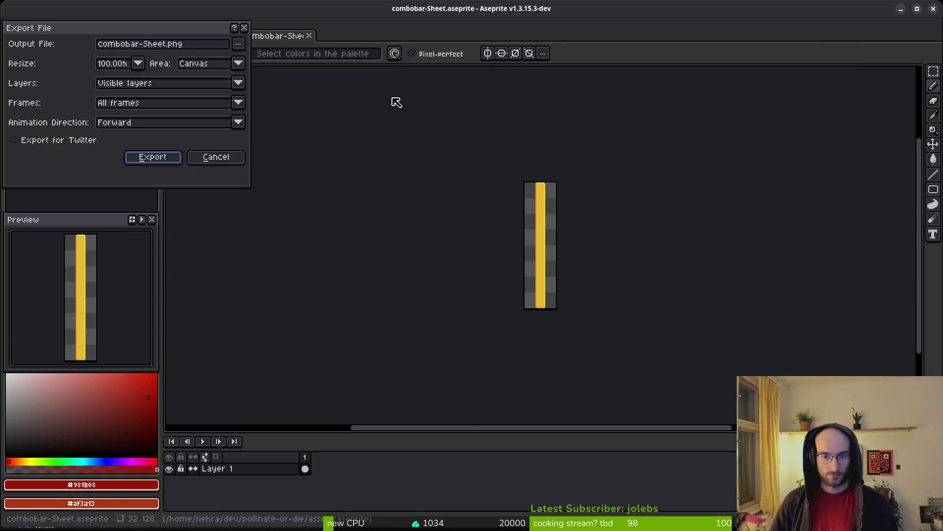
pyautogui.click(238, 43)
pyautogui.click(251, 56)
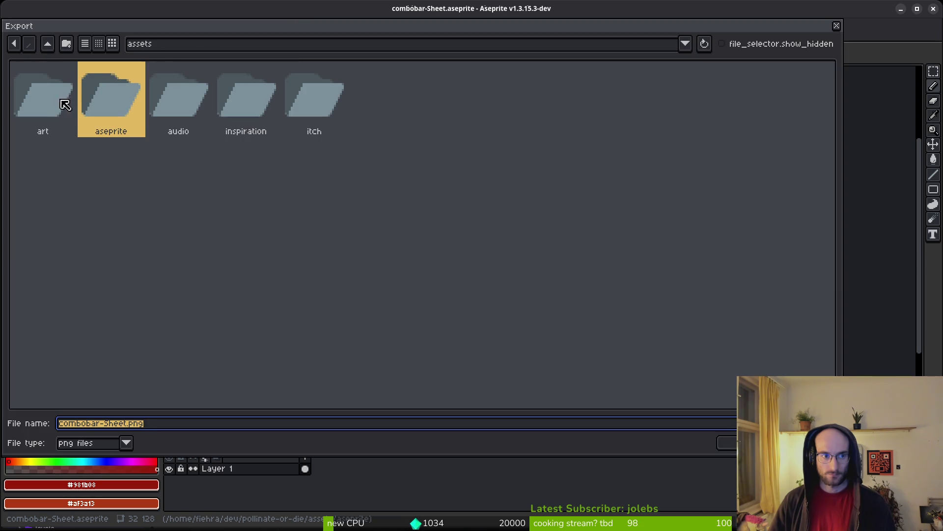
pyautogui.doubleClick(62, 116)
pyautogui.doubleClick(591, 95)
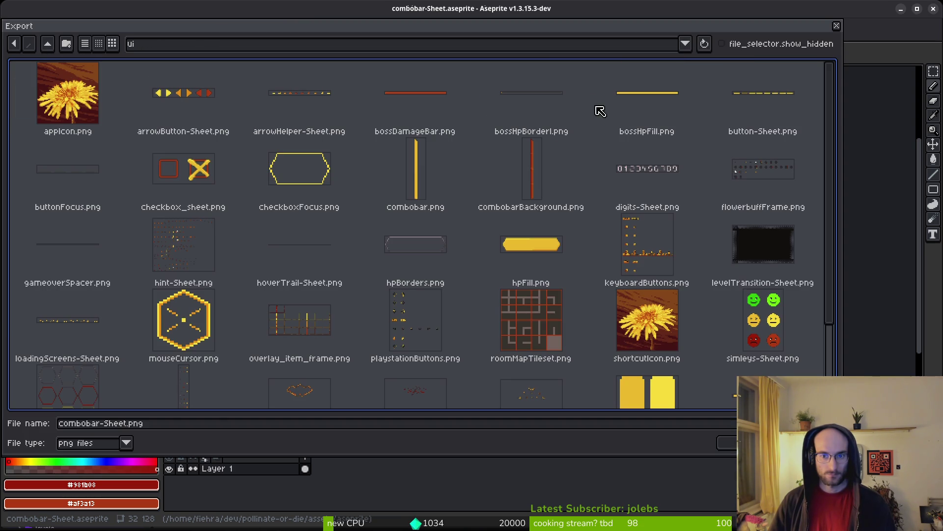
pyautogui.click(418, 179)
pyautogui.click(727, 442)
pyautogui.click(399, 294)
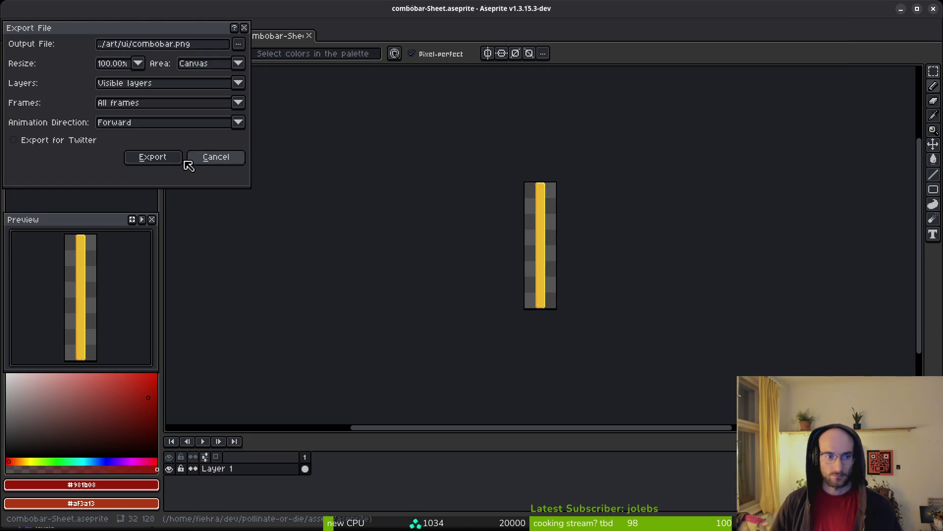
pyautogui.click(154, 160)
pyautogui.press('alt')
pyautogui.hotkey('alt', 'Tab')
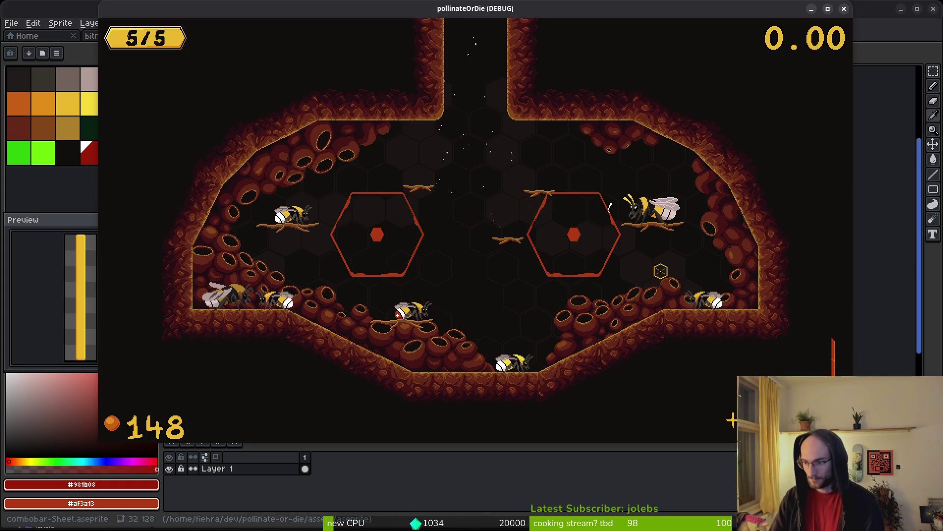
# Back in Godot, open the hud_overlay scene and select the comboBar node.
pyautogui.hotkey('alt', 'Tab')
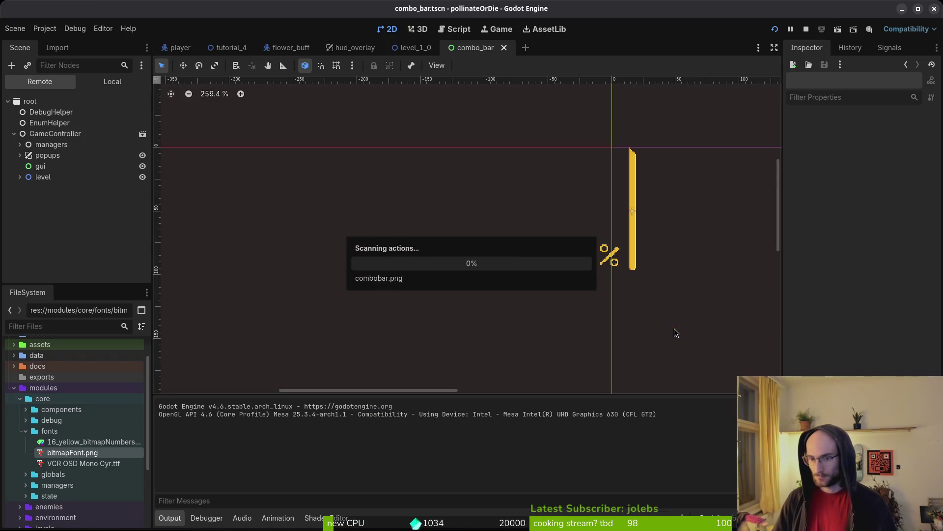
pyautogui.hotkey('alt', 'Tab')
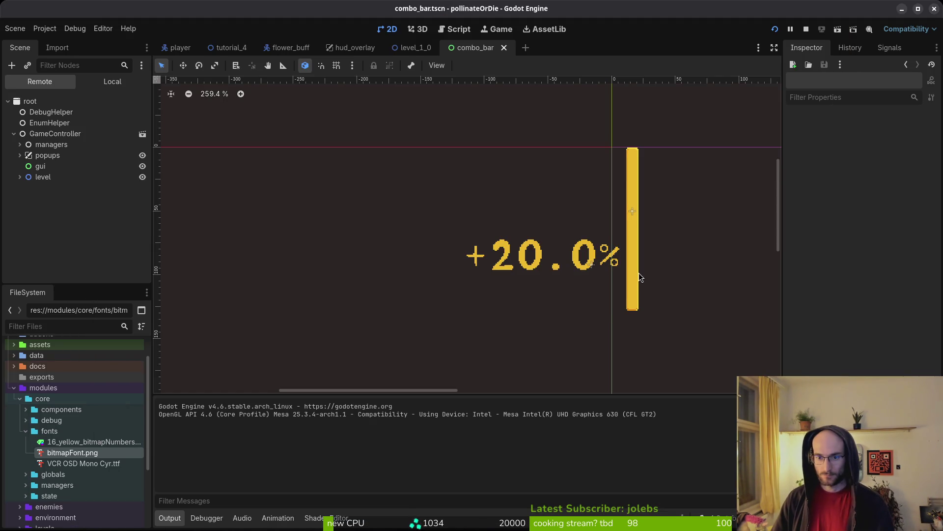
pyautogui.scroll(-5, 541, 268)
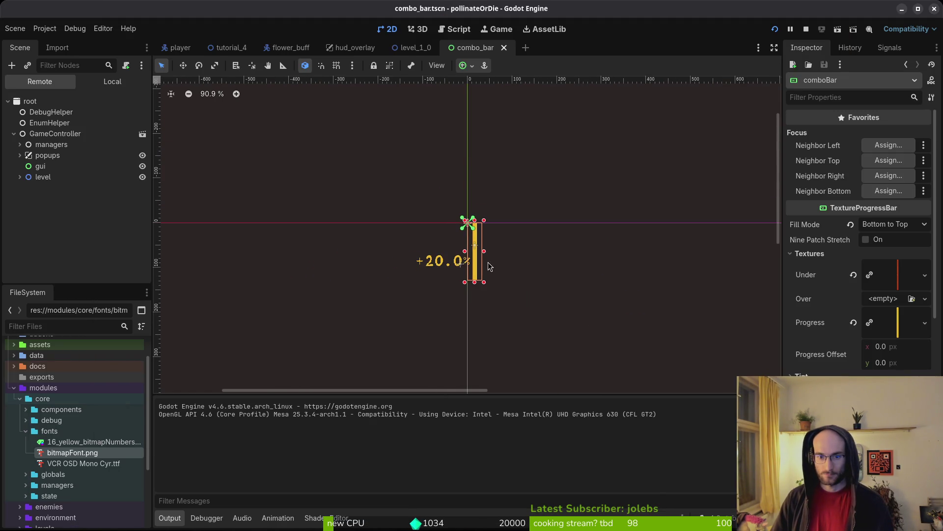
pyautogui.click(366, 48)
pyautogui.scroll(3, 565, 290)
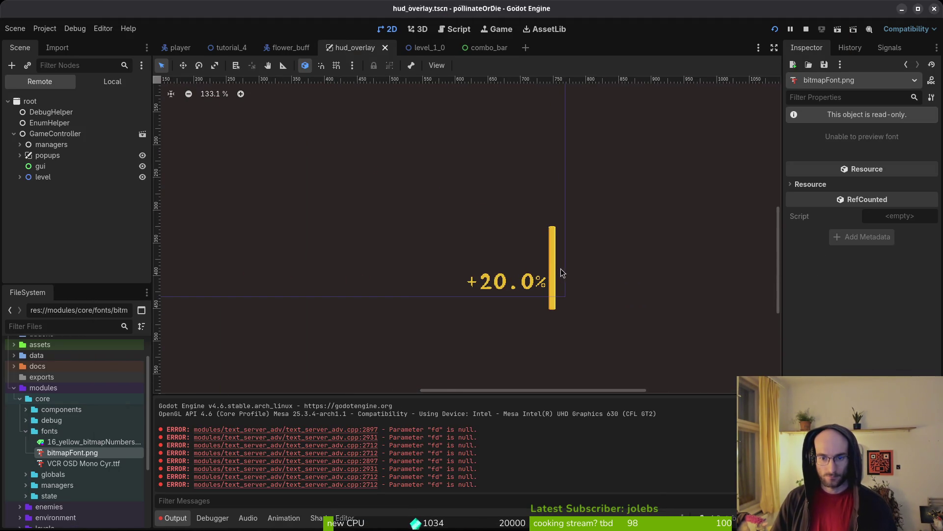
pyautogui.click(555, 271)
# After trying Center and Center Right, anchor comboBar Bottom Right and save hud_overlay.
pyautogui.scroll(3, 560, 270)
pyautogui.click(866, 372)
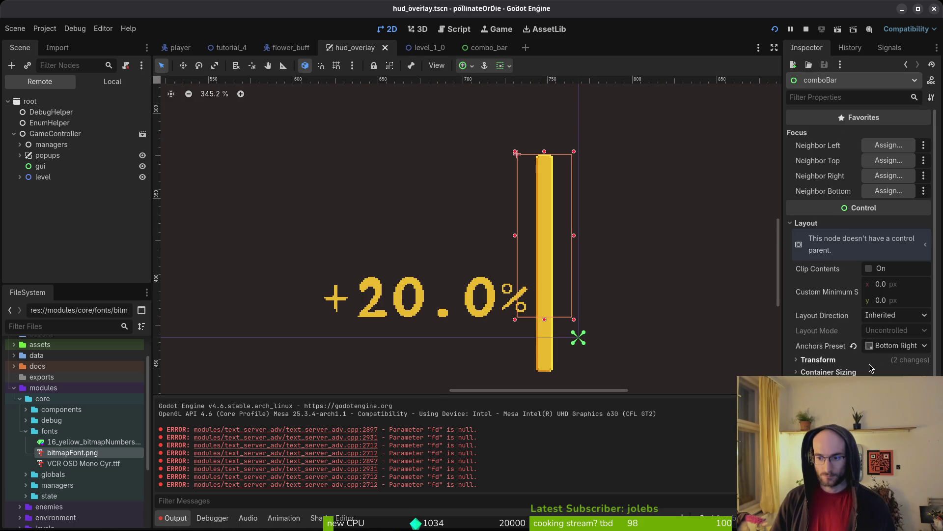
pyautogui.click(895, 346)
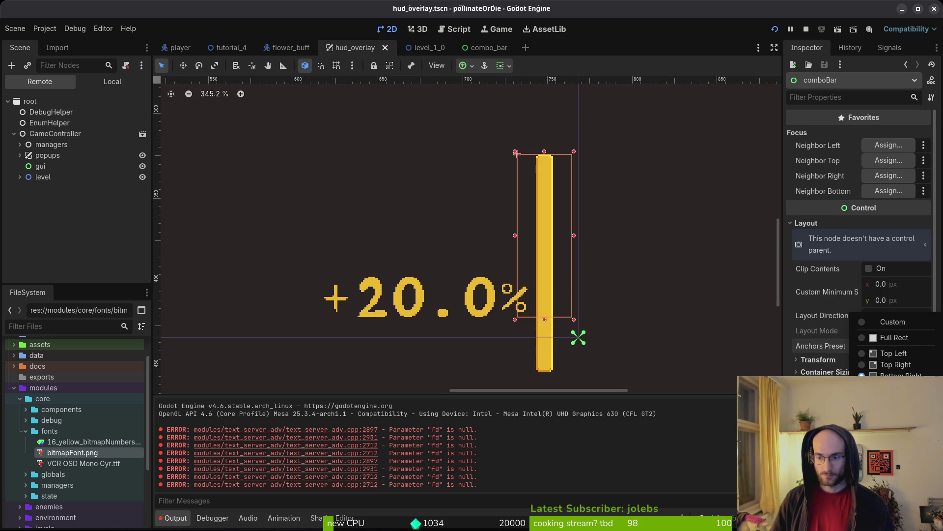
pyautogui.click(892, 449)
pyautogui.click(894, 346)
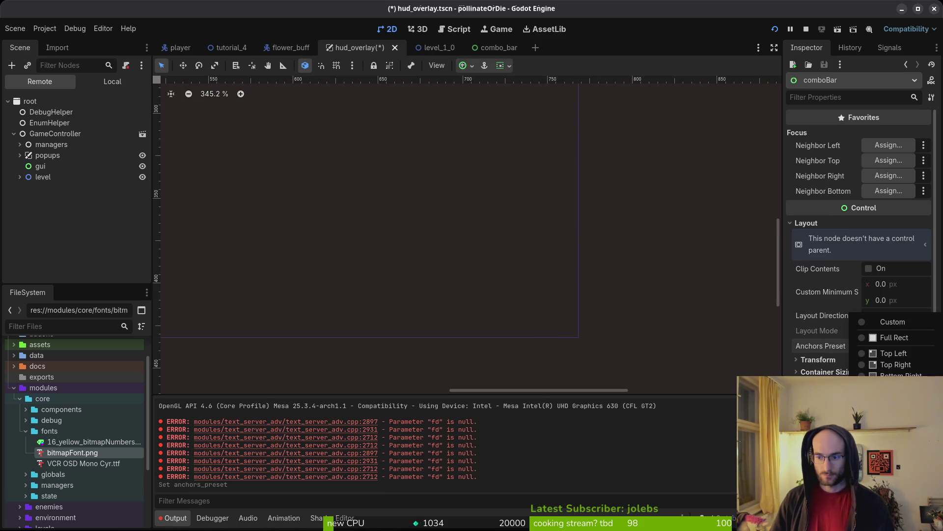
pyautogui.click(892, 425)
pyautogui.click(909, 350)
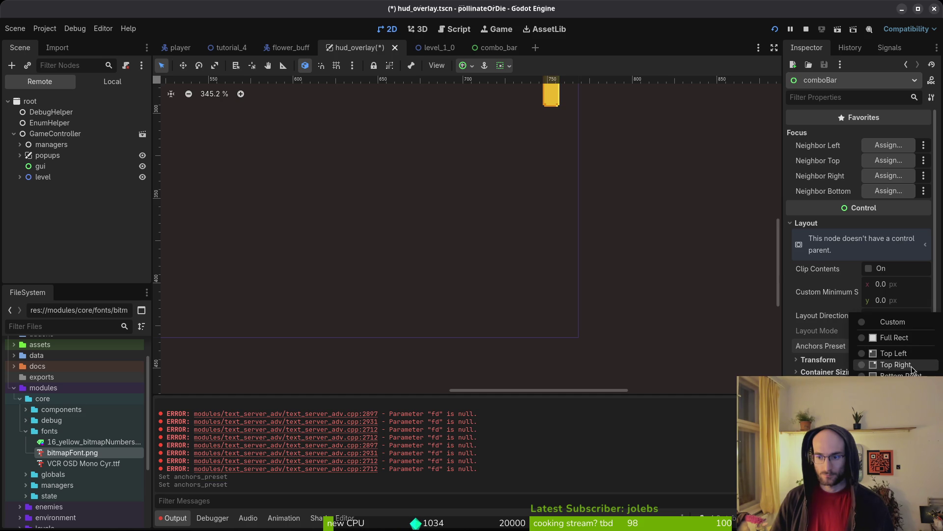
pyautogui.click(896, 375)
pyautogui.scroll(-5, 584, 319)
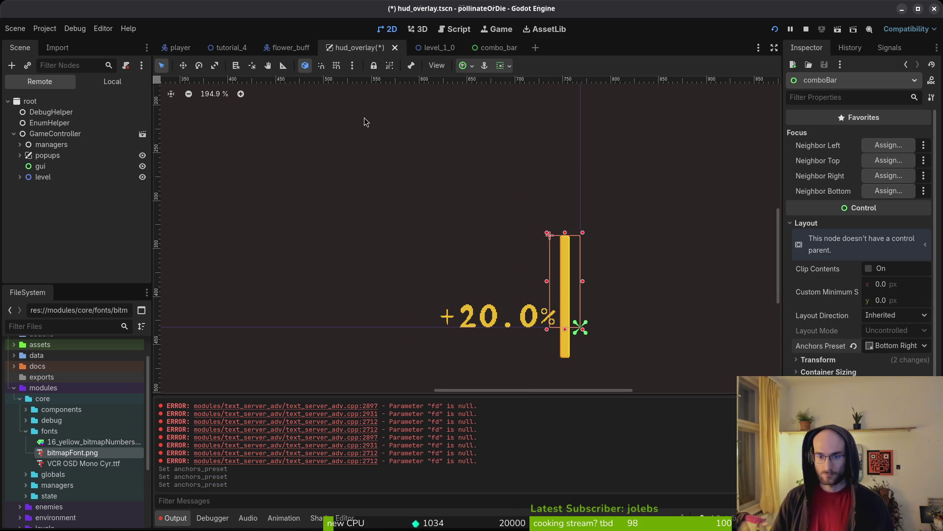
pyautogui.hotkey('ctrl', 's')
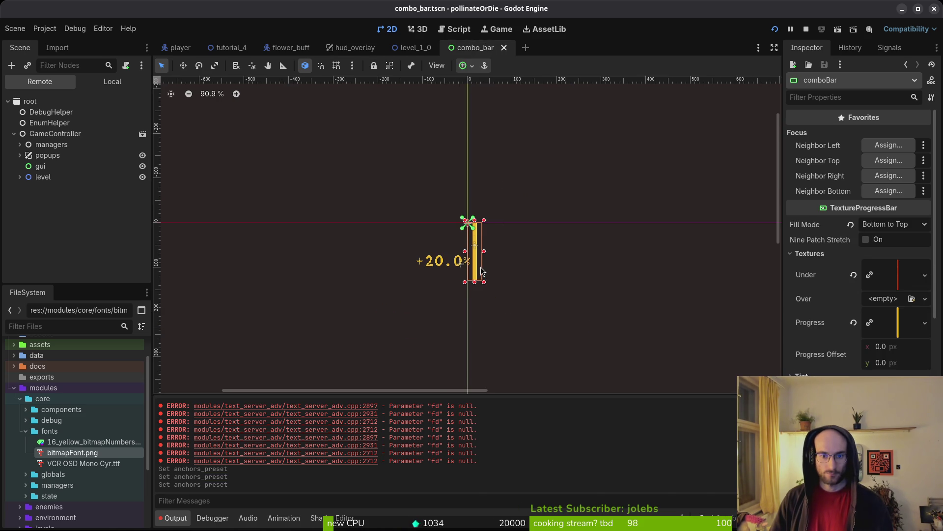
pyautogui.hotkey('ctrl', 's')
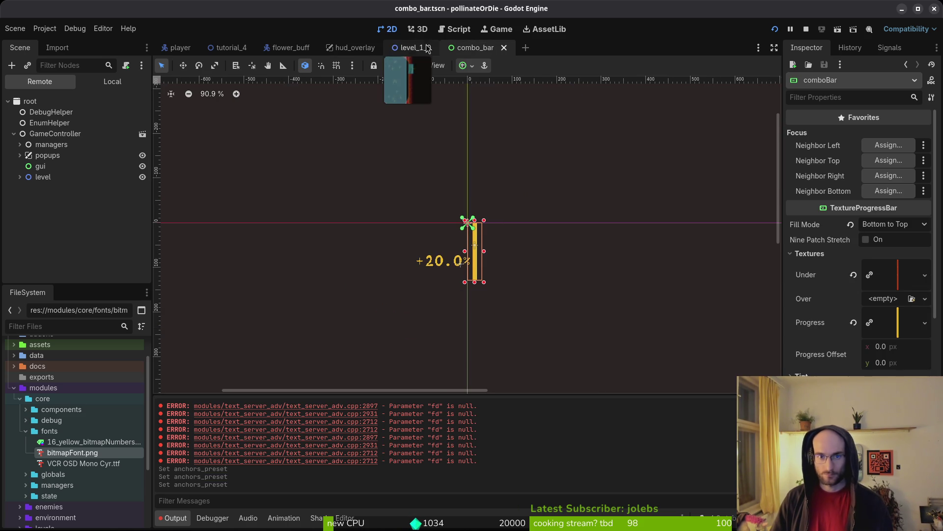
# Resize comboBar in hud_overlay's Transform and save, undoing a trial Full Rect anchor.
pyautogui.click(354, 48)
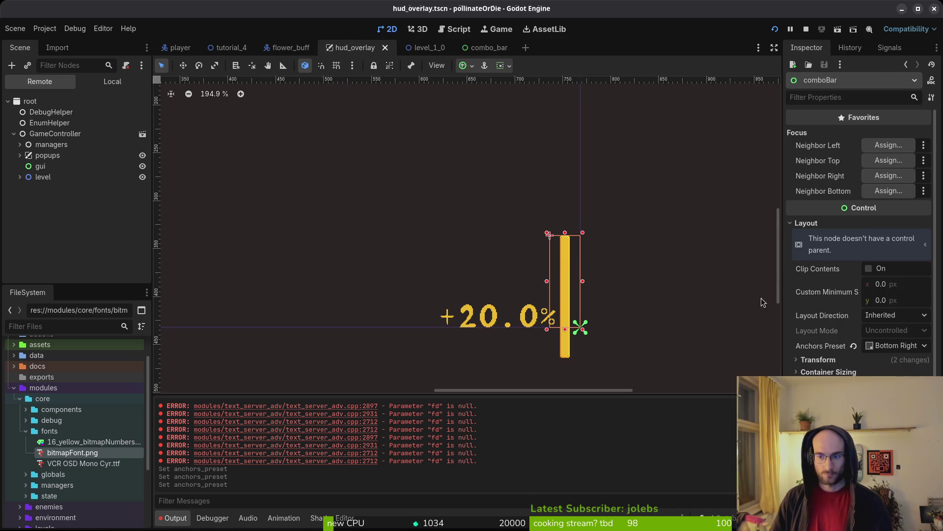
pyautogui.click(831, 363)
pyautogui.moveTo(547, 233); pyautogui.dragTo(550, 235)
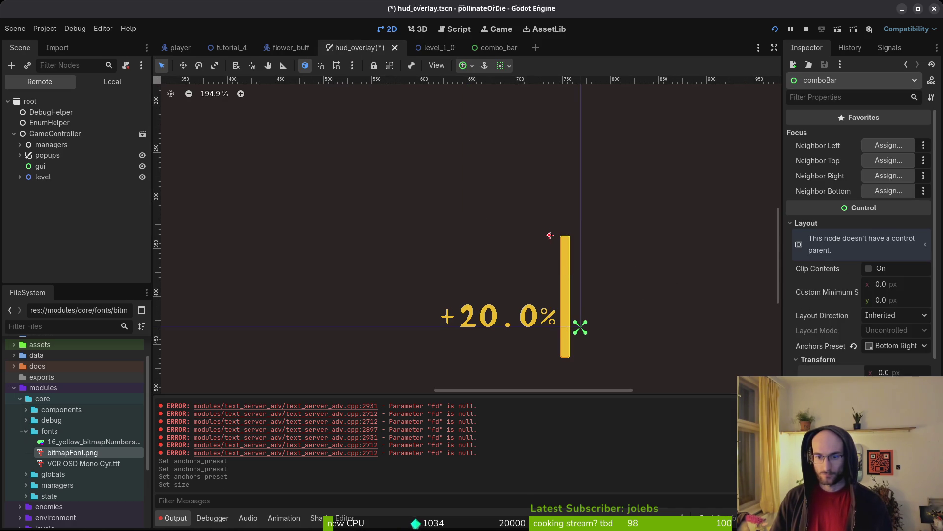
pyautogui.hotkey('ctrl', 's')
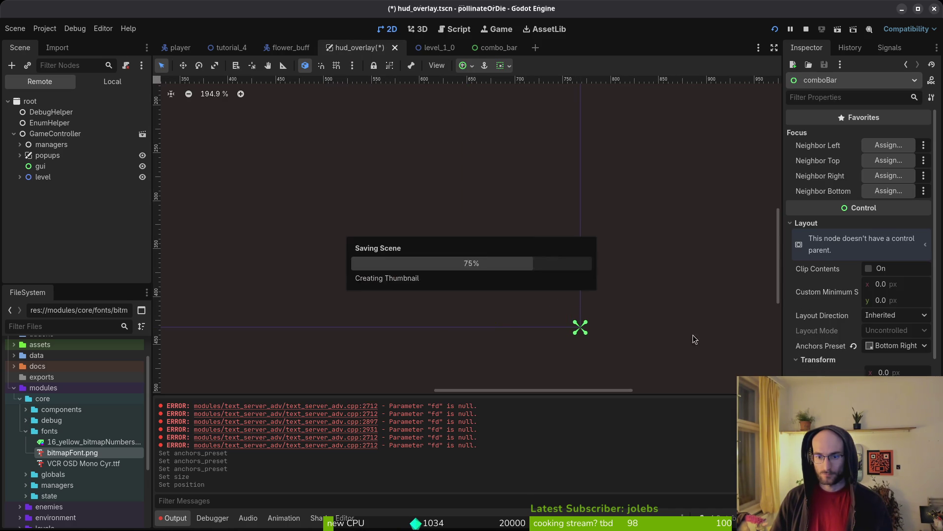
pyautogui.scroll(-4, 520, 239)
pyautogui.scroll(-4, 519, 239)
pyautogui.click(876, 349)
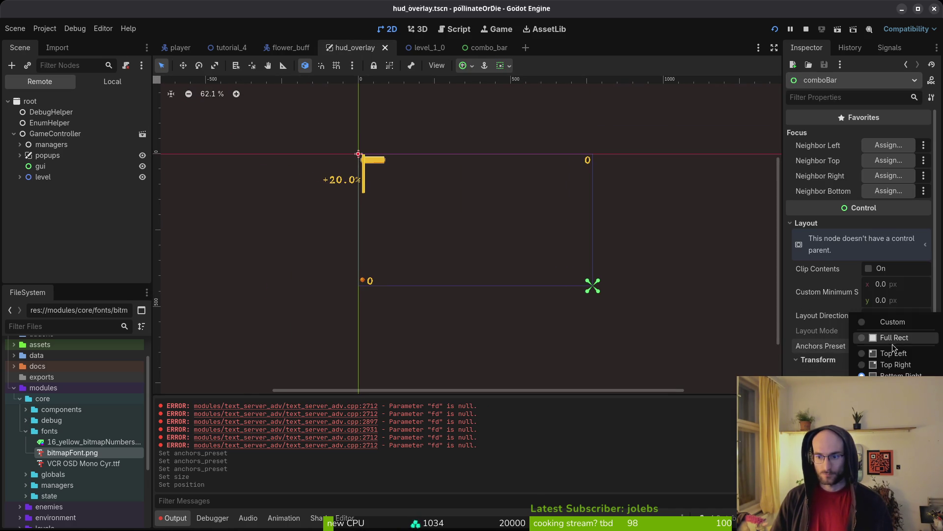
pyautogui.click(891, 335)
pyautogui.hotkey('ctrl', 'z')
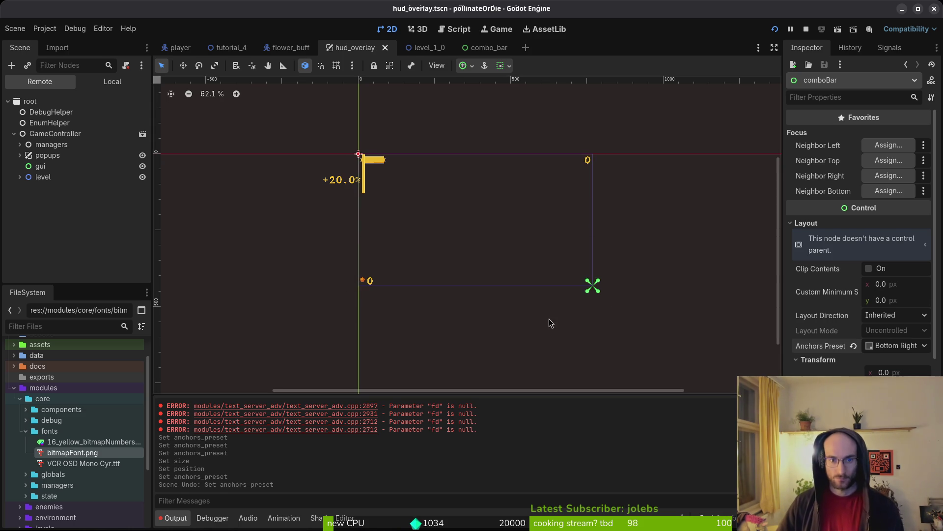
# Switch to the combo_bar scene and save it.
pyautogui.click(487, 47)
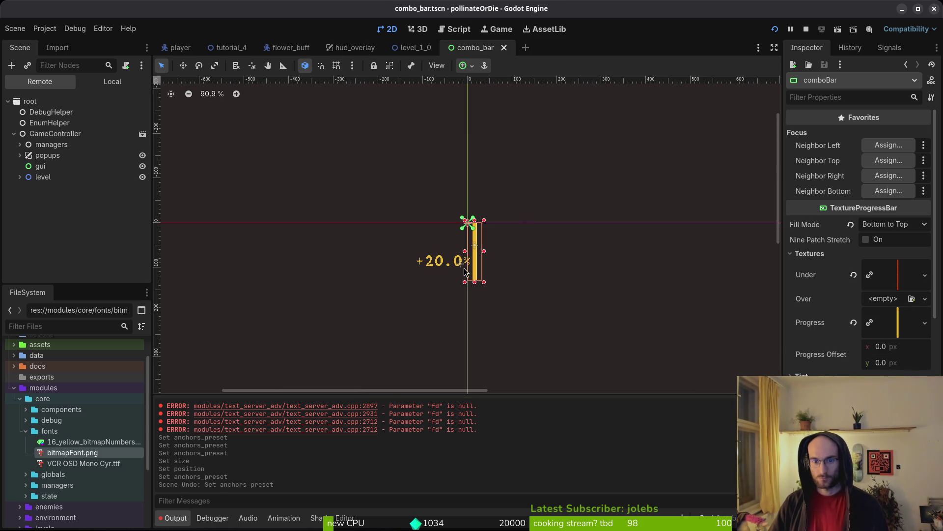
pyautogui.scroll(6, 418, 248)
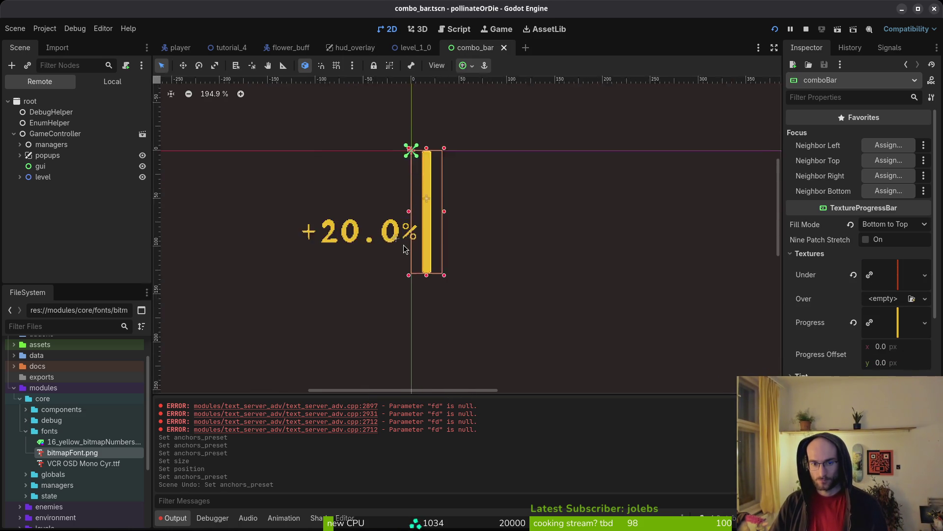
pyautogui.scroll(-3, 412, 249)
pyautogui.hotkey('ctrl', 's')
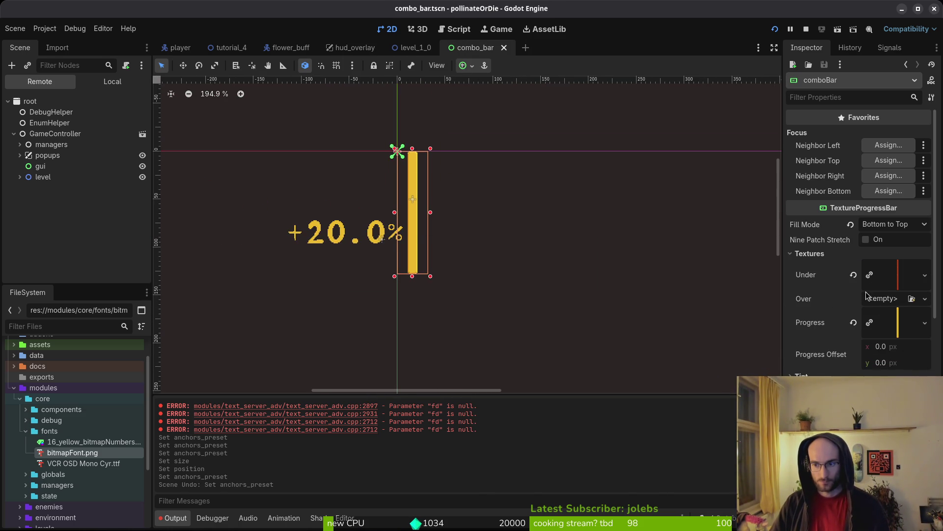
# In hud_overlay's local tree, keep comboBar anchored Bottom Right.
pyautogui.click(354, 47)
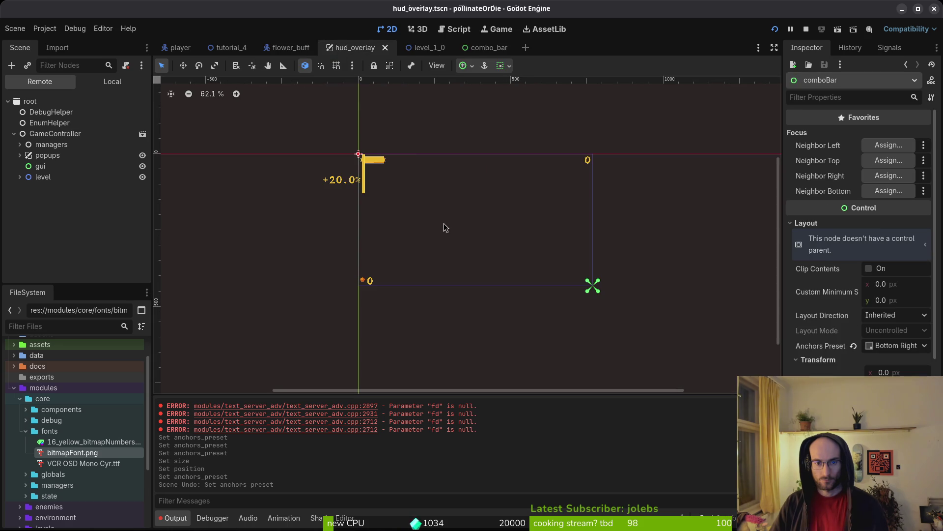
pyautogui.click(112, 82)
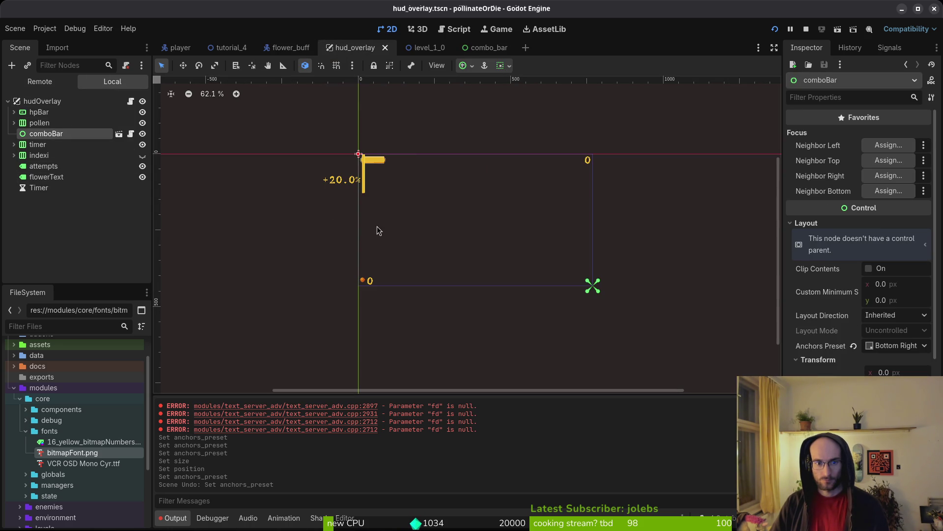
pyautogui.click(885, 346)
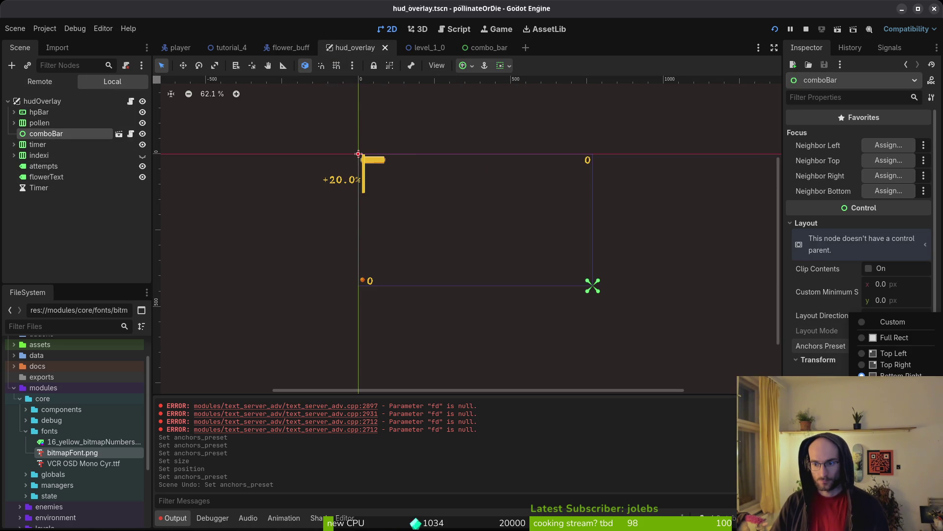
pyautogui.click(894, 374)
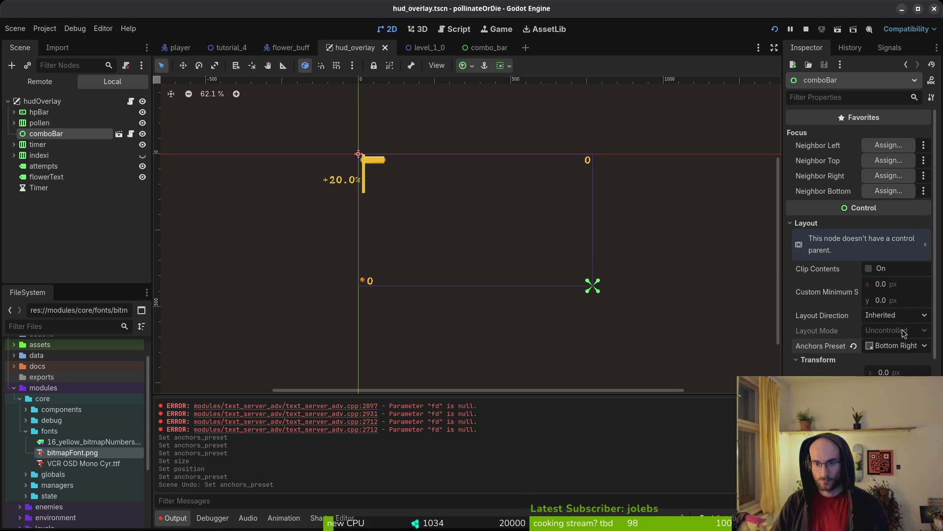
pyautogui.scroll(-5, 825, 351)
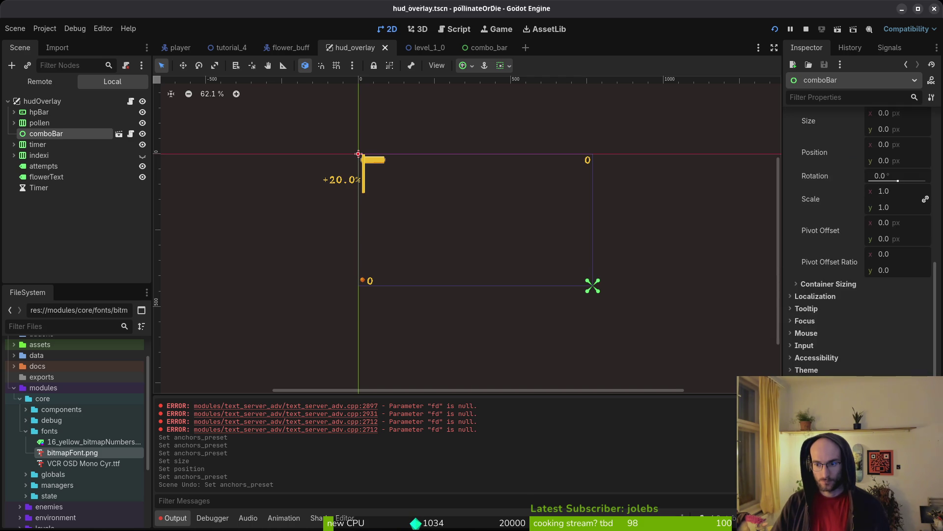
pyautogui.scroll(4, 826, 351)
pyautogui.click(811, 308)
# In the combo_bar scene, drag the +20.0% label down beside the bar to (-120, 103).
pyautogui.doubleClick(352, 183)
pyautogui.scroll(5, 440, 253)
pyautogui.click(440, 245)
pyautogui.moveTo(475, 241); pyautogui.dragTo(472, 295)
pyautogui.click(456, 179)
pyautogui.scroll(-2, 456, 179)
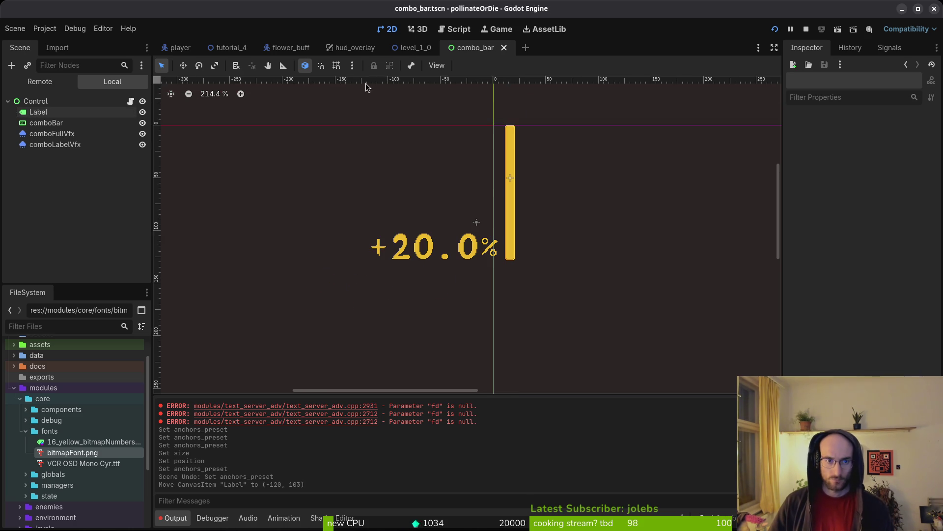
# Move the comboLabelVfx particles onto the +20.0% label at (-48, 119).
pyautogui.click(55, 145)
pyautogui.scroll(2, 476, 223)
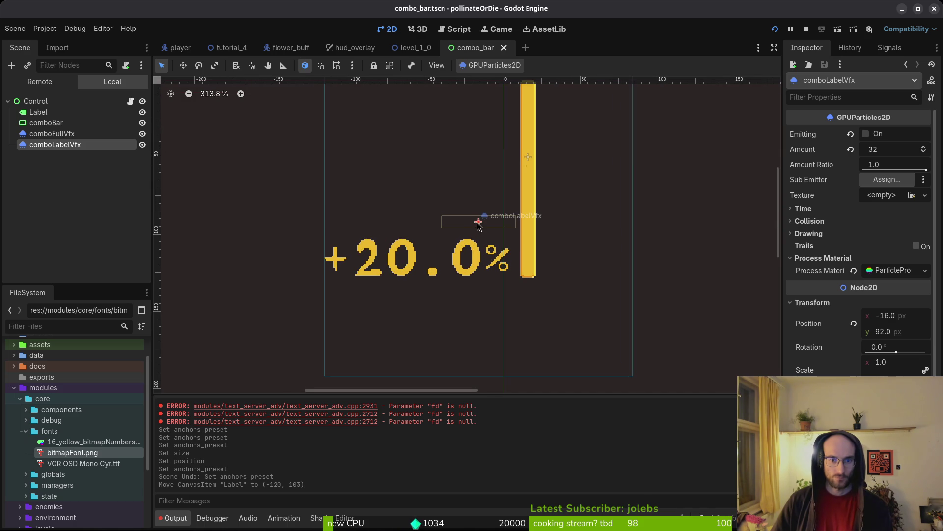
pyautogui.moveTo(479, 224); pyautogui.dragTo(427, 266)
# Quick-load the combo_bar_full_vfx.tres particle material.
pyautogui.hotkey('alt', 'shift', 'o')
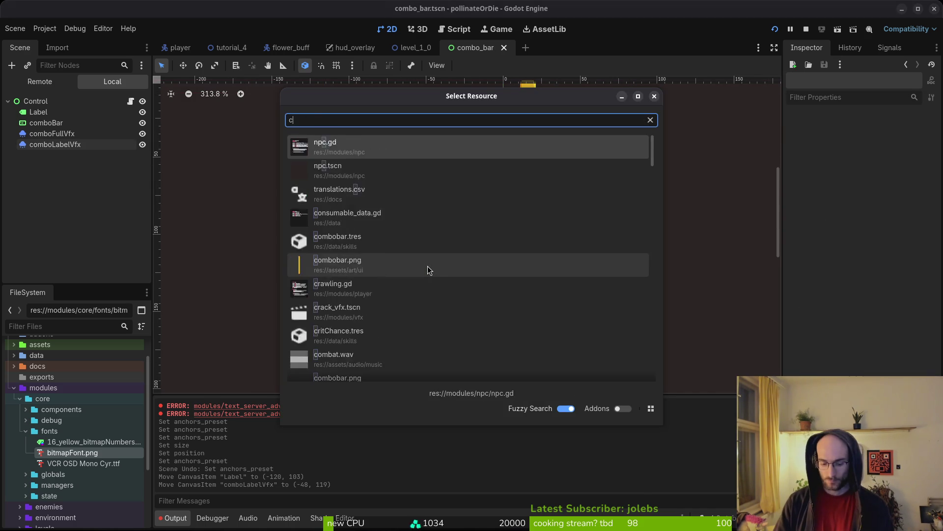
pyautogui.write('comblav')
pyautogui.write('fx')
pyautogui.press('Down')
pyautogui.press('Down')
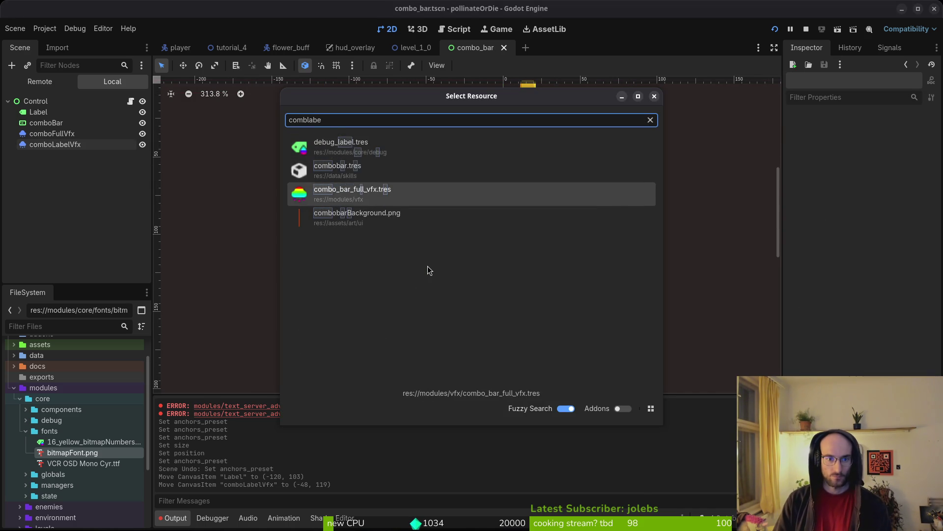
pyautogui.press('Return')
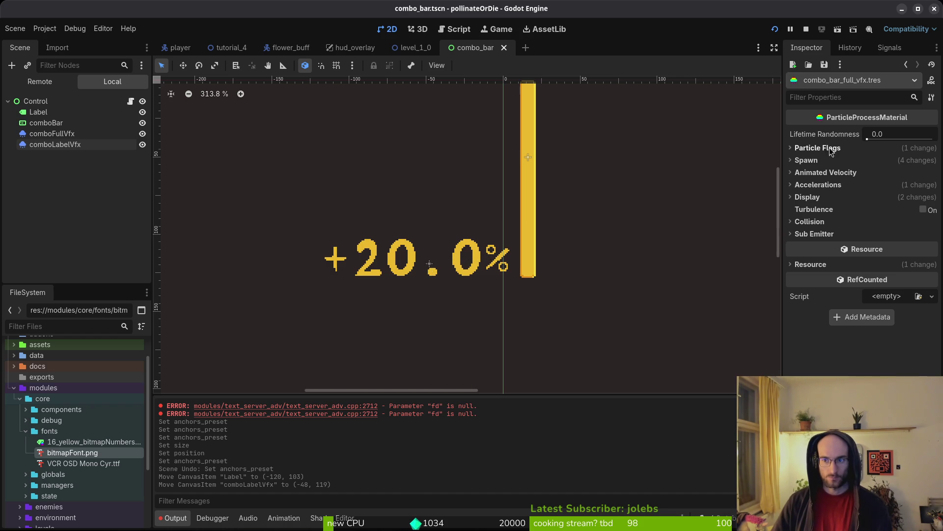
# Change the Emission Box Extents y under Spawn > Position from 48 to 64.
pyautogui.click(830, 148)
pyautogui.click(830, 148)
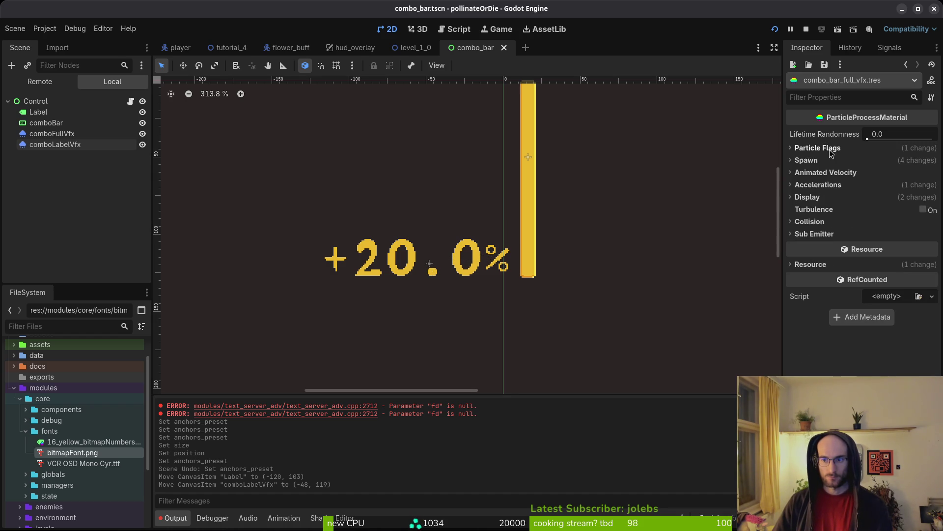
pyautogui.click(815, 160)
pyautogui.click(815, 172)
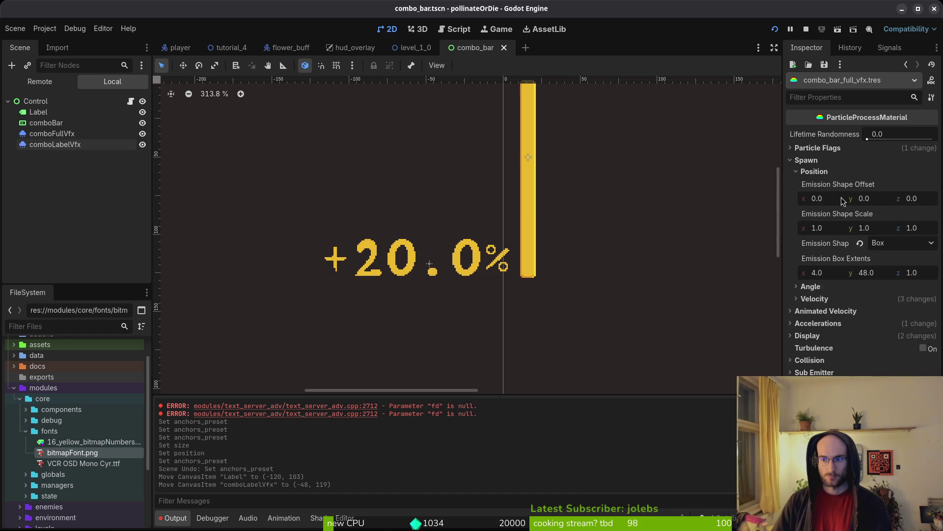
pyautogui.click(884, 276)
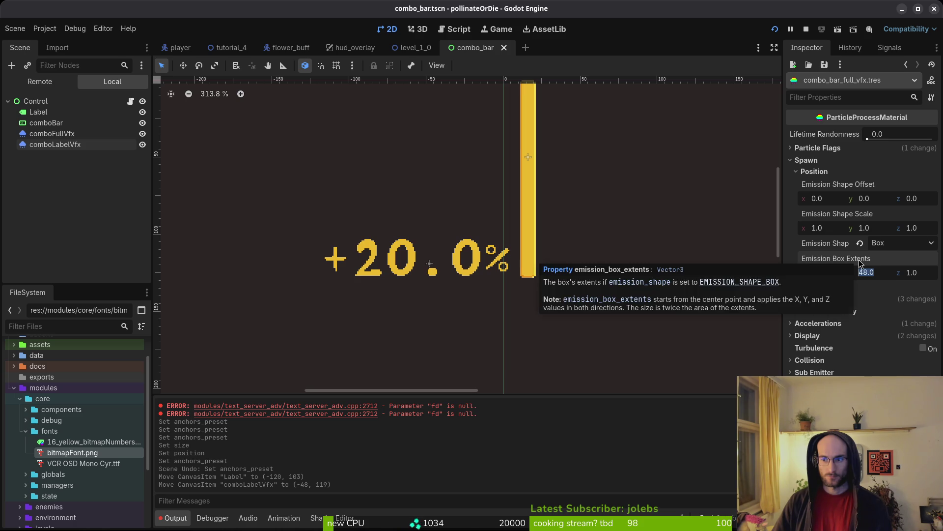
pyautogui.click(881, 273)
pyautogui.press('BackSpace')
pyautogui.write('4')
pyautogui.press('Return')
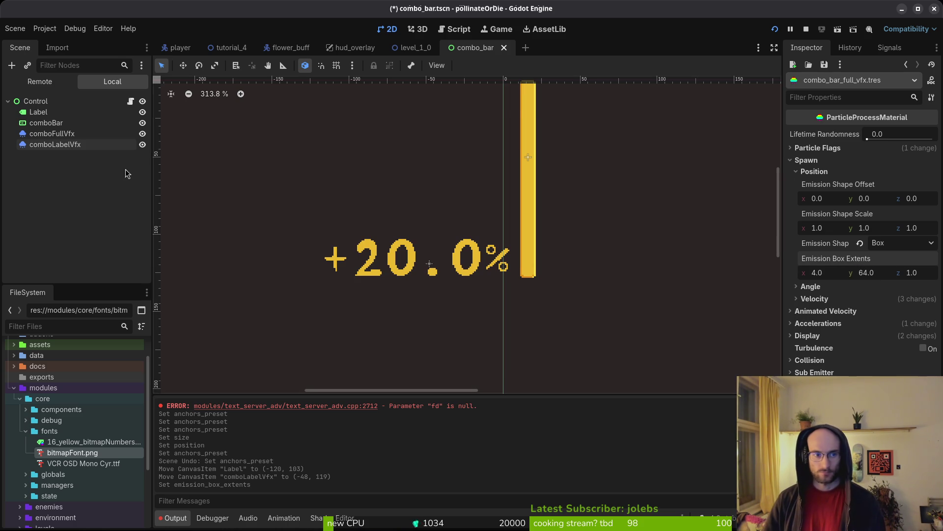
pyautogui.click(65, 145)
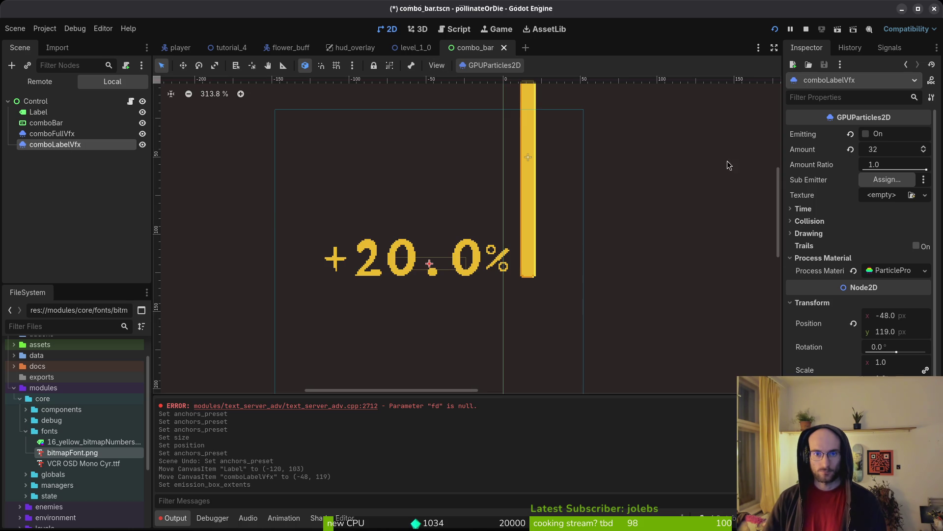
# Widen comboLabelVfx's emission box across the +20.0% label, nudge it down, and save.
pyautogui.click(884, 271)
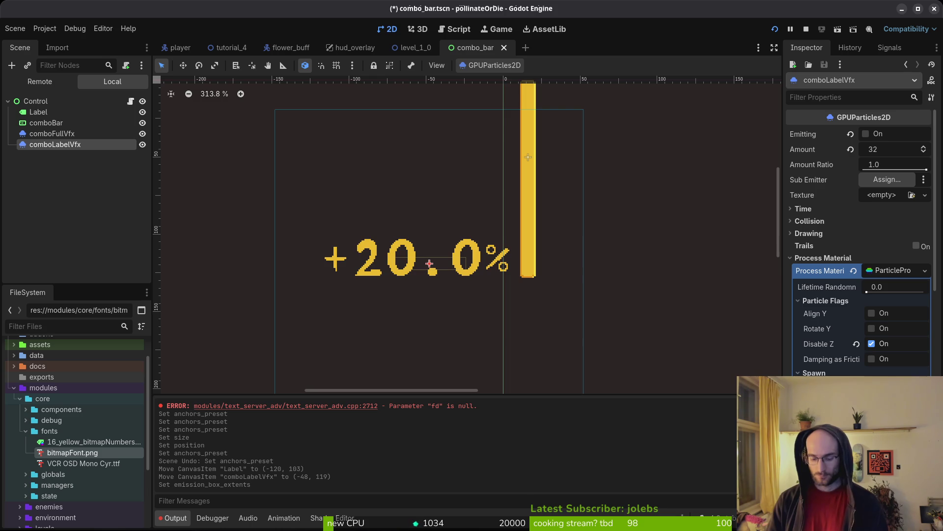
pyautogui.moveTo(467, 263); pyautogui.dragTo(509, 264)
pyautogui.hotkey('ctrl', 's')
pyautogui.press('Down')
pyautogui.press('Down')
pyautogui.press('Down')
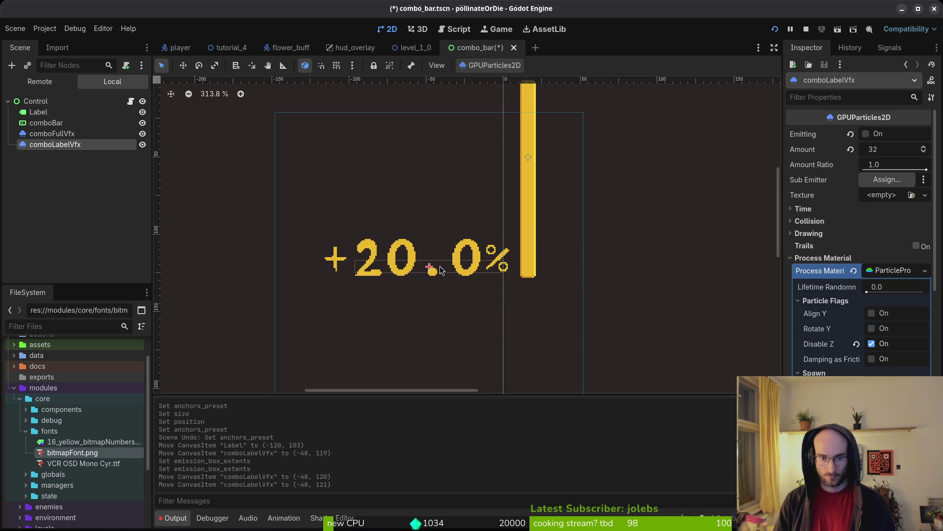
pyautogui.press('Escape')
pyautogui.hotkey('ctrl', 's')
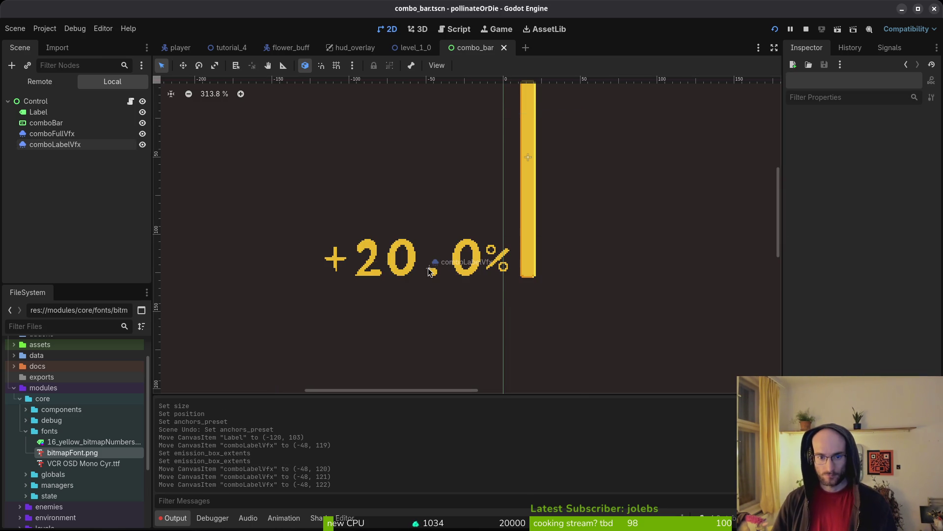
# Make the label sparkle area taller, turn on Emitting, and settle it at (-55, 122).
pyautogui.click(430, 271)
pyautogui.moveTo(430, 273); pyautogui.dragTo(430, 280)
pyautogui.hotkey('ctrl', 's')
pyautogui.click(866, 134)
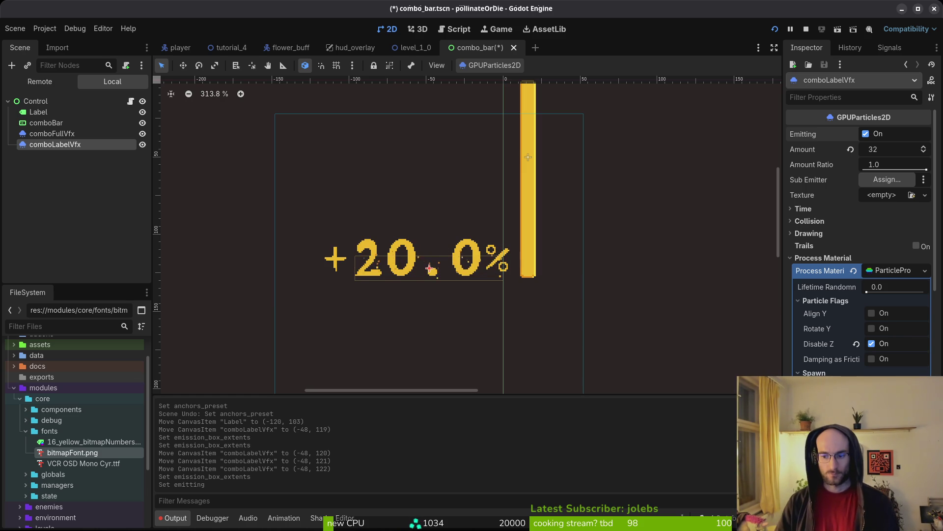
pyautogui.hotkey('ctrl', 's')
pyautogui.press('Left')
pyautogui.press('Left')
pyautogui.press('Left')
pyautogui.press('Right')
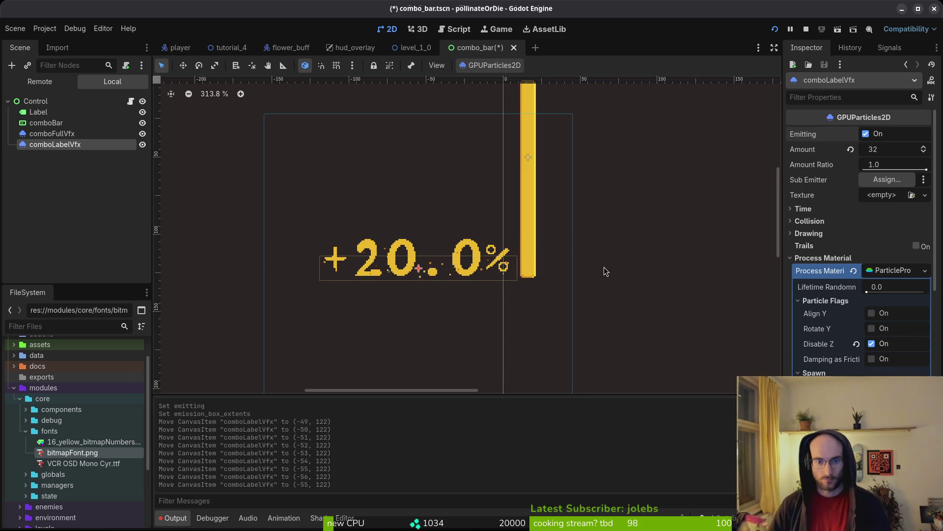
# Select comboFullVfx, turn on Emitting, and show its Spawn > Position settings.
pyautogui.click(562, 176)
pyautogui.hotkey('ctrl', 's')
pyautogui.click(77, 134)
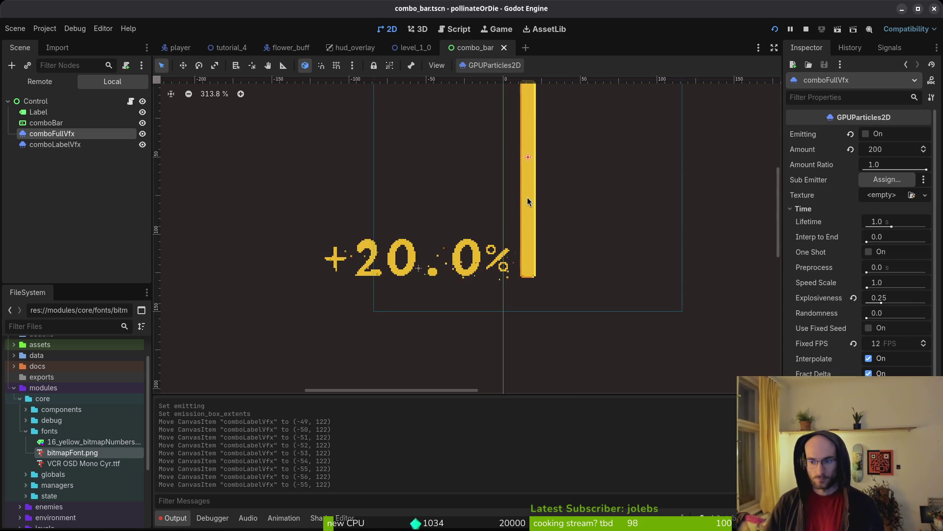
pyautogui.scroll(-5, 629, 243)
pyautogui.click(865, 135)
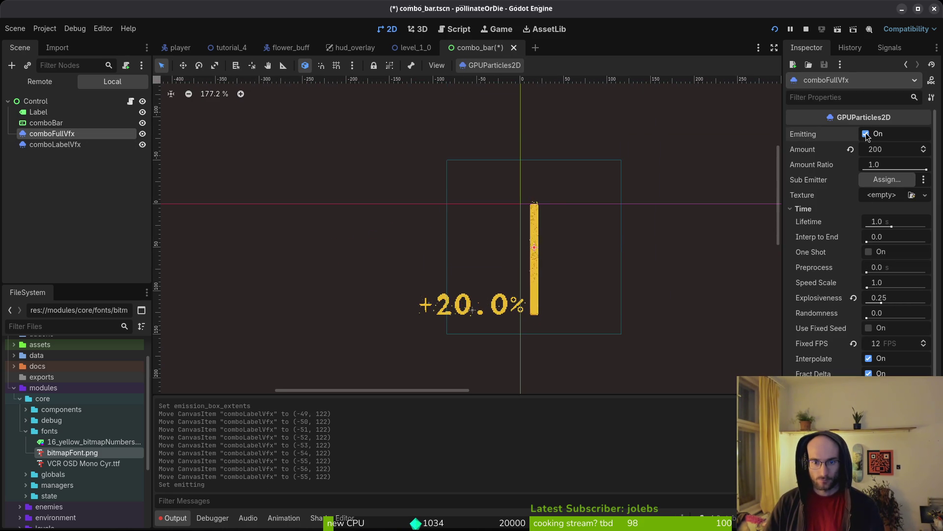
pyautogui.scroll(3, 571, 273)
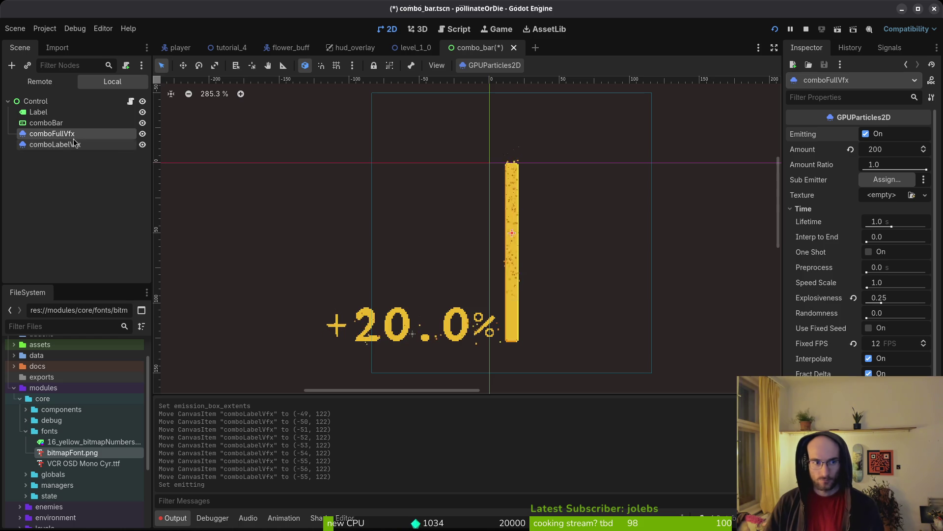
pyautogui.scroll(-5, 860, 236)
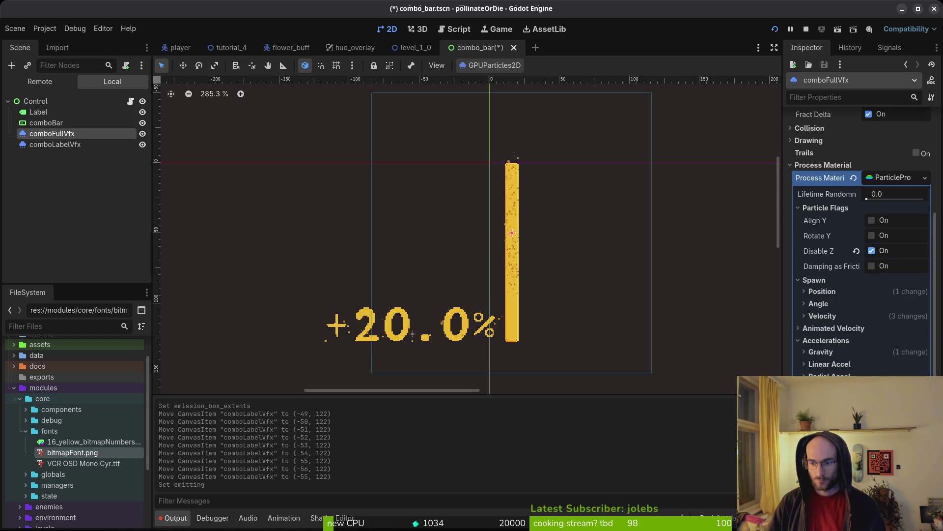
pyautogui.click(822, 291)
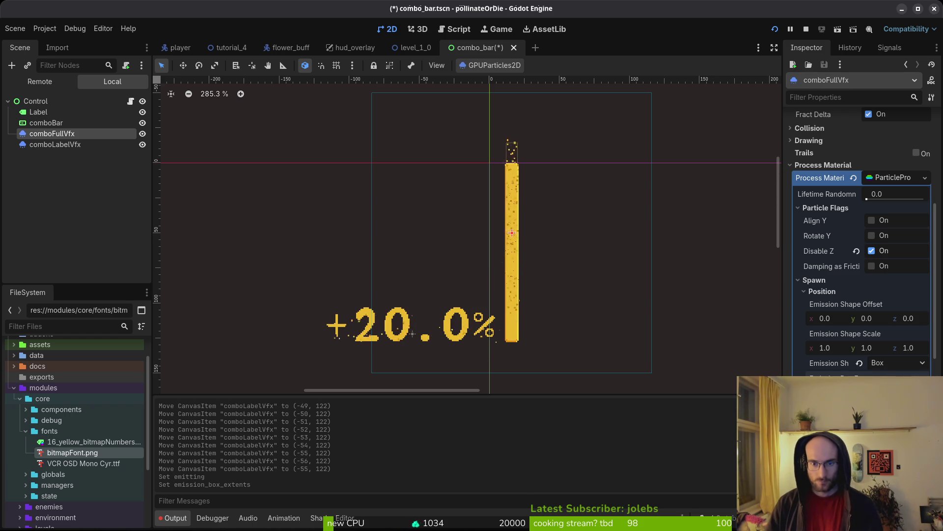
# Fine-tune comboFullVfx's vertical position with arrow-key nudges to (16, 65) and save.
pyautogui.press('Down')
pyautogui.press('Down')
pyautogui.press('Down')
pyautogui.press('Up')
pyautogui.press('Up')
pyautogui.press('Up')
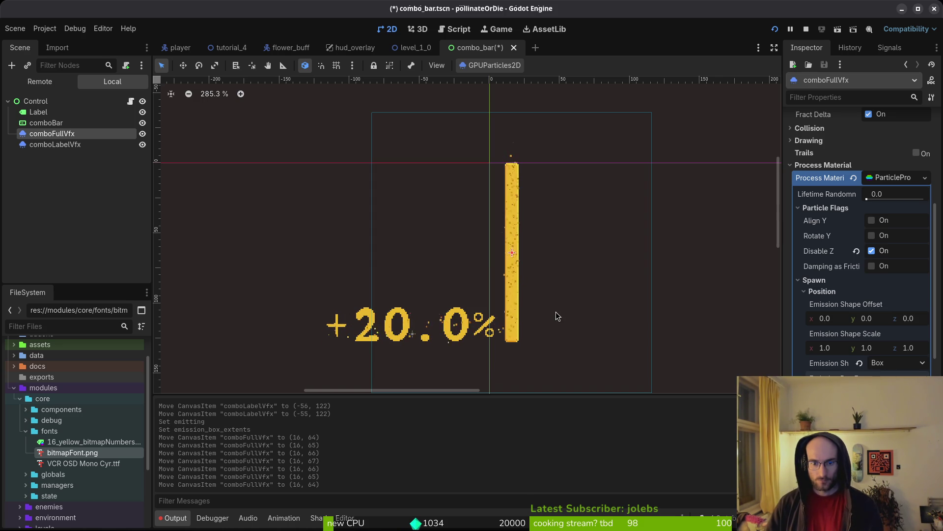
pyautogui.press('Down')
pyautogui.press('Down')
pyautogui.press('Down')
pyautogui.press('Up')
pyautogui.press('Up')
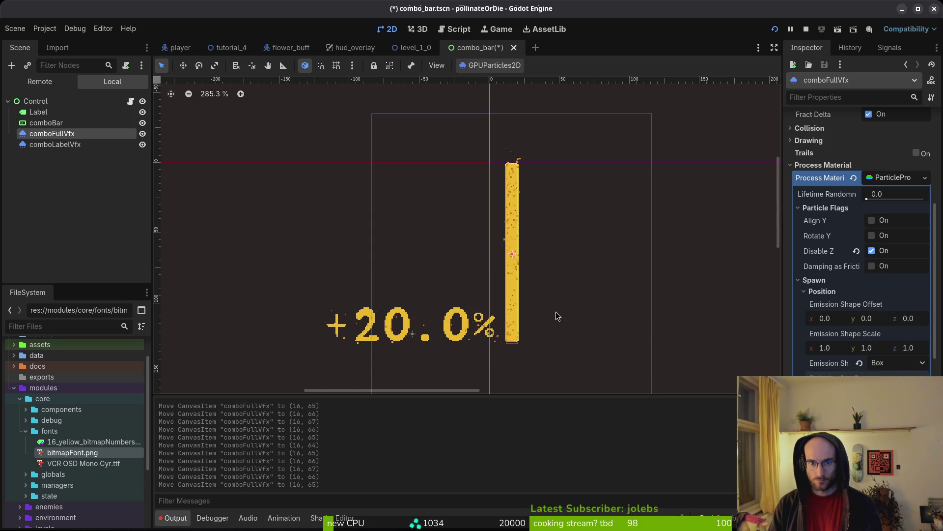
pyautogui.hotkey('ctrl', 's')
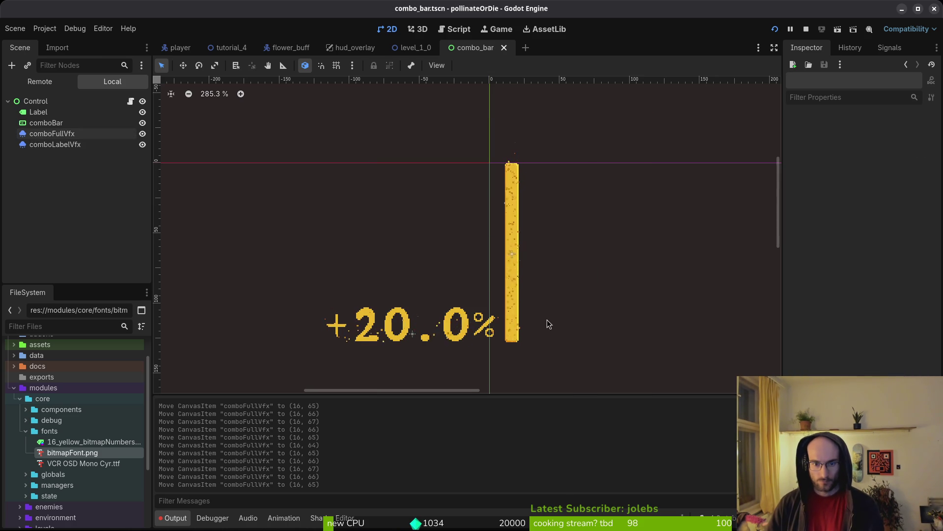
pyautogui.scroll(4, 515, 313)
pyautogui.scroll(-3, 512, 314)
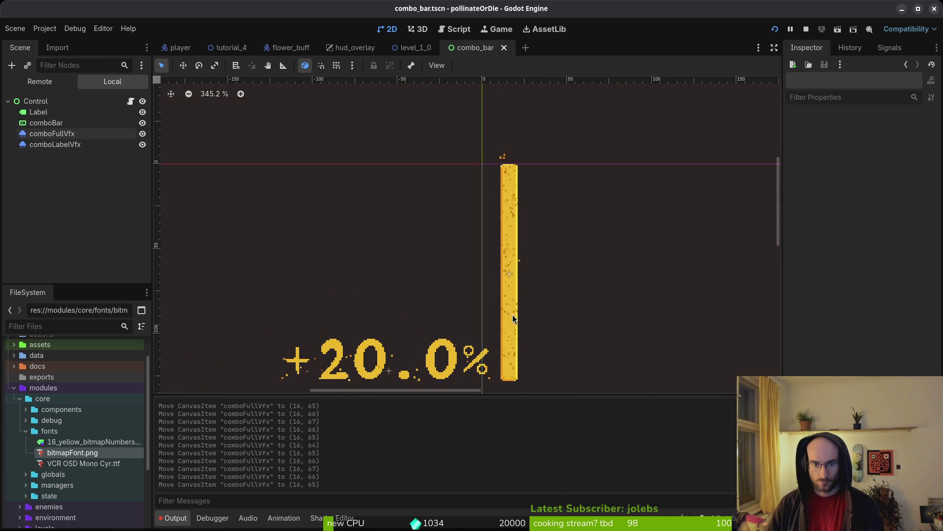
# Fit comboFullVfx's emission box extents to the yellow bar's width and save combo_bar.
pyautogui.click(516, 301)
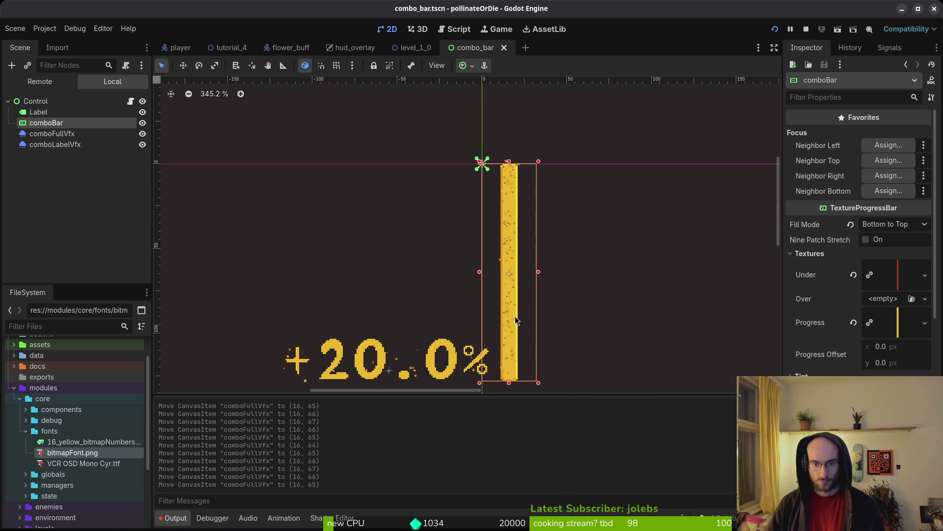
pyautogui.click(61, 139)
pyautogui.click(54, 144)
pyautogui.press('Up')
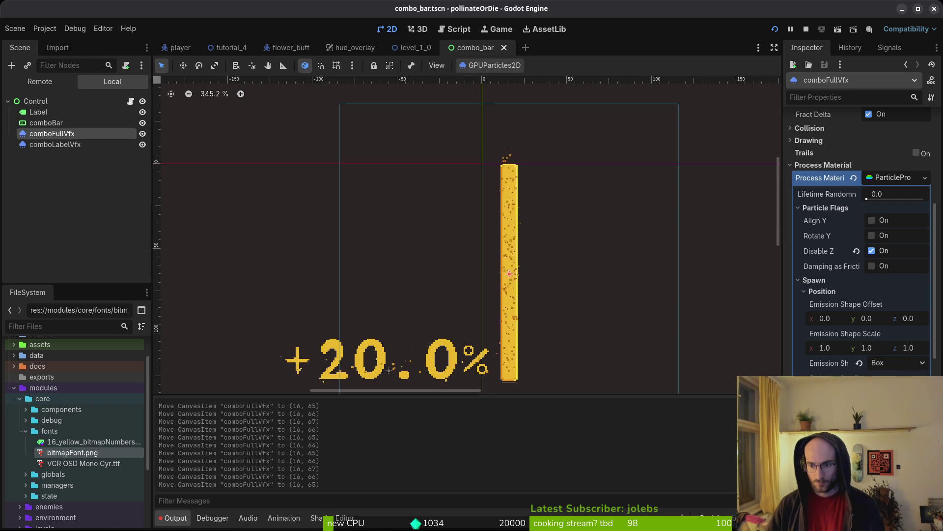
pyautogui.press('Return')
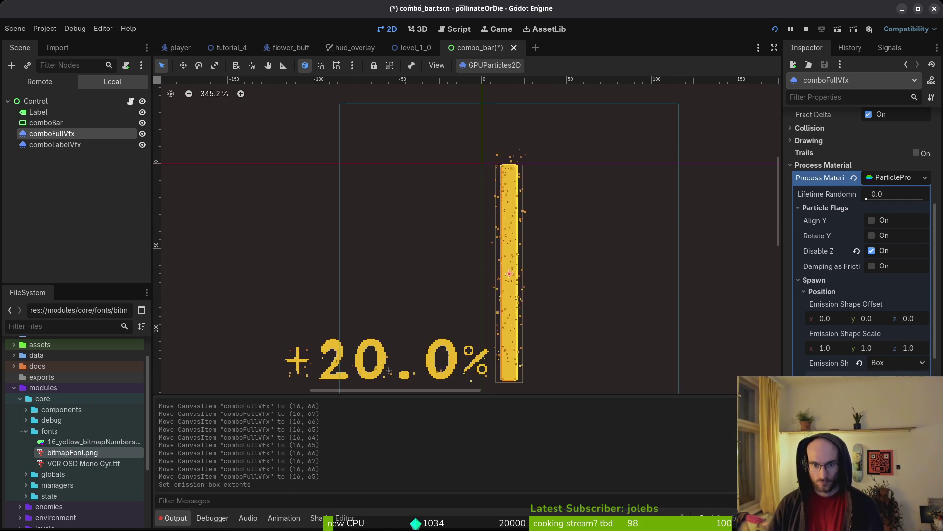
pyautogui.press('Return')
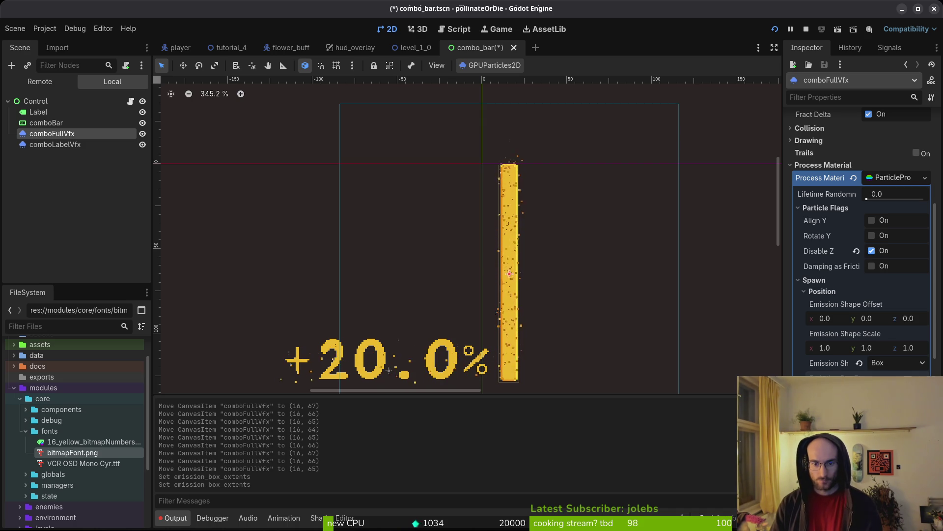
pyautogui.hotkey('ctrl', 's')
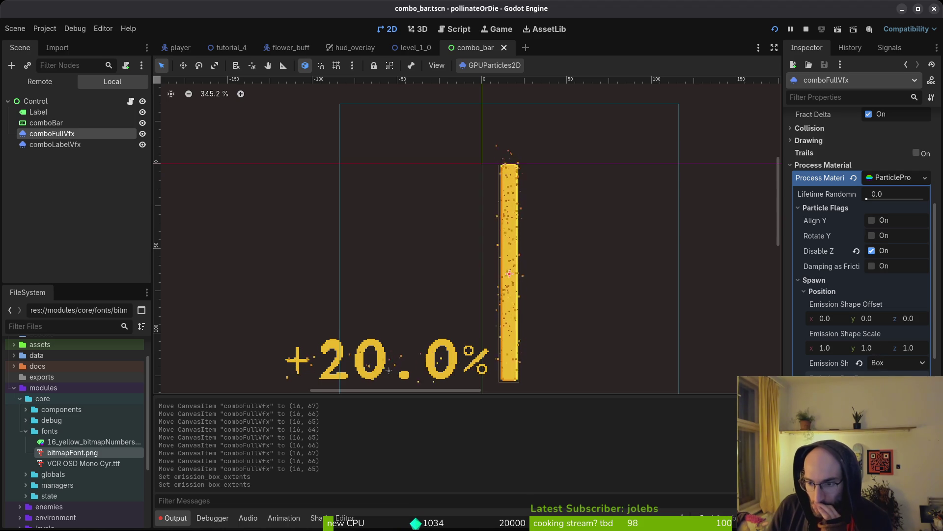
# Save the process material over modules/vfx/combo_bar_full_vfx.tres, confirming the overwrite.
pyautogui.click(889, 179)
pyautogui.click(894, 221)
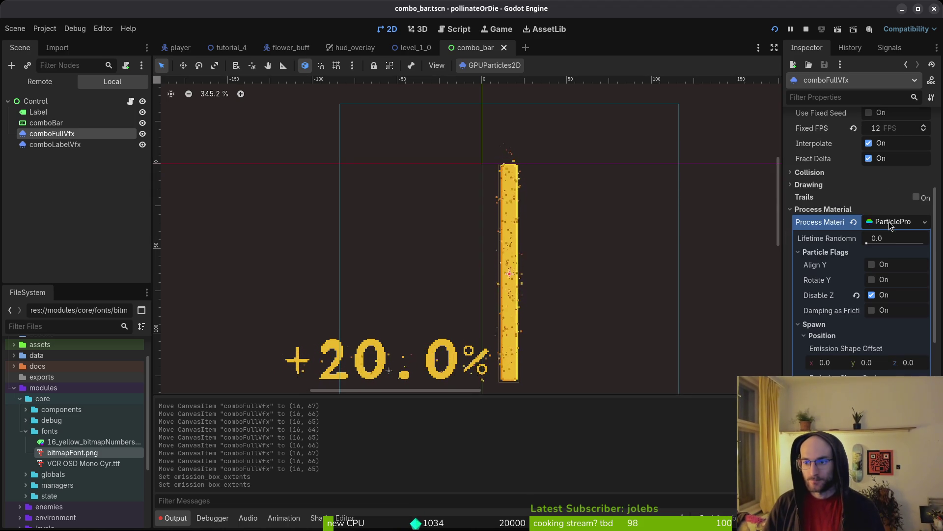
pyautogui.rightClick(883, 222)
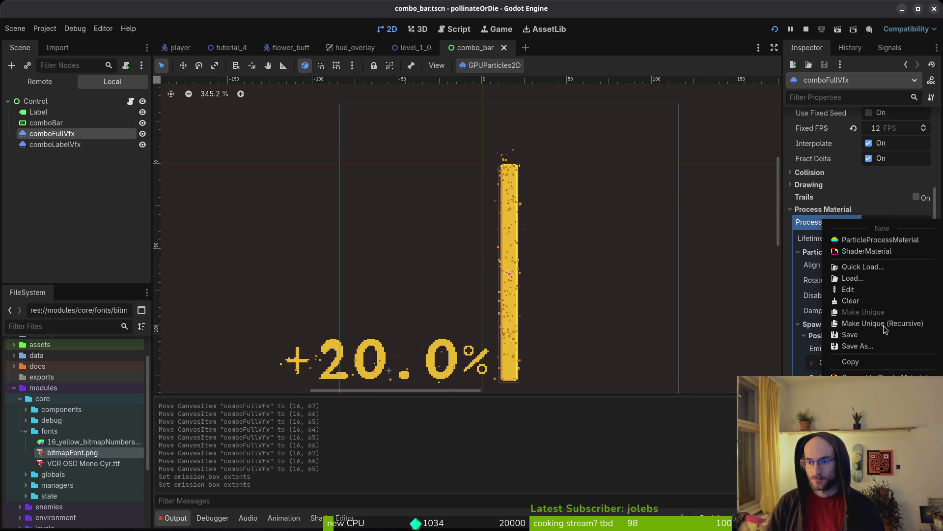
pyautogui.click(872, 346)
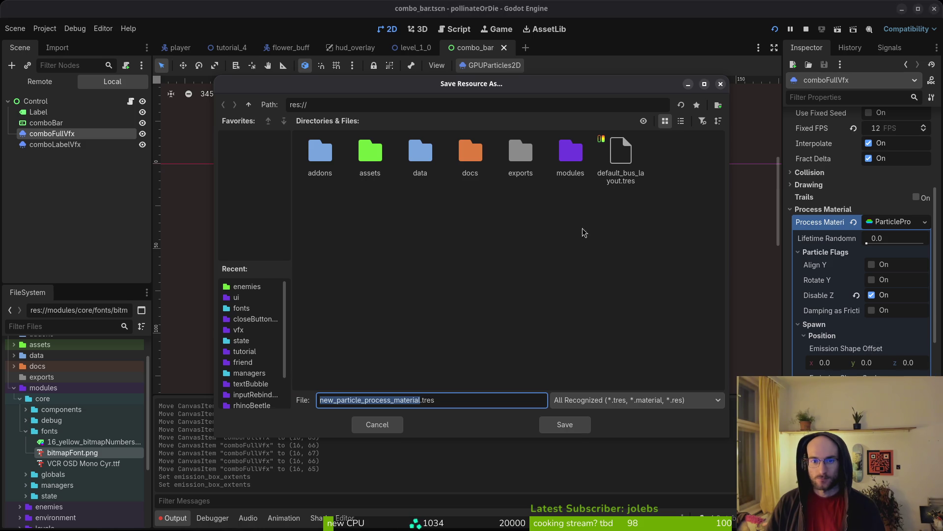
pyautogui.doubleClick(570, 155)
pyautogui.doubleClick(371, 204)
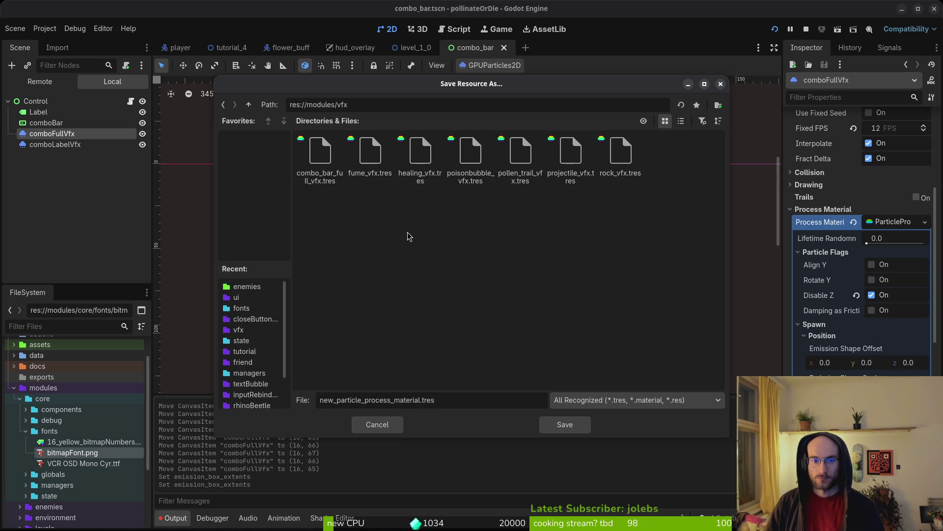
pyautogui.click(332, 175)
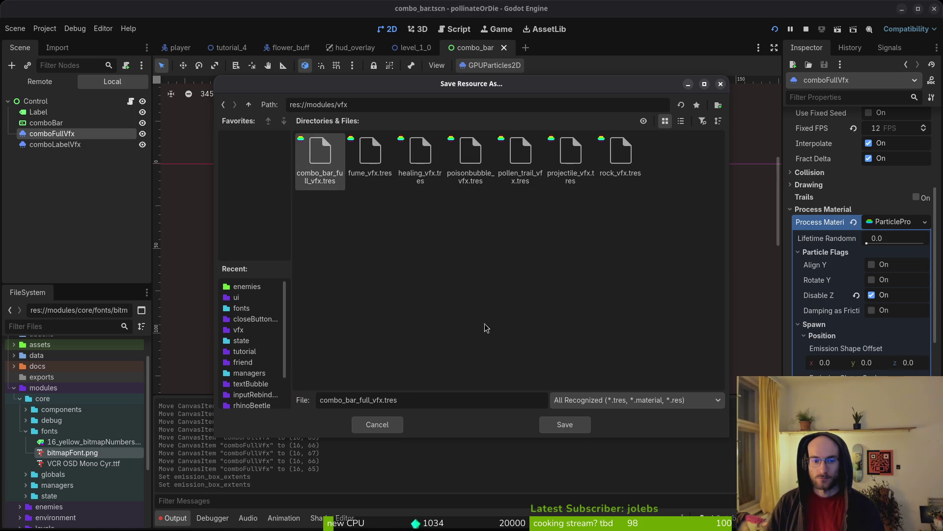
pyautogui.click(568, 423)
pyautogui.click(516, 280)
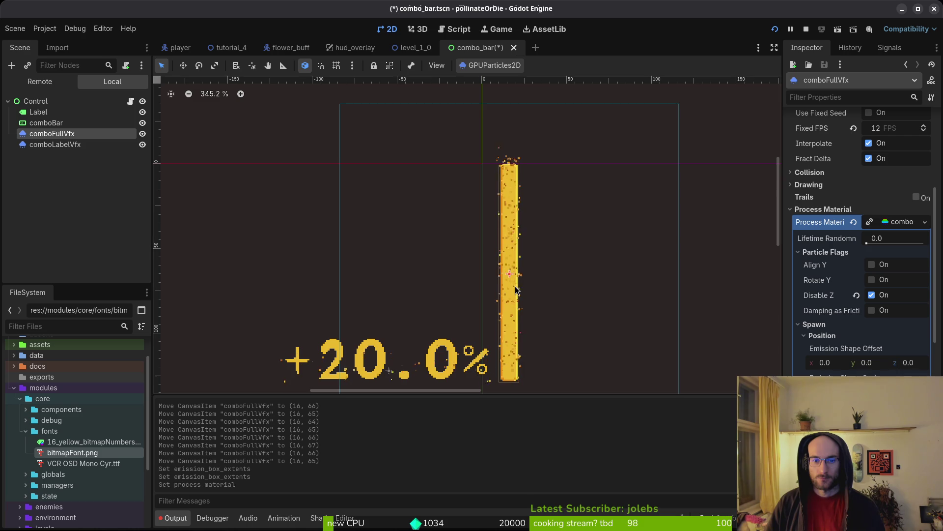
pyautogui.click(357, 364)
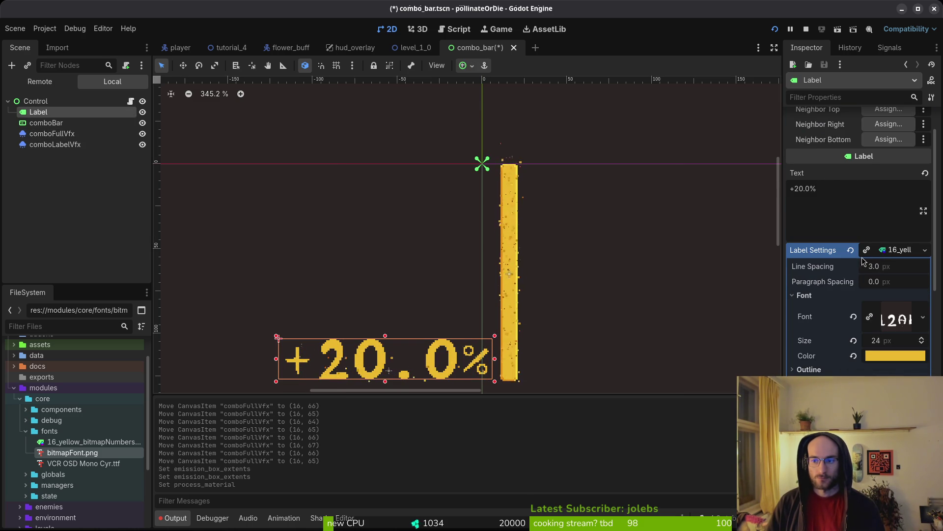
pyautogui.click(878, 250)
pyautogui.click(886, 249)
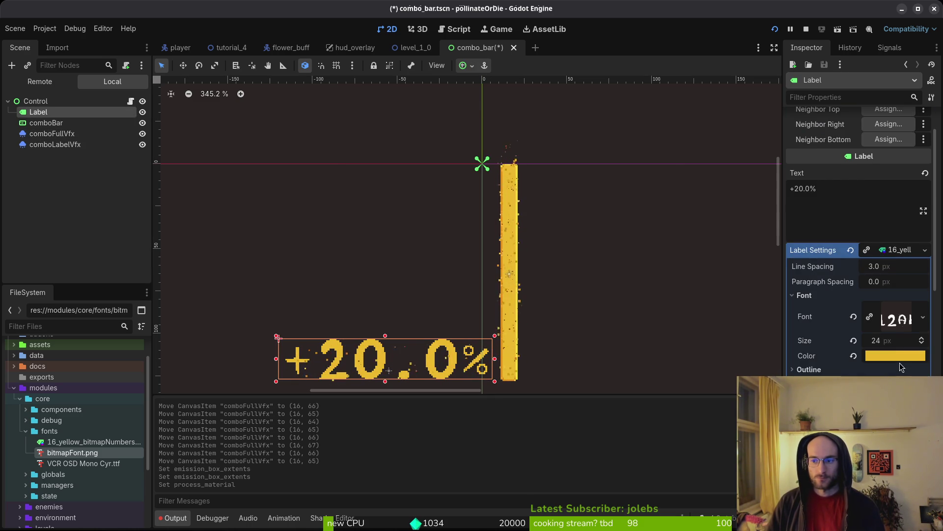
pyautogui.click(899, 341)
pyautogui.write('16')
pyautogui.press('Return')
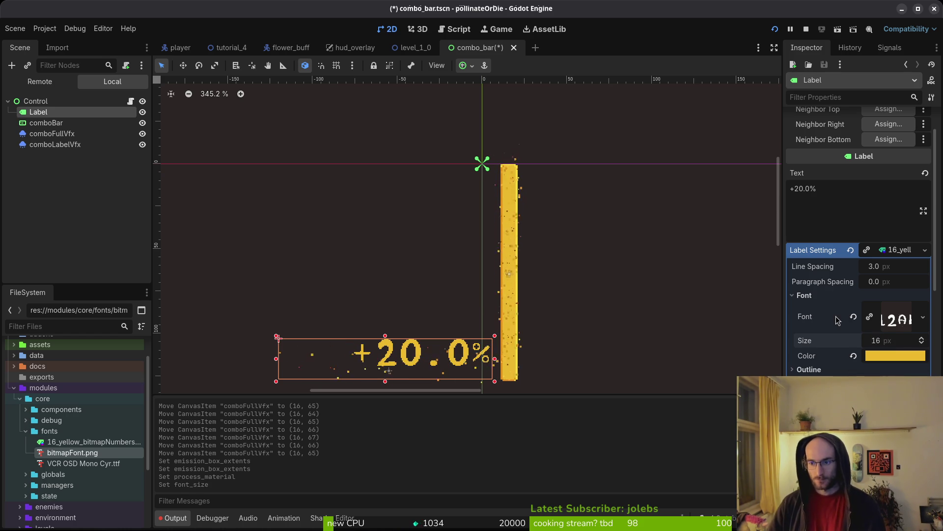
pyautogui.click(886, 250)
pyautogui.scroll(-5, 892, 311)
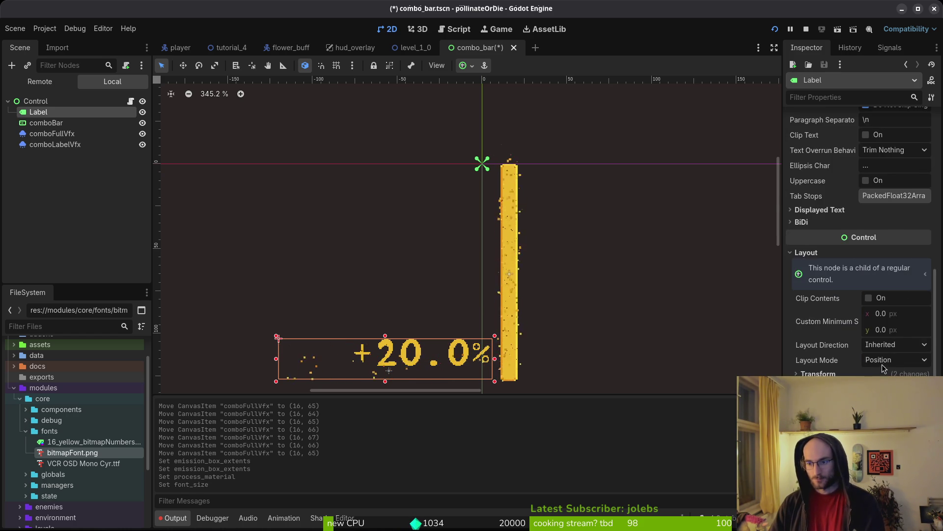
pyautogui.scroll(-3, 893, 312)
pyautogui.scroll(-5, 358, 287)
pyautogui.scroll(-1, 358, 287)
pyautogui.hscroll(-5, 442, 276)
pyautogui.hotkey('ctrl', 'z')
pyautogui.scroll(5, 594, 283)
pyautogui.hscroll(2, 637, 293)
pyautogui.scroll(-3, 519, 287)
pyautogui.scroll(-3, 519, 287)
pyautogui.hscroll(-5, 485, 259)
pyautogui.scroll(-5, 865, 261)
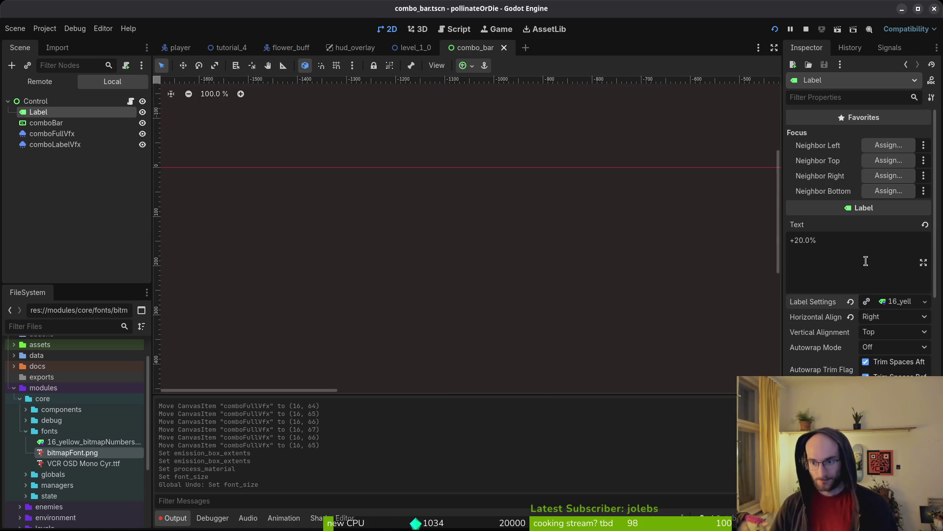
pyautogui.click(891, 301)
pyautogui.scroll(-5, 444, 280)
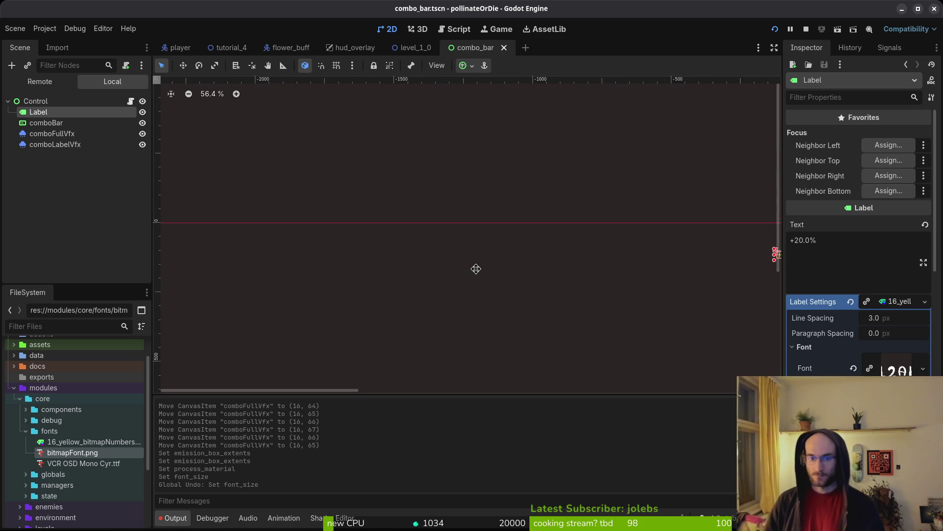
pyautogui.scroll(-3, 503, 187)
pyautogui.scroll(-3, 446, 275)
pyautogui.hscroll(5, 623, 198)
pyautogui.scroll(2, 589, 187)
pyautogui.scroll(10, 465, 164)
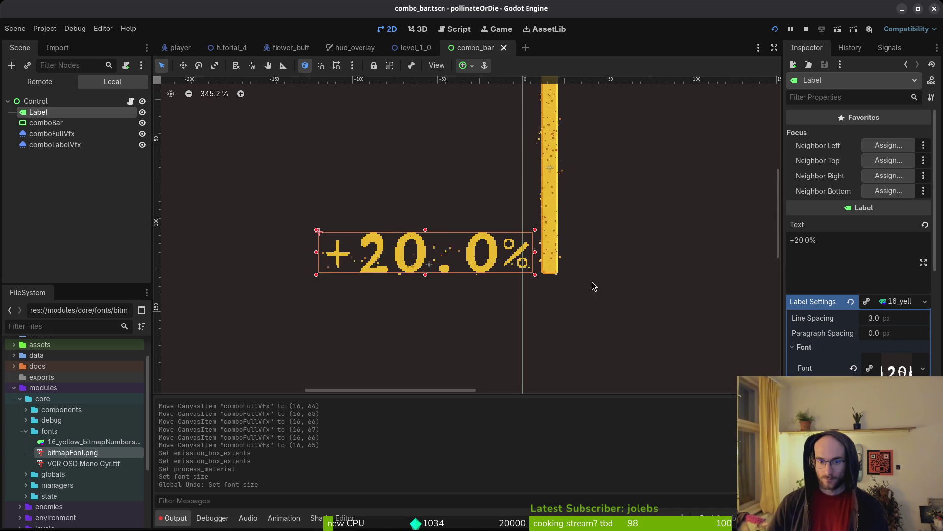
pyautogui.scroll(-2, 521, 283)
pyautogui.scroll(-2, 520, 283)
pyautogui.scroll(5, 499, 279)
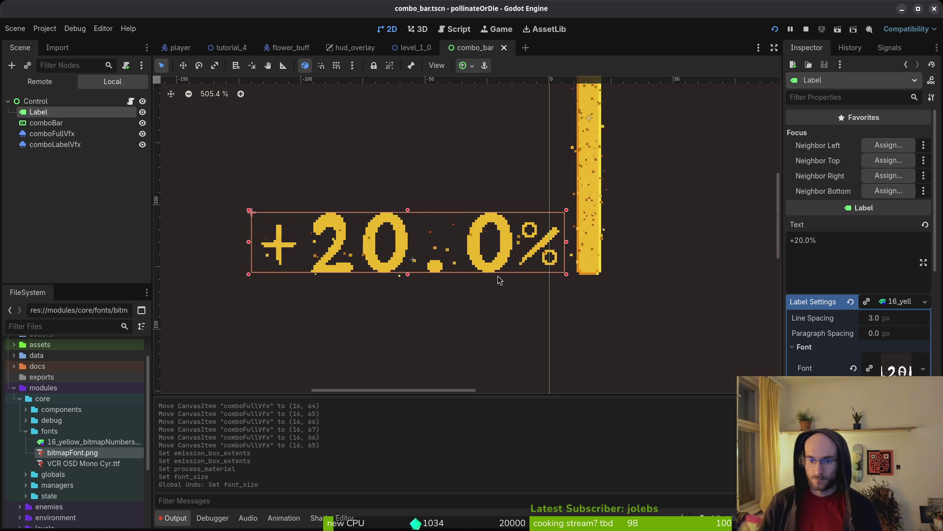
pyautogui.click(907, 303)
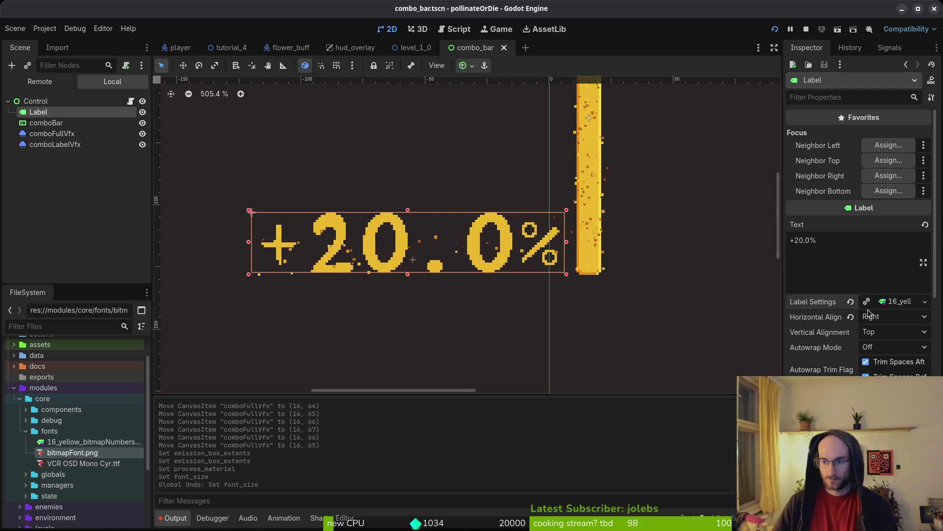
pyautogui.click(900, 303)
pyautogui.scroll(-5, 858, 375)
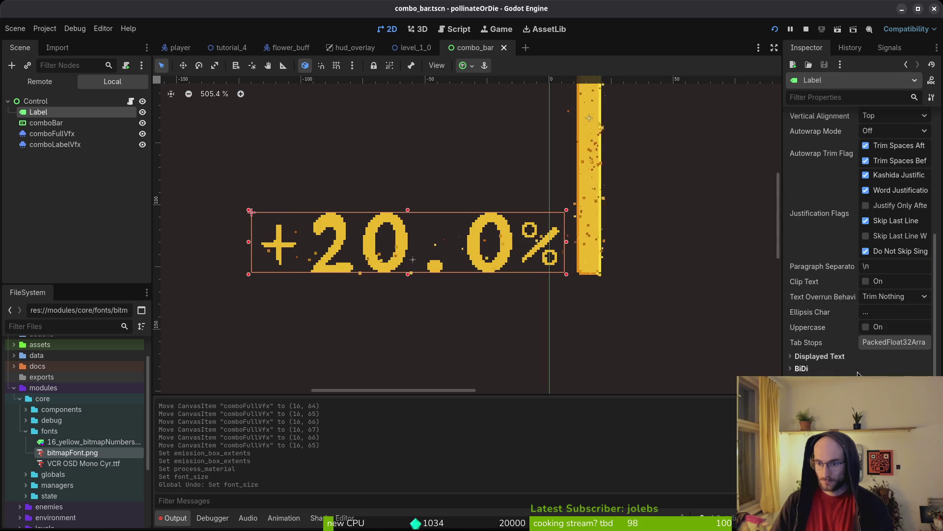
pyautogui.scroll(-10, 859, 370)
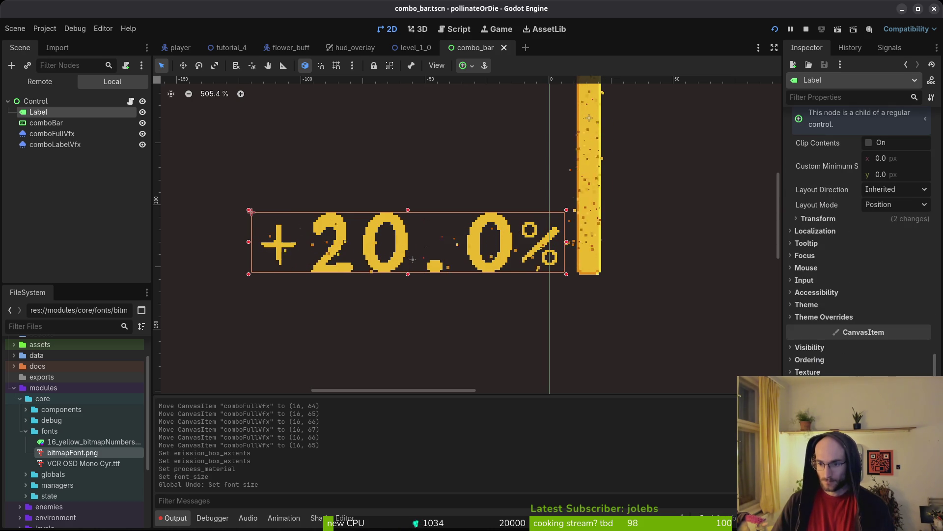
# Select comboLabelVfx and begin saving its process material, then cancel the save.
pyautogui.scroll(1, 859, 245)
pyautogui.click(55, 144)
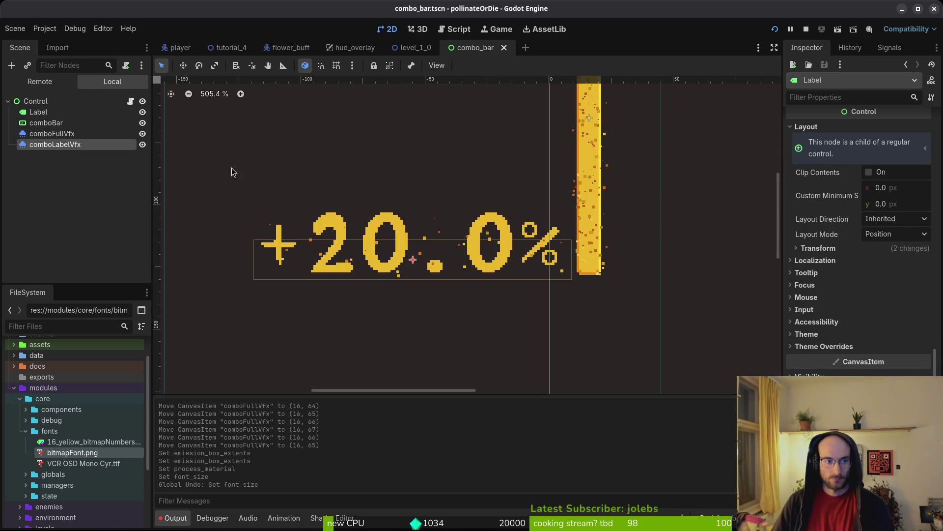
pyautogui.click(925, 270)
pyautogui.click(864, 388)
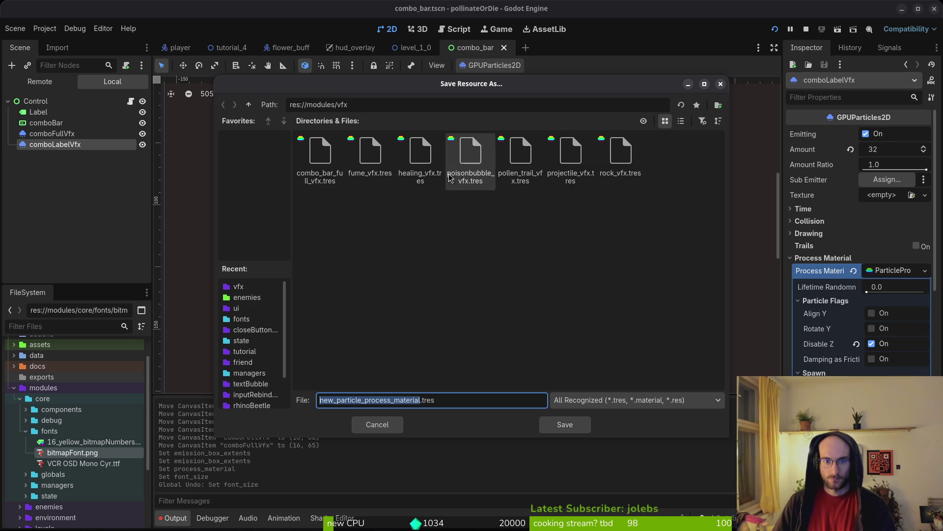
pyautogui.click(378, 425)
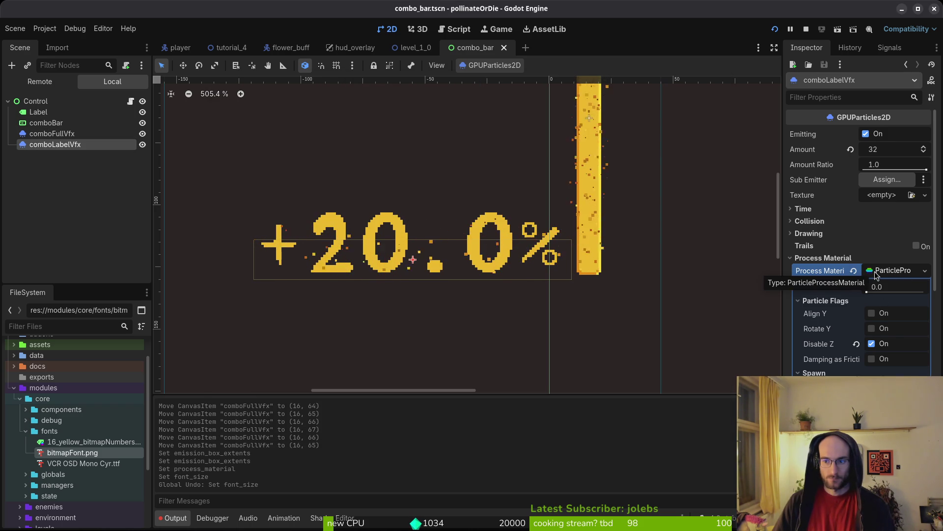
# After comparing with comboFullVfx, save comboLabelVfx's process material as combo_label_vfx.tres.
pyautogui.click(56, 137)
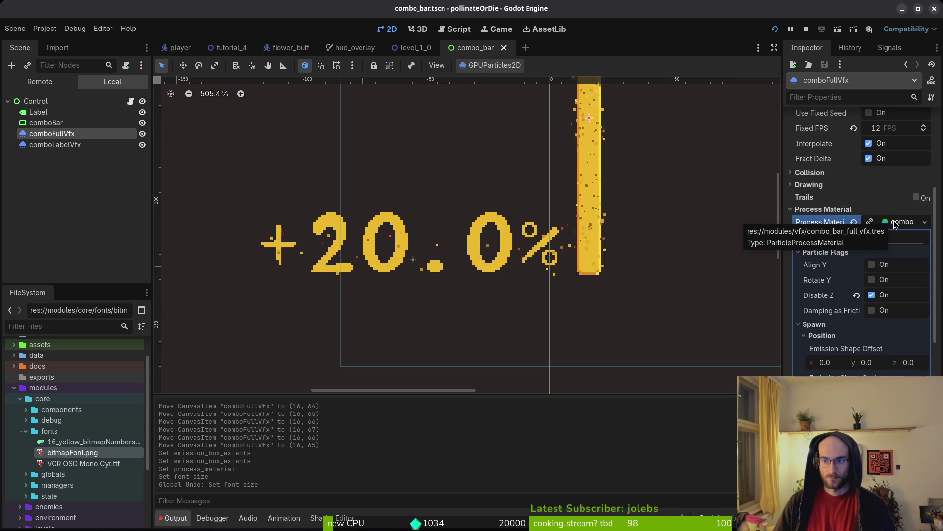
pyautogui.click(49, 147)
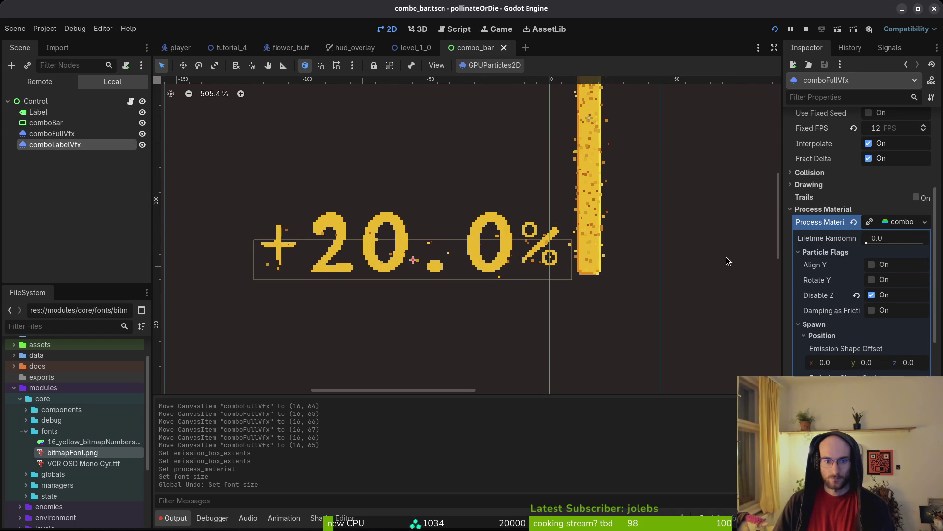
pyautogui.click(925, 271)
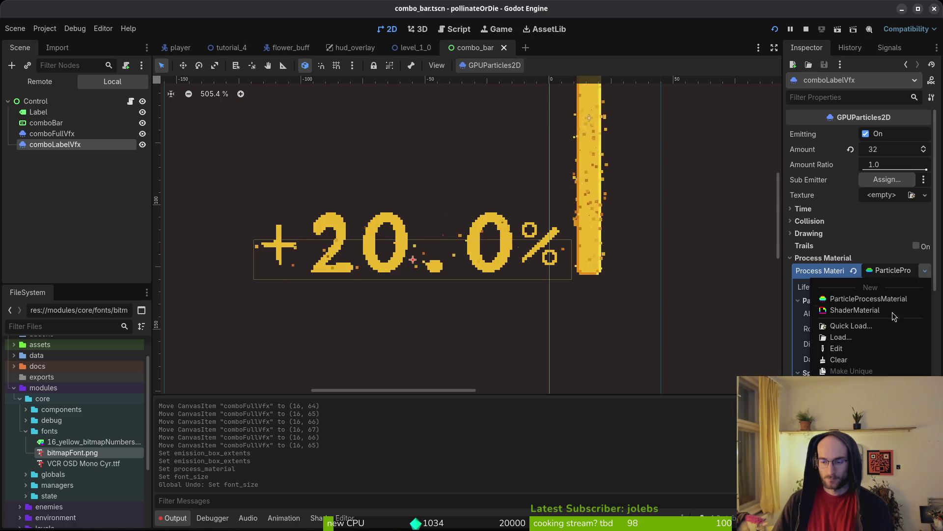
pyautogui.click(830, 399)
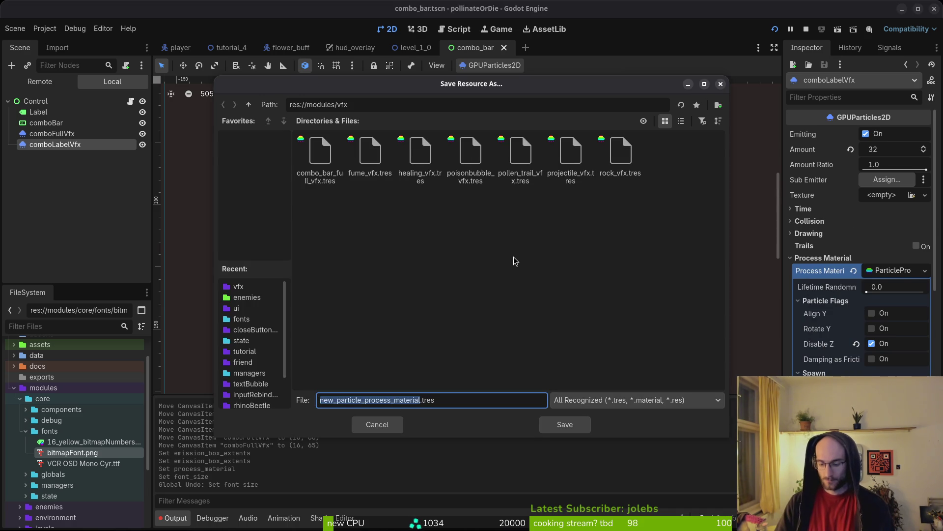
pyautogui.write('combo_la')
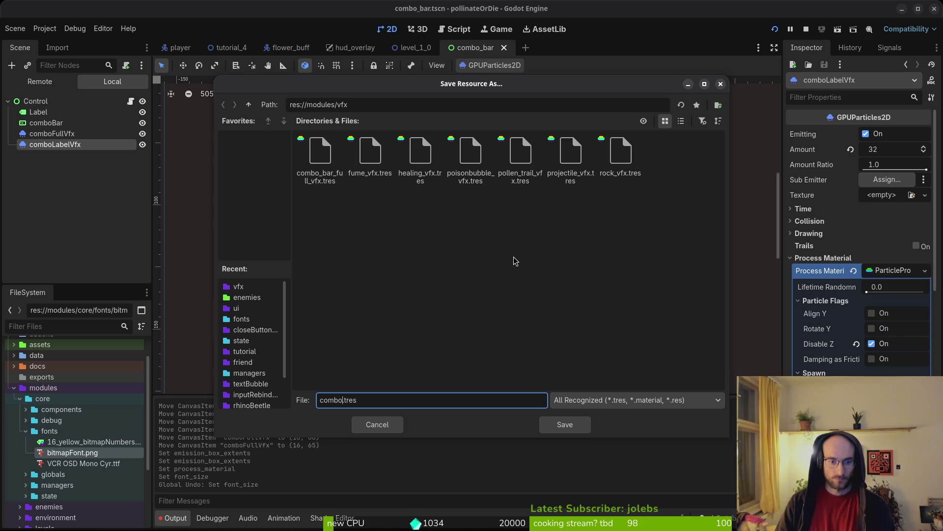
pyautogui.write('bel_vfx')
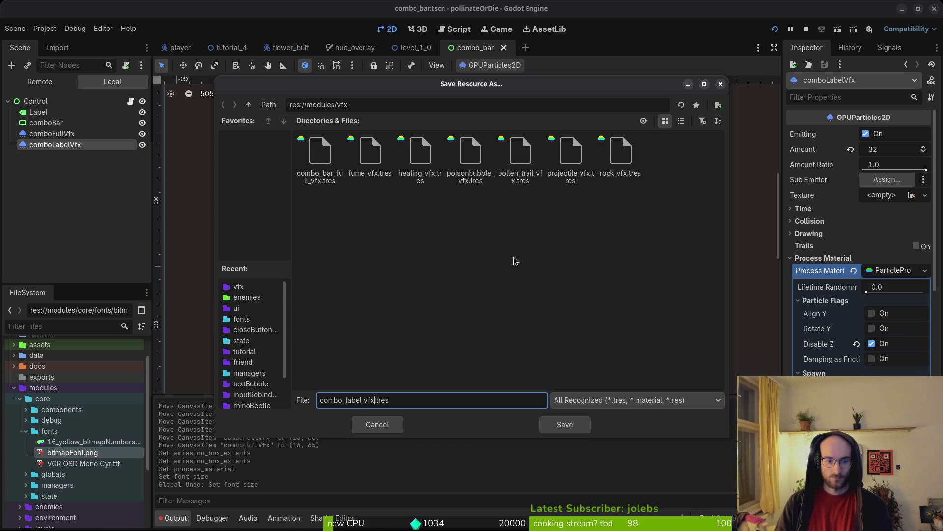
pyautogui.press('Return')
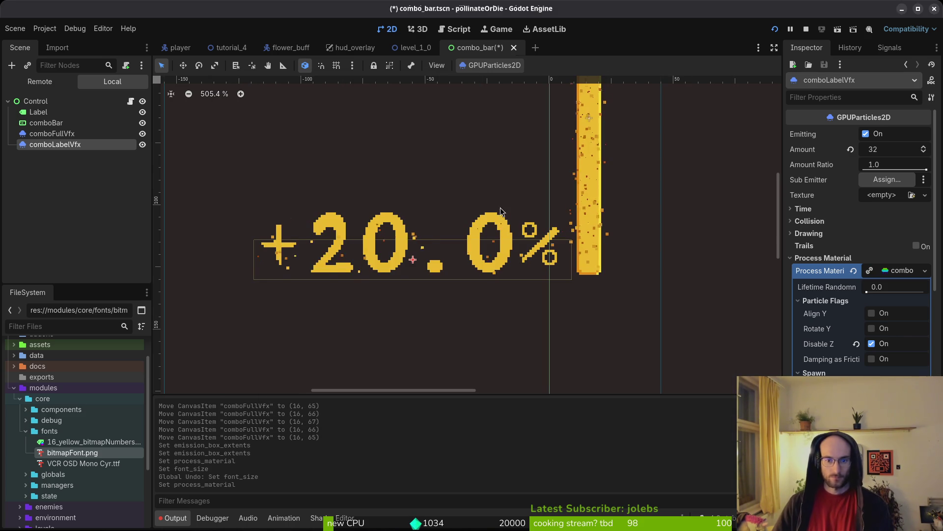
# Turn off Emitting on comboLabelVfx and comboFullVfx, saving the scene after each.
pyautogui.click(866, 134)
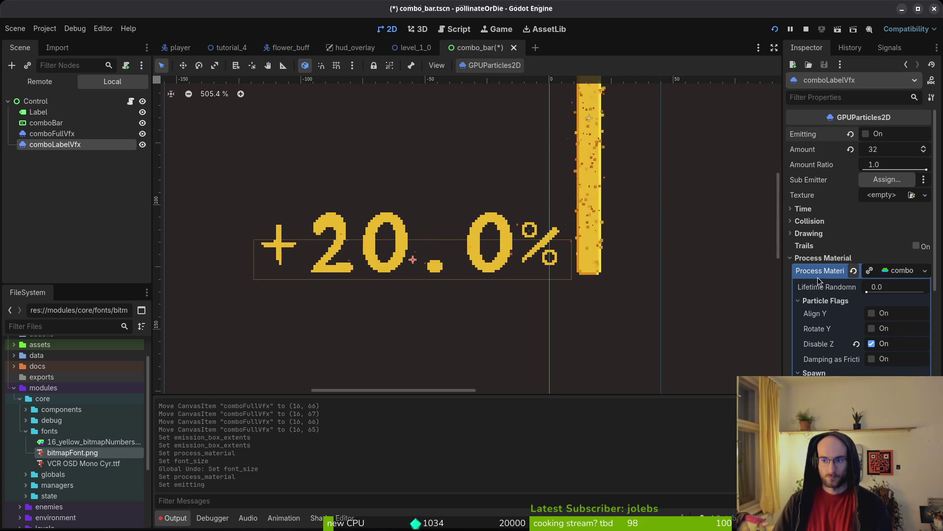
pyautogui.hotkey('ctrl', 's')
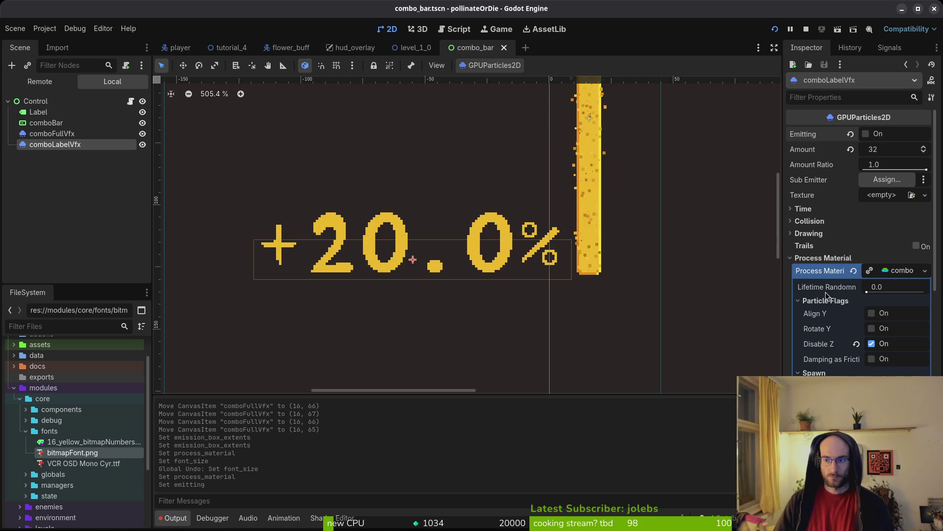
pyautogui.click(720, 149)
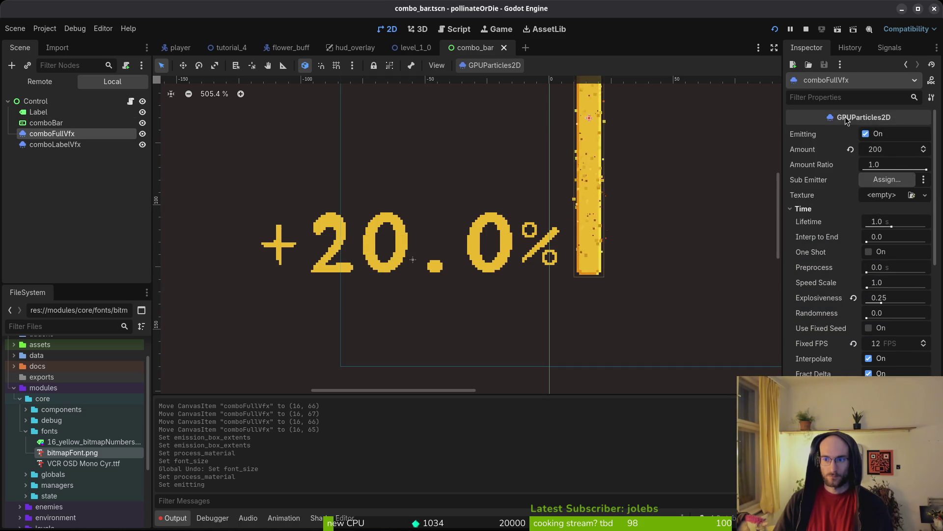
pyautogui.click(866, 134)
pyautogui.scroll(-2, 580, 212)
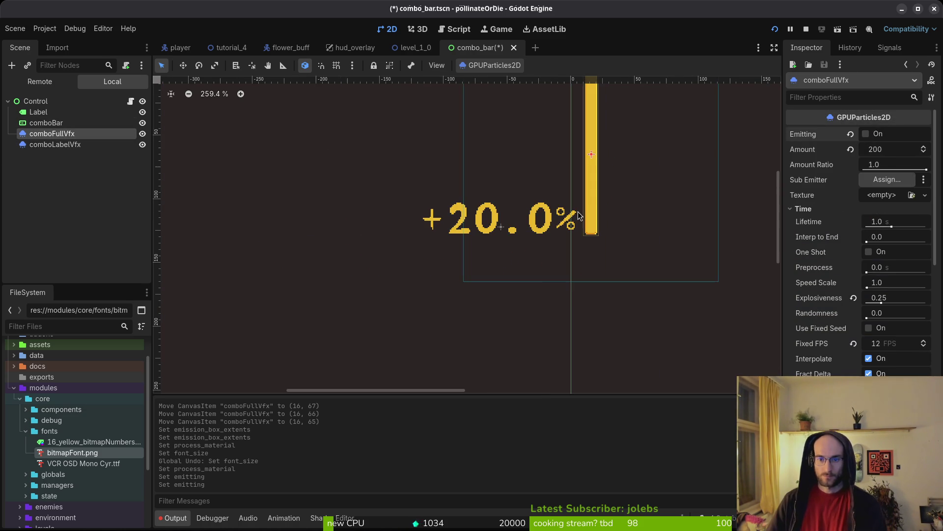
pyautogui.hotkey('ctrl', 's')
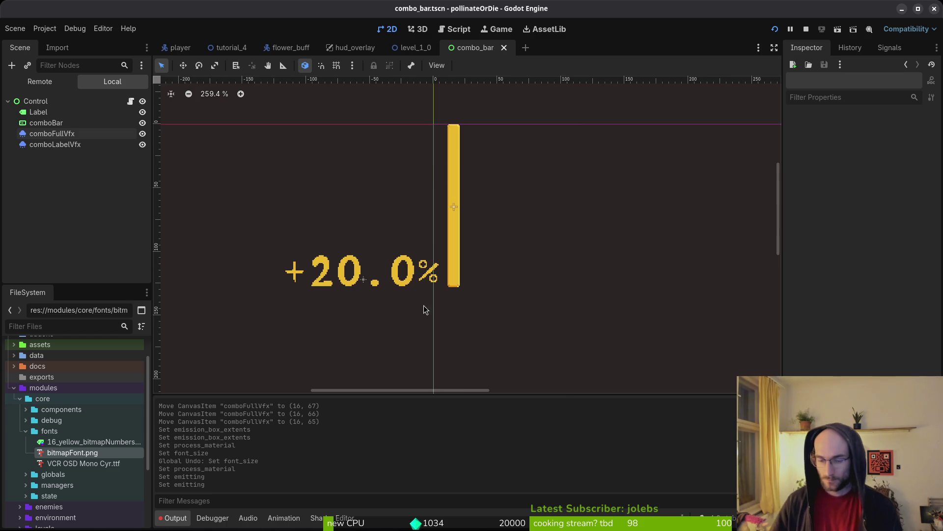
# Stop the running game, then relaunch it to test the HUD.
pyautogui.hscroll(-6, 433, 225)
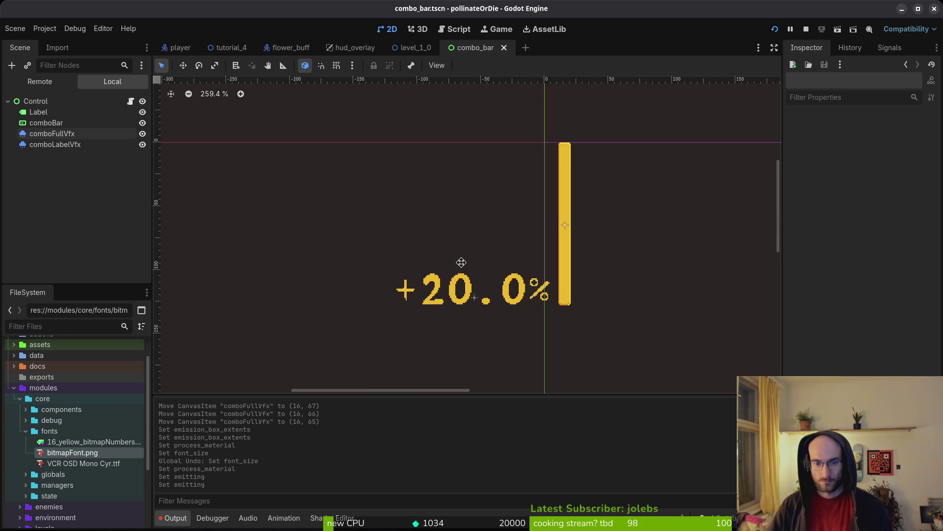
pyautogui.click(806, 29)
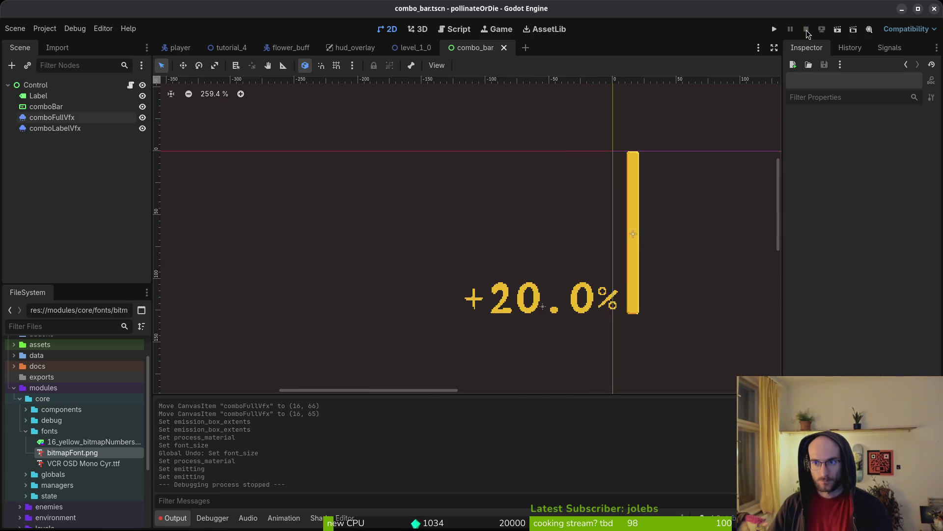
pyautogui.hotkey('alt', 'Tab')
pyautogui.hotkey('alt', 'Tab')
pyautogui.click(772, 30)
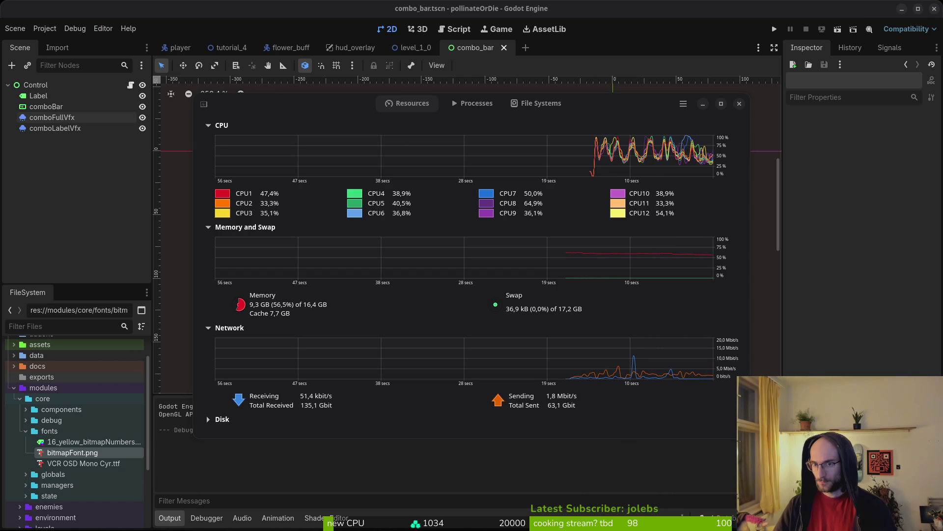
# Focus System Monitor's Resources graphs, then switch to the full-screen terminal with Super+2.
pyautogui.click(707, 173)
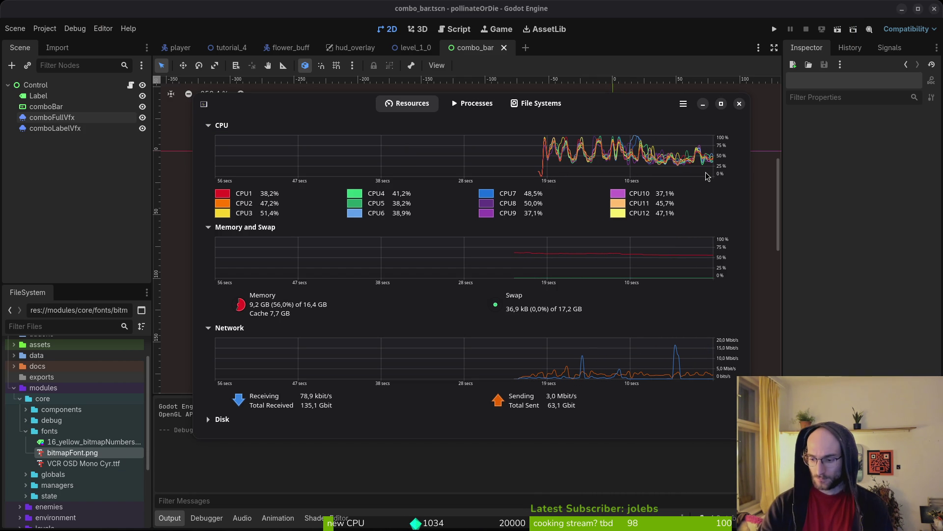
pyautogui.press('super+2')
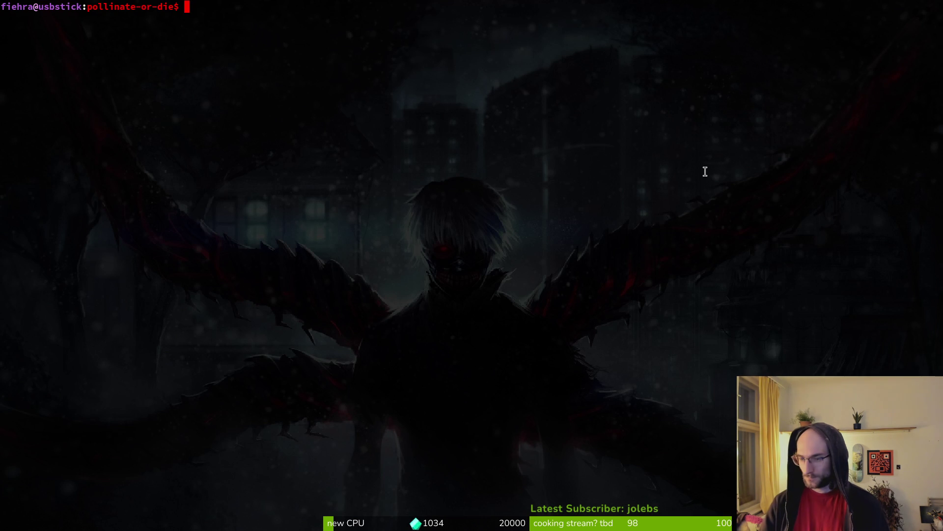
# Run sensors and rerun it to read CPU core temperatures, fan speeds and voltages.
pyautogui.write('sensors')
pyautogui.press('Return')
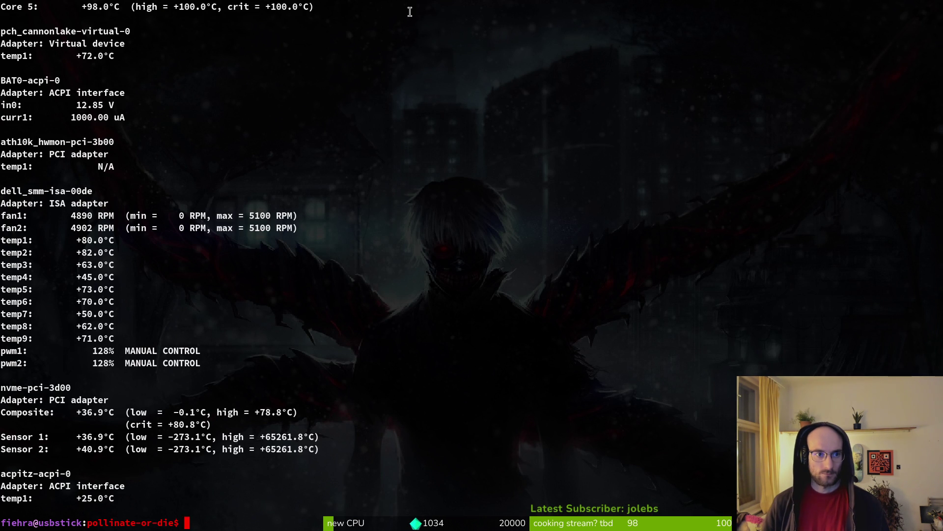
pyautogui.scroll(5, 232, 161)
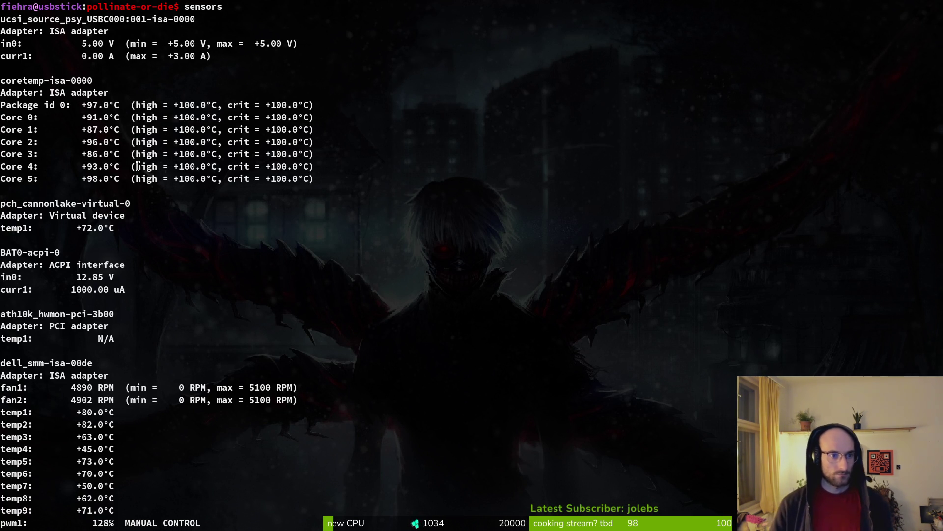
pyautogui.press('Up')
pyautogui.press('Return')
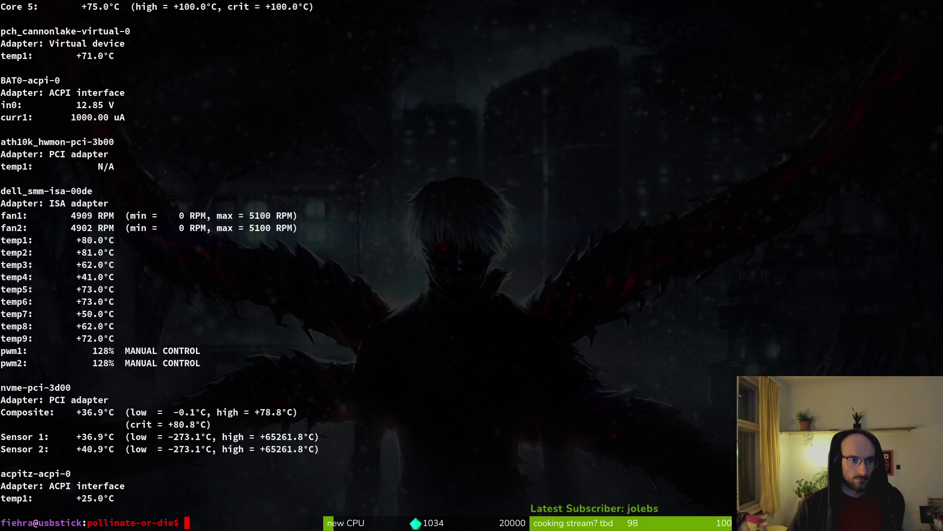
pyautogui.scroll(5, 210, 250)
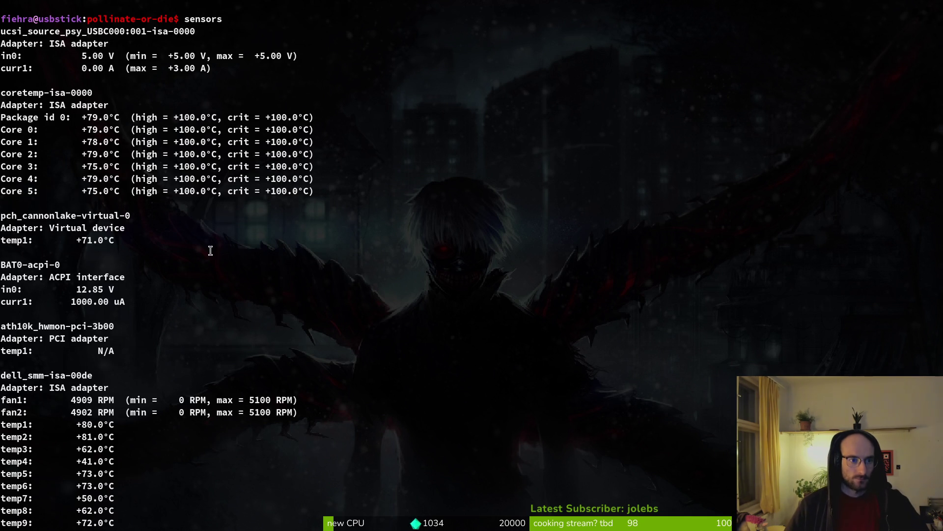
pyautogui.scroll(3, 151, 173)
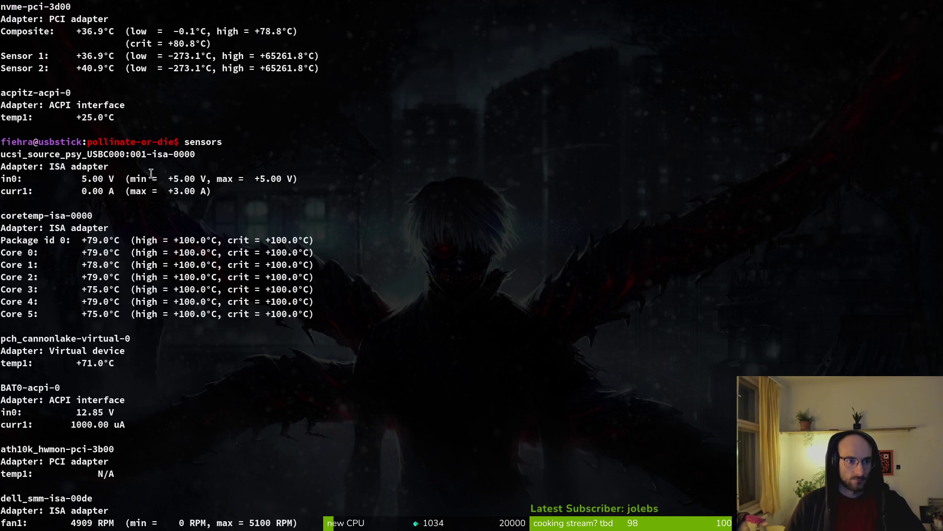
pyautogui.scroll(-8, 153, 173)
# Refresh the sensors readout once more, then bring up System Monitor with Ctrl+Shift+Escape.
pyautogui.press('Up')
pyautogui.press('Return')
pyautogui.scroll(12, 178, 166)
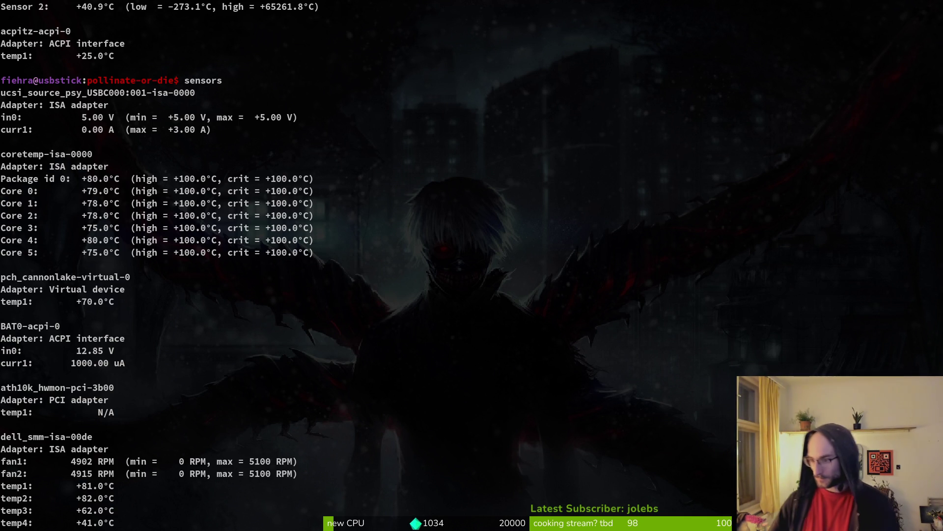
pyautogui.hotkey('ctrl', 'shift', 'Escape')
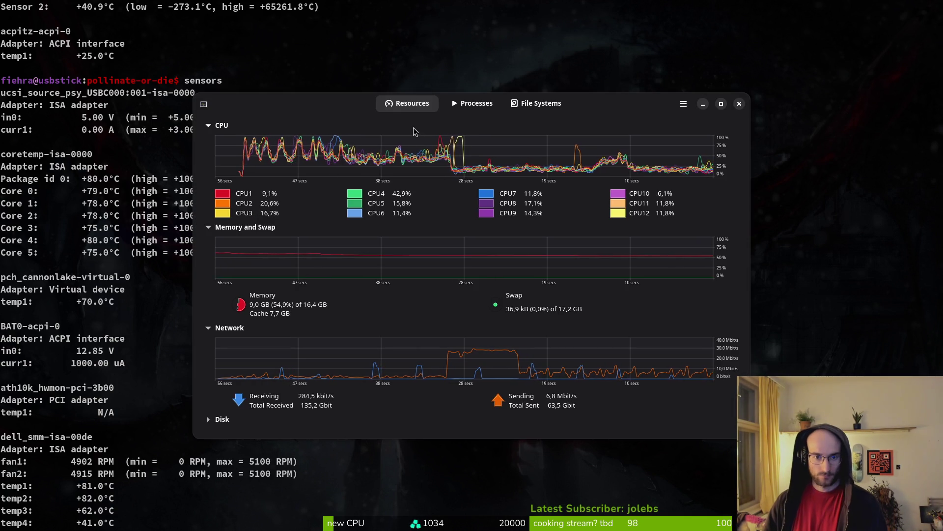
# In the Processes list, end steamwebhelper and request ending Discord.
pyautogui.click(462, 101)
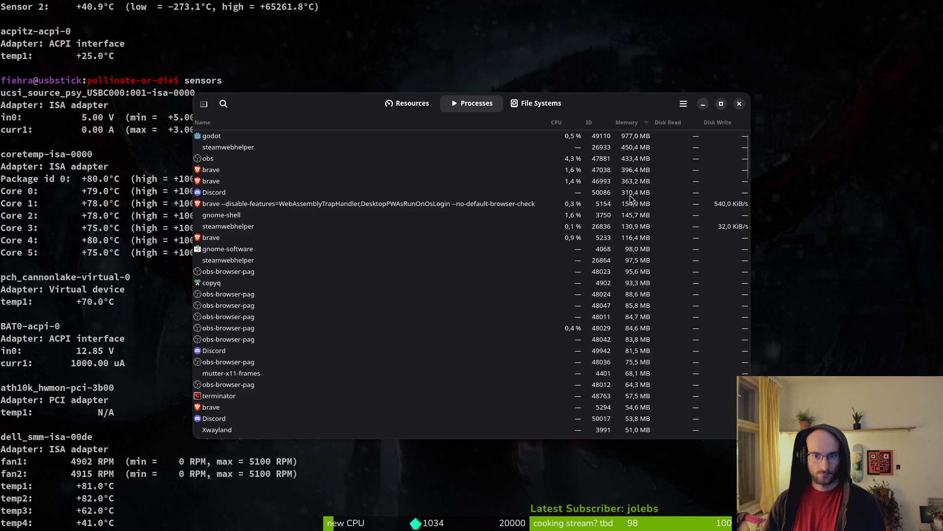
pyautogui.click(227, 227)
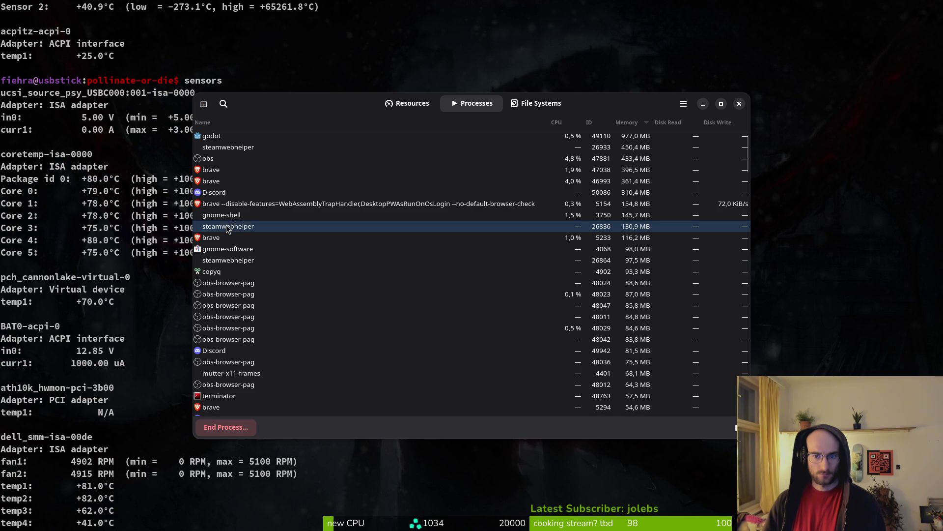
pyautogui.click(230, 427)
pyautogui.click(541, 291)
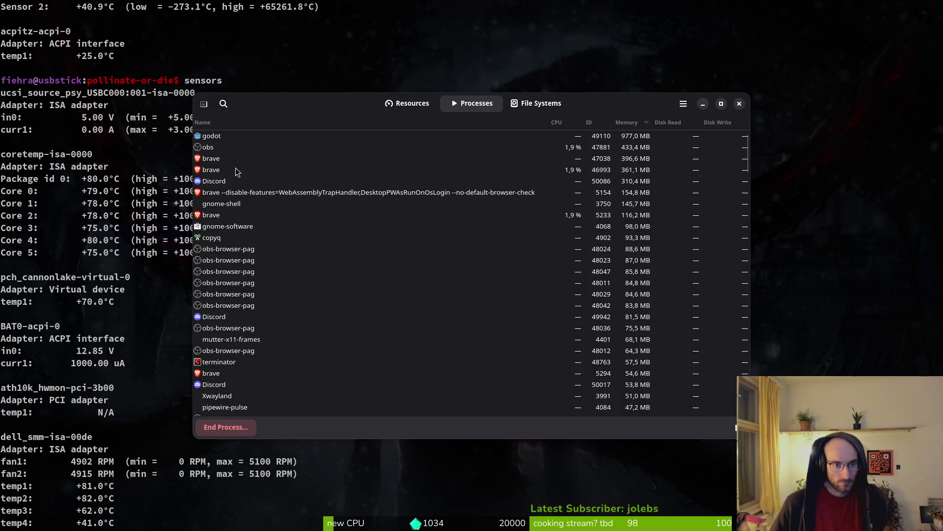
pyautogui.click(221, 181)
pyautogui.click(226, 427)
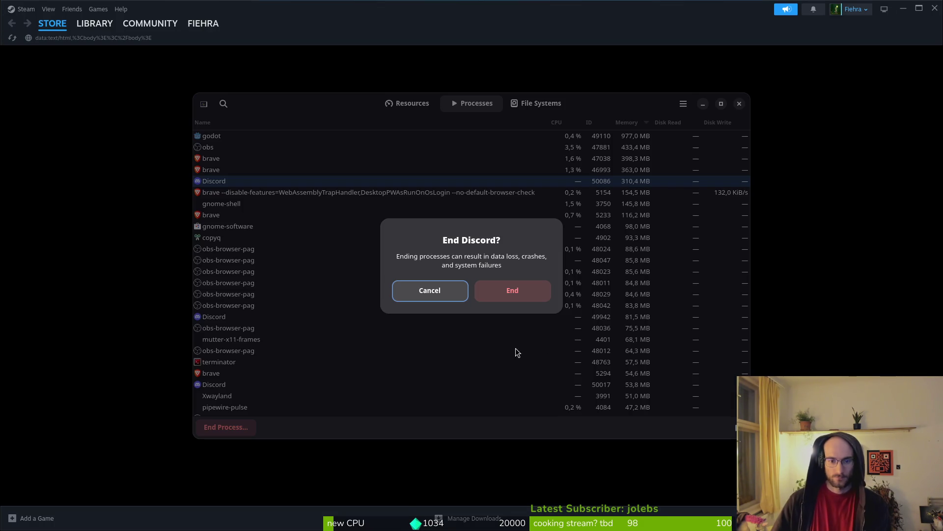
# Return to System Monitor and confirm ending Discord.
pyautogui.hotkey('alt', 'Tab')
pyautogui.click(504, 291)
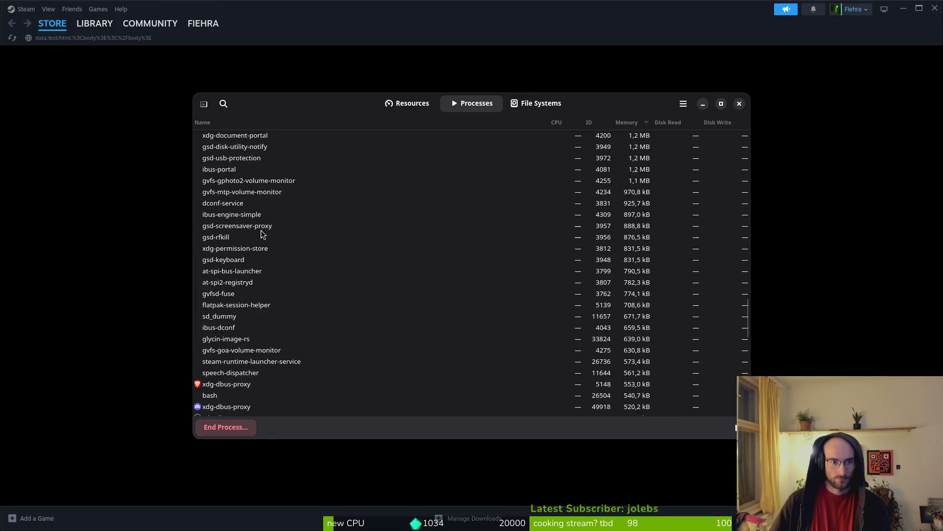
pyautogui.scroll(15, 272, 252)
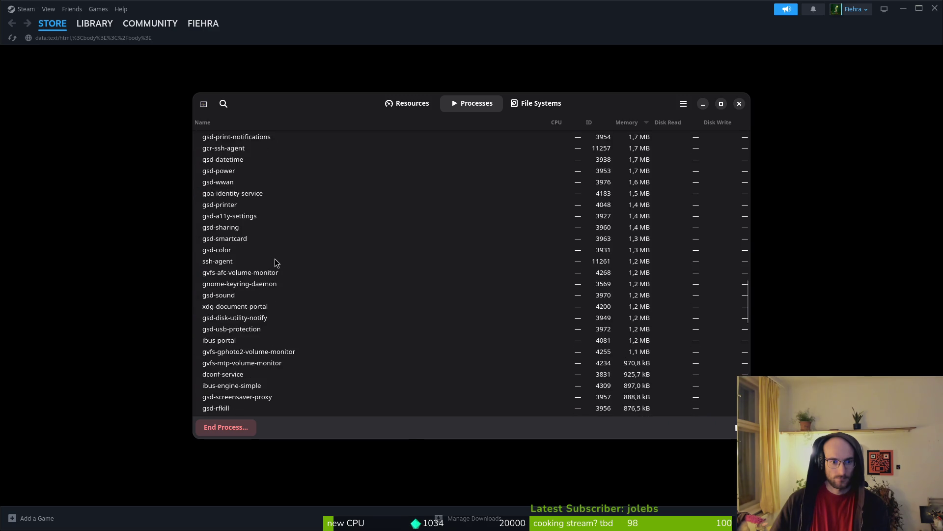
pyautogui.scroll(5, 278, 264)
# Select the steam process and end it, confirming the prompt.
pyautogui.click(213, 366)
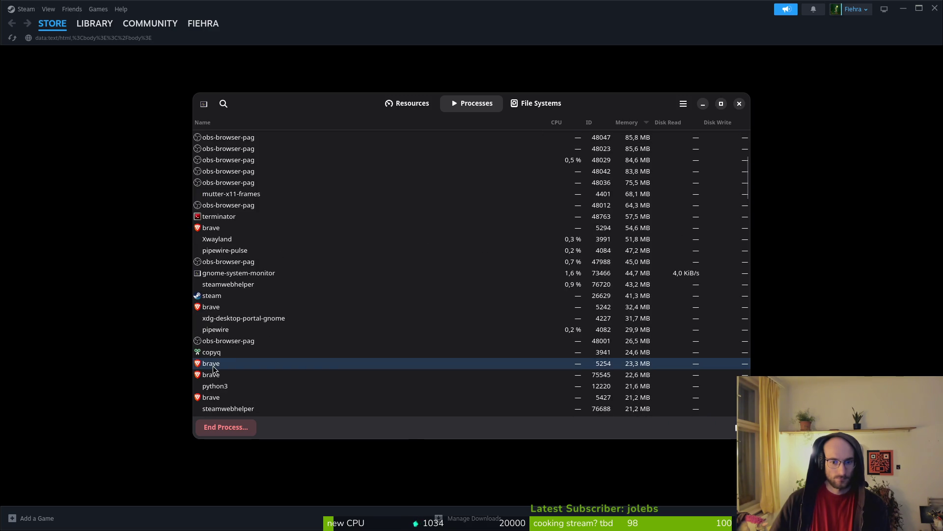
pyautogui.scroll(-10, 294, 329)
pyautogui.scroll(8, 266, 314)
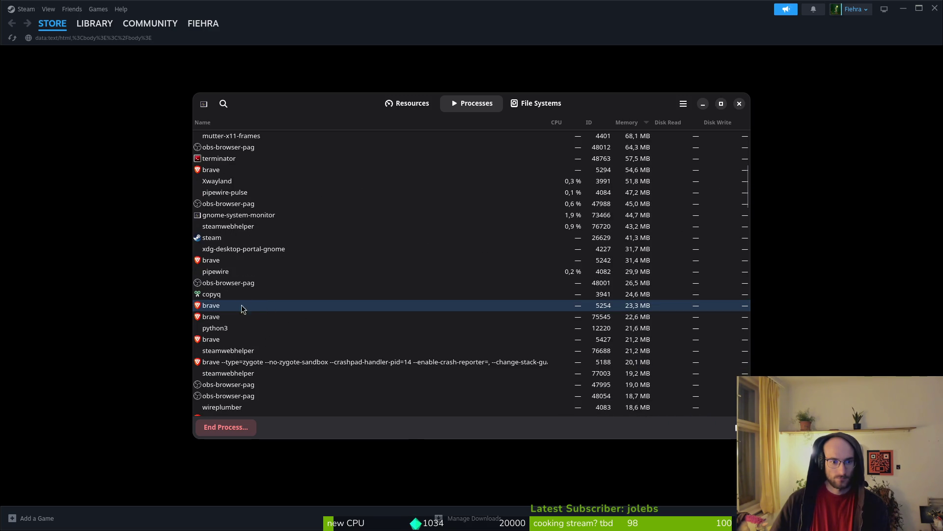
pyautogui.click(223, 240)
pyautogui.click(227, 428)
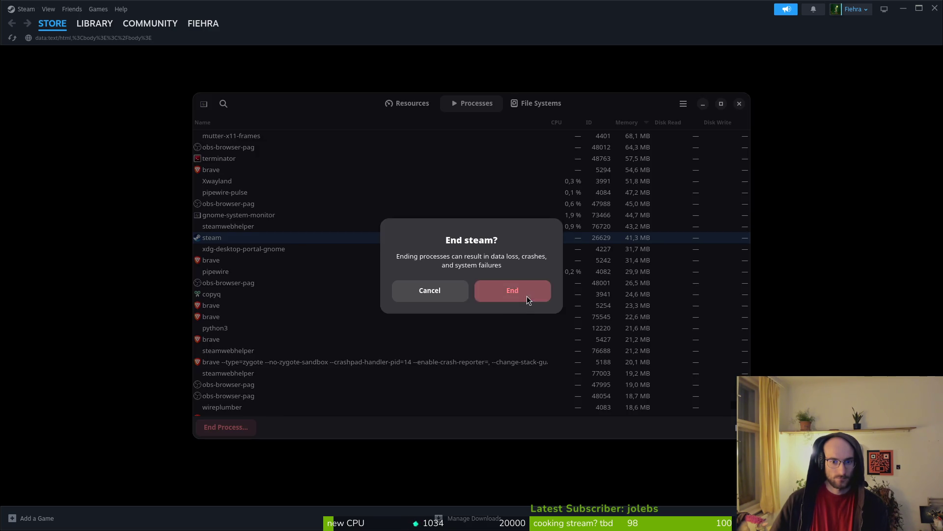
pyautogui.click(526, 296)
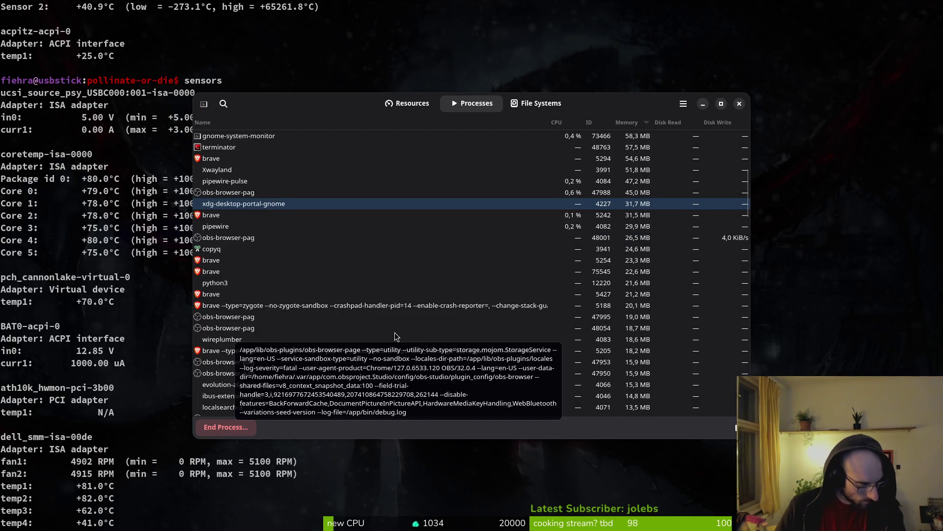
# View the gnome-software process Properties, scroll through them, and close the dialog.
pyautogui.scroll(6, 256, 246)
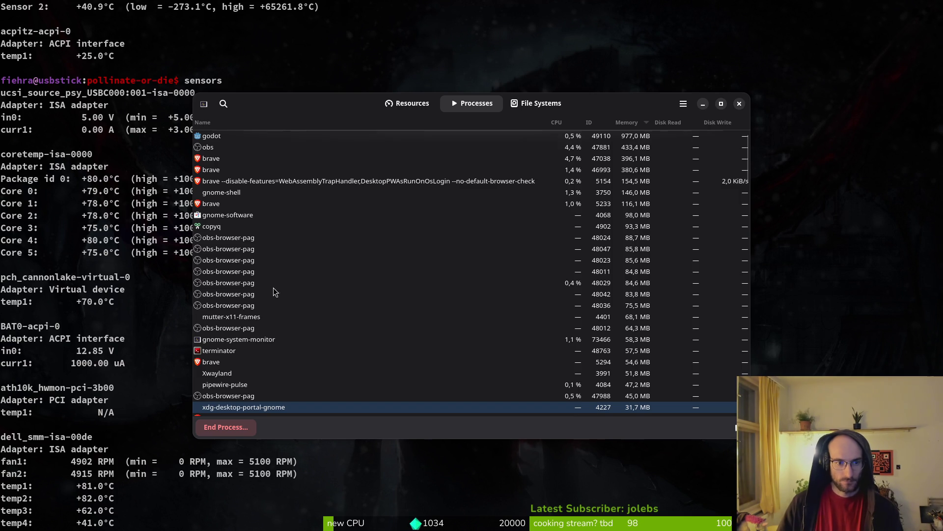
pyautogui.click(233, 218)
pyautogui.rightClick(233, 218)
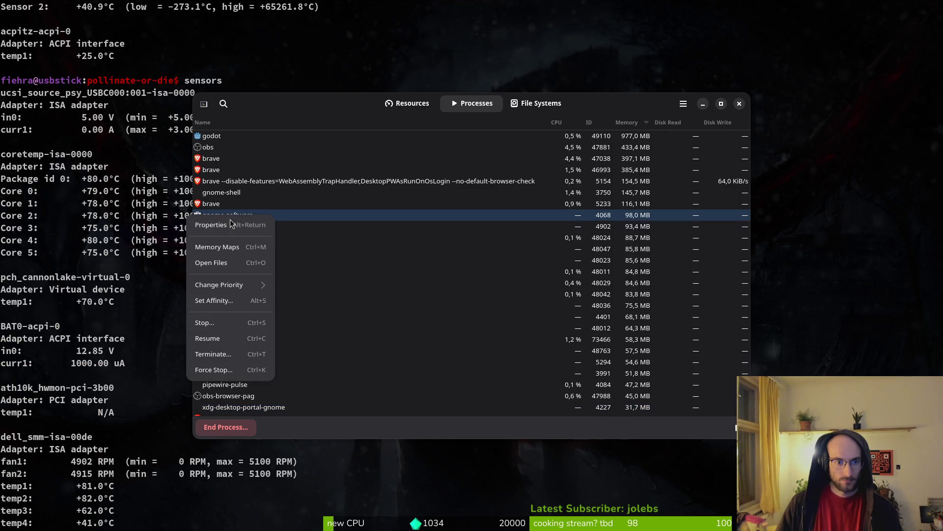
pyautogui.click(227, 226)
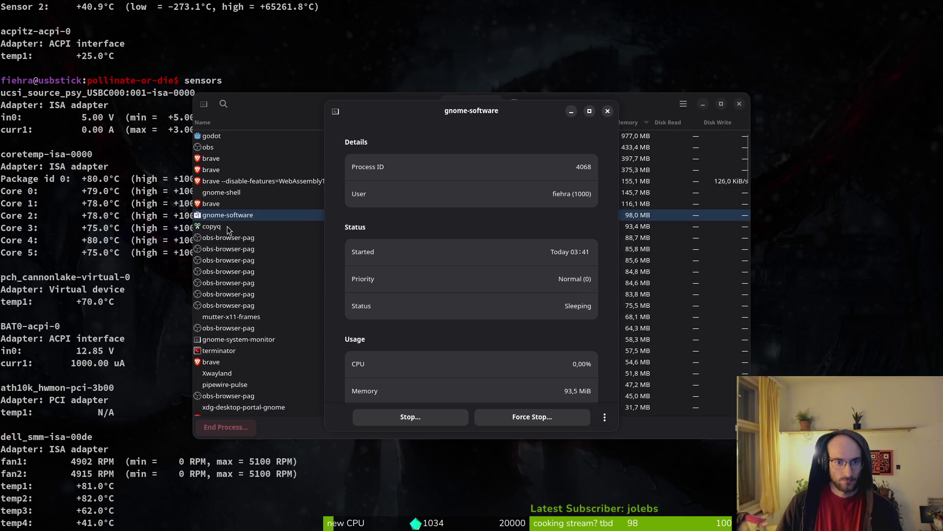
pyautogui.scroll(-8, 467, 248)
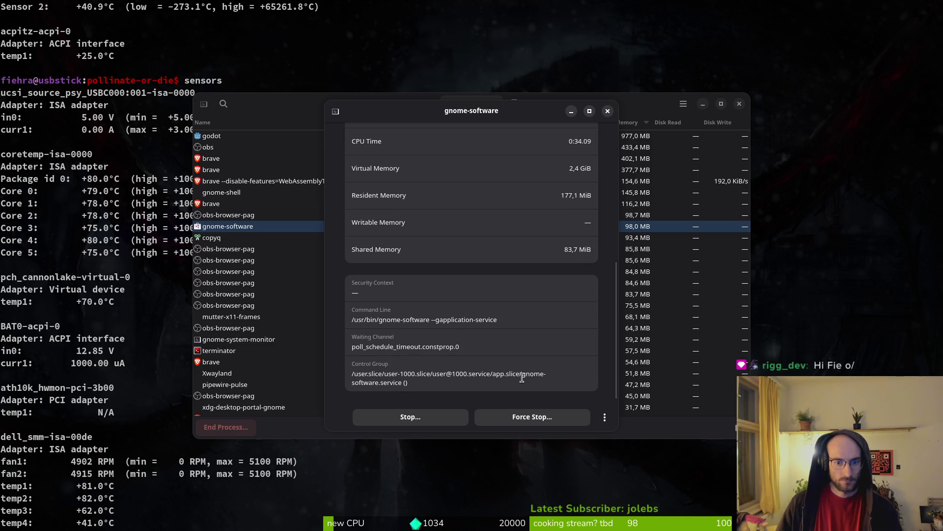
pyautogui.click(608, 111)
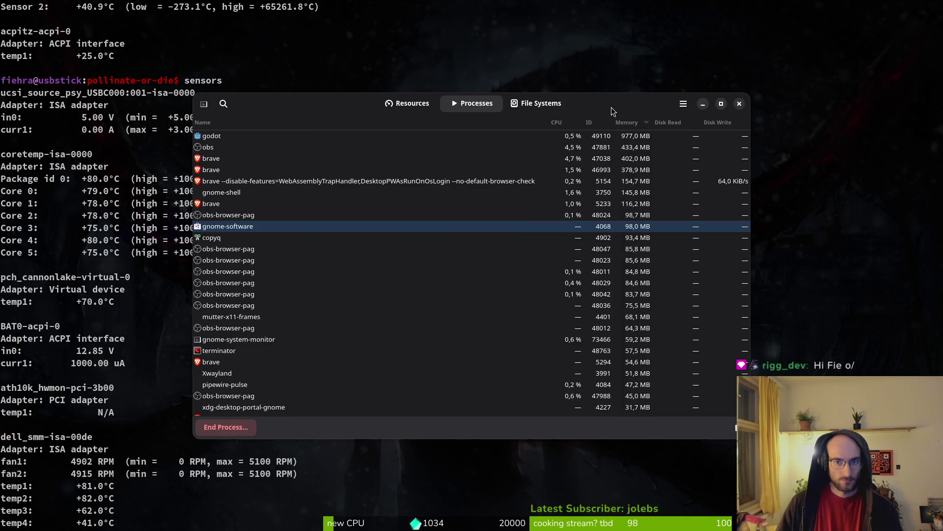
# Close System Monitor and enter :wq in the terminal.
pyautogui.click(739, 103)
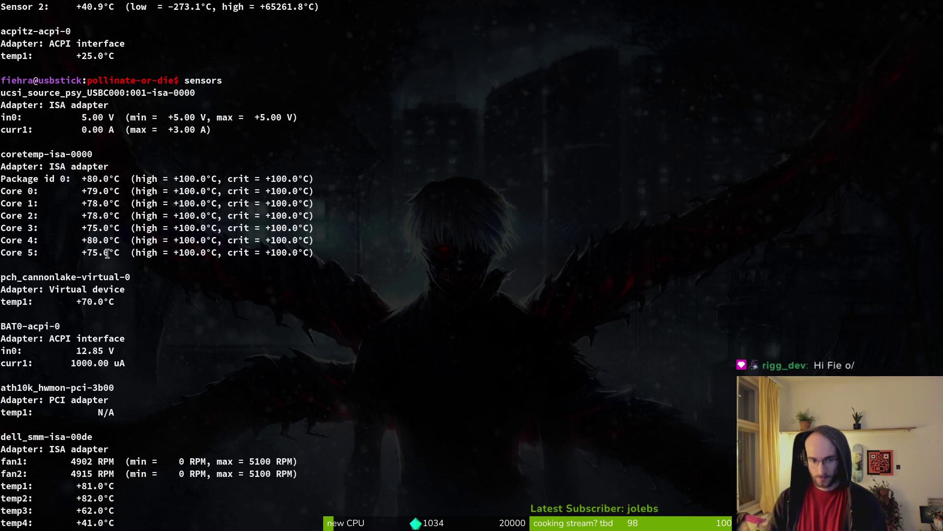
pyautogui.write(':wq')
pyautogui.press('Return')
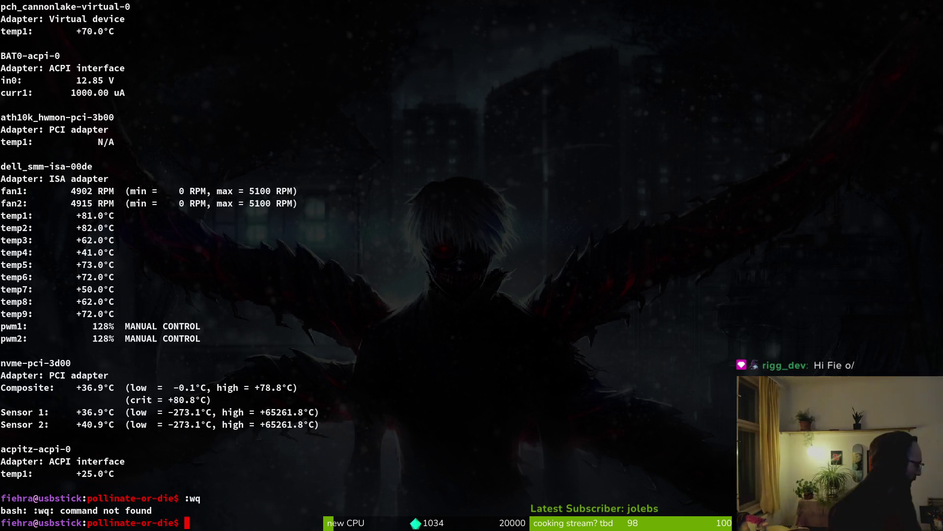
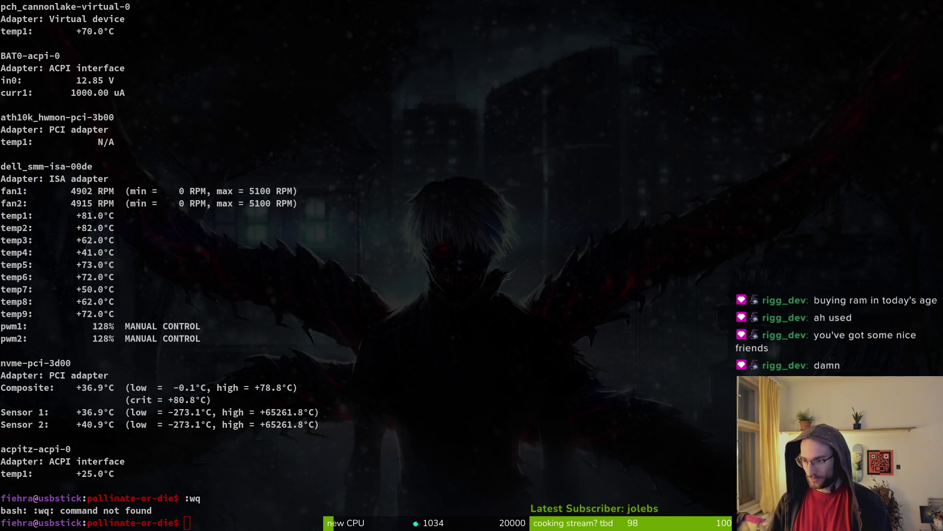
# Look up 'intel b580' images and 'amd 5900' web results in Brave Search, then close the browser.
pyautogui.hotkey('alt', 'Tab')
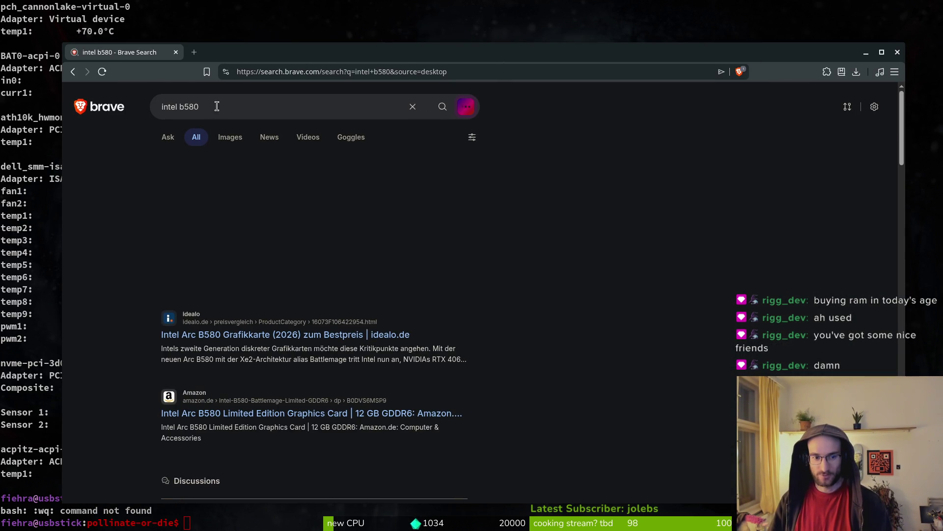
pyautogui.click(229, 141)
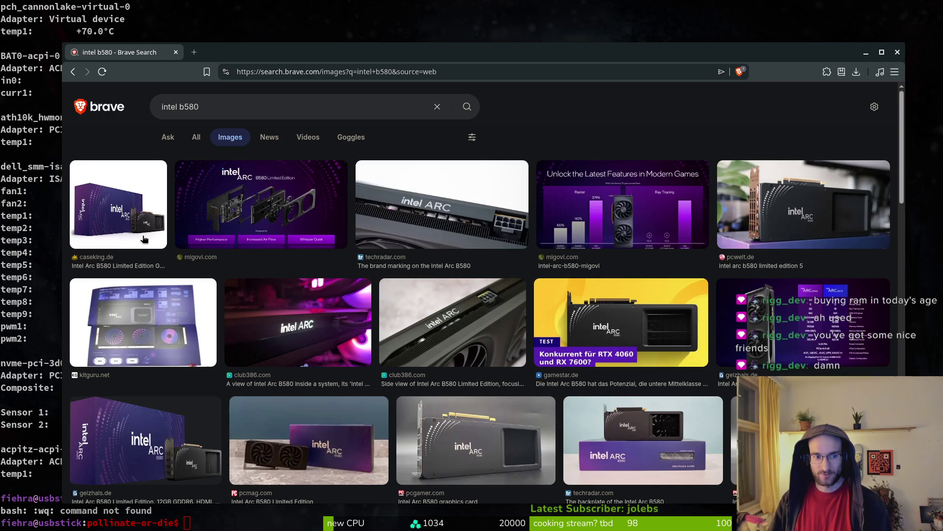
pyautogui.click(227, 107)
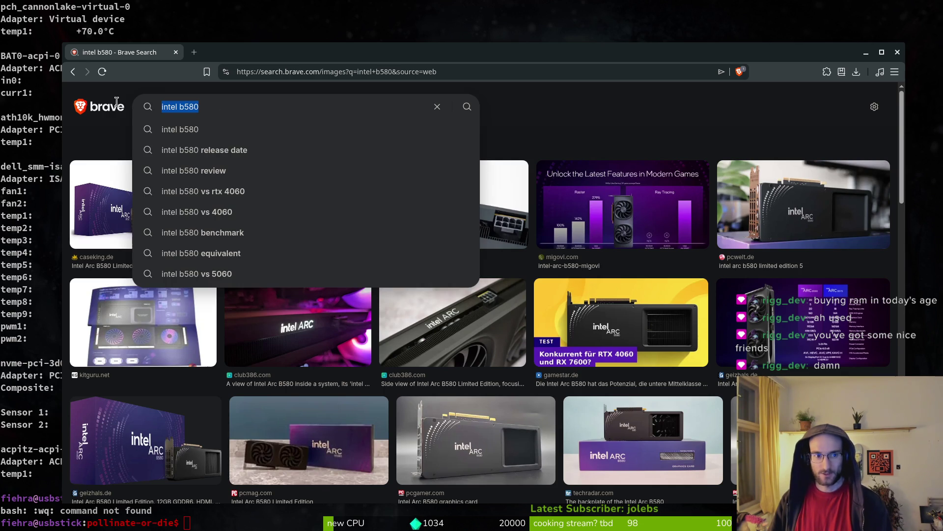
pyautogui.write('amd 5')
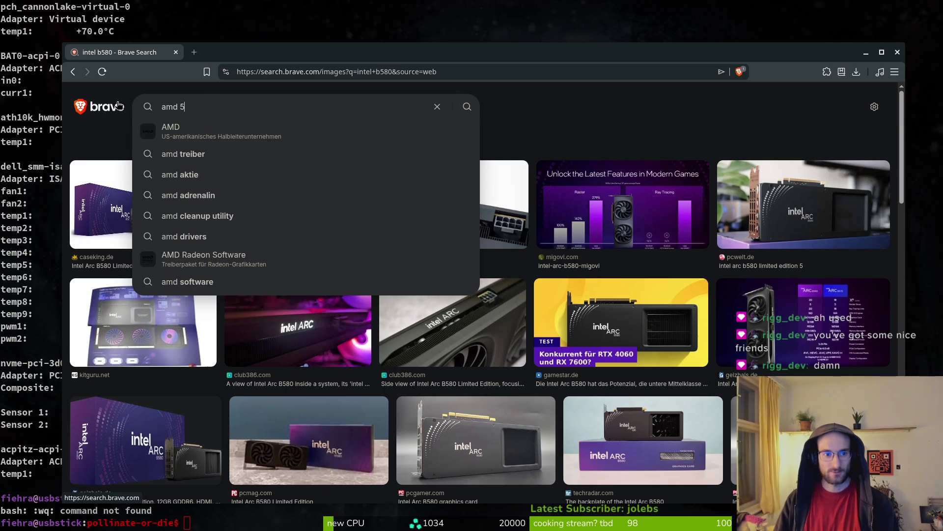
pyautogui.write('900')
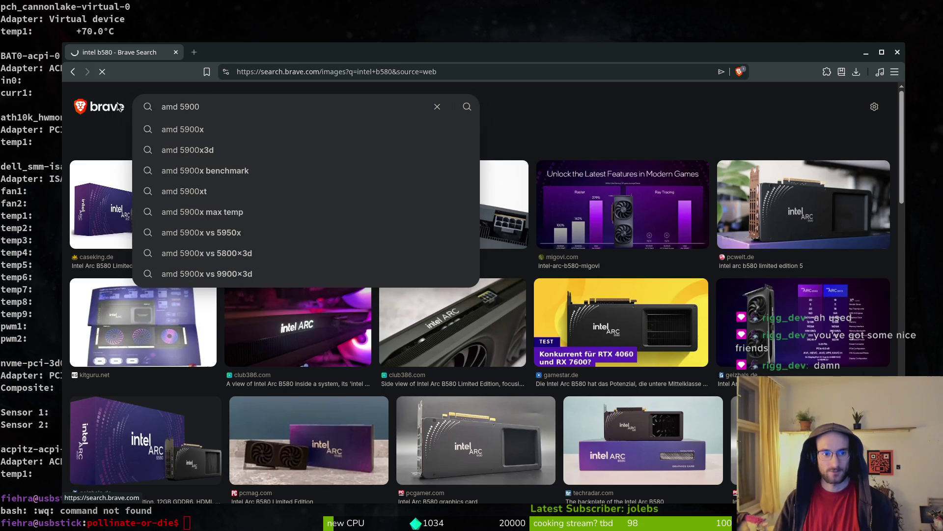
pyautogui.press('Return')
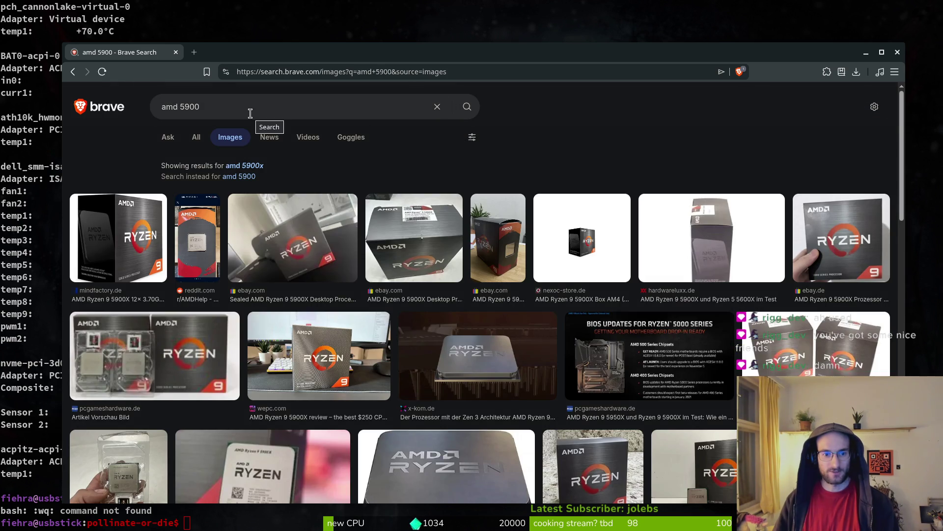
pyautogui.click(192, 139)
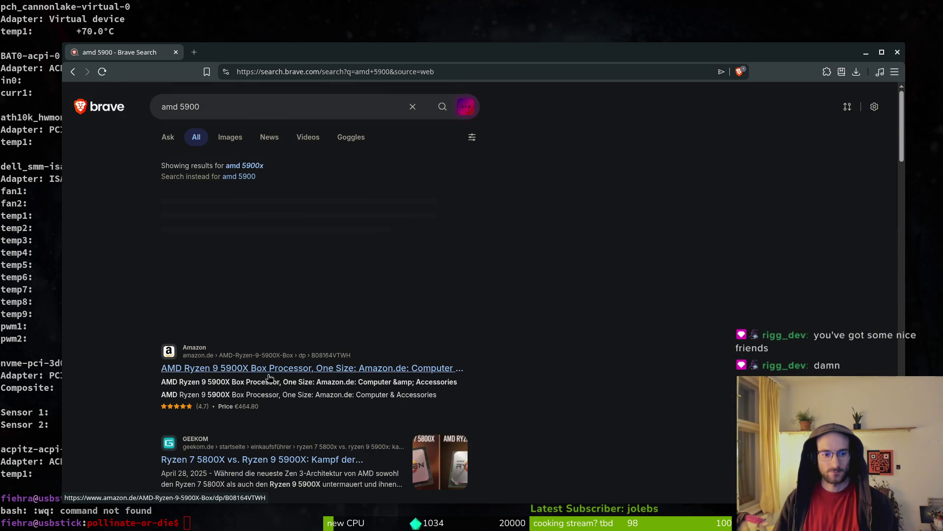
pyautogui.scroll(-2, 339, 358)
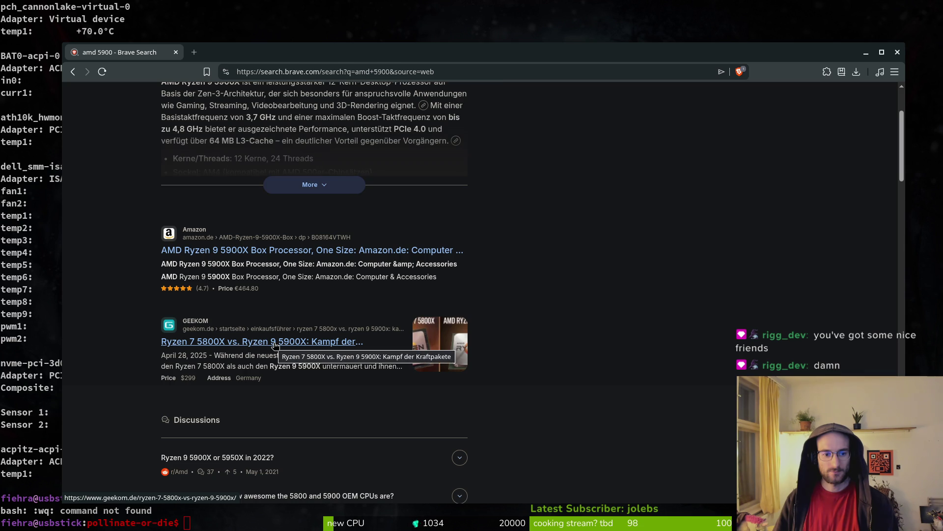
pyautogui.click(175, 51)
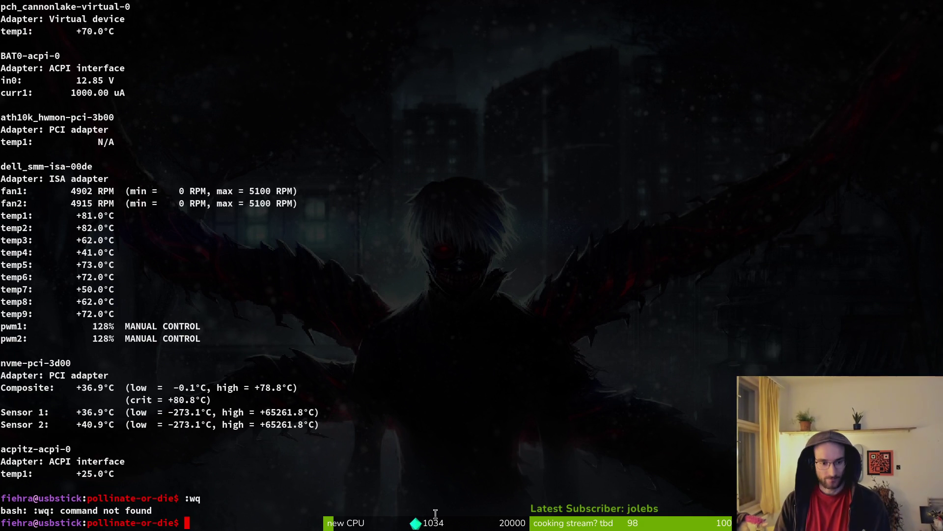
# Clear the terminal screen, retrying after the 'claer' typo.
pyautogui.write('claer')
pyautogui.press('Return')
pyautogui.write('clear')
pyautogui.press('Return')
# Review the changed files in tig, quit back to the shell, and bring up the system resource graphs.
pyautogui.write('tig')
pyautogui.press('Return')
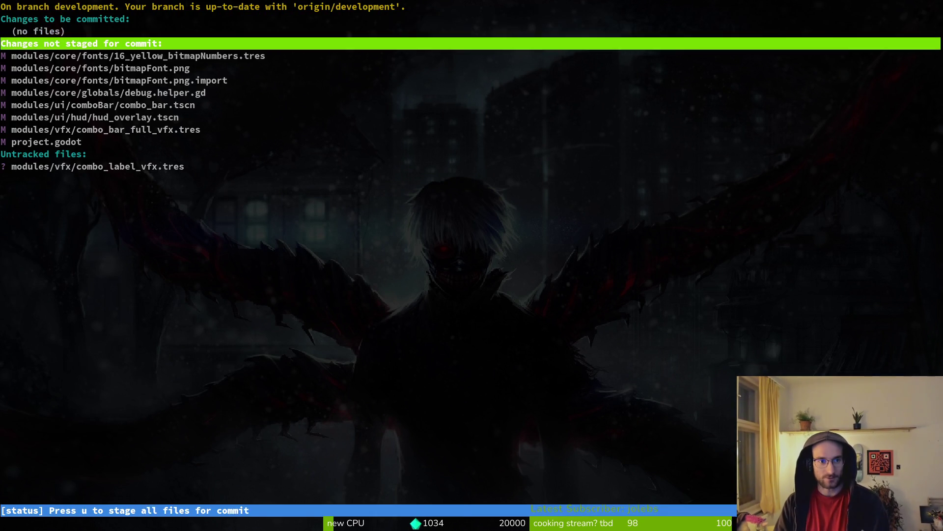
pyautogui.press('Down')
pyautogui.press('Down')
pyautogui.press('q')
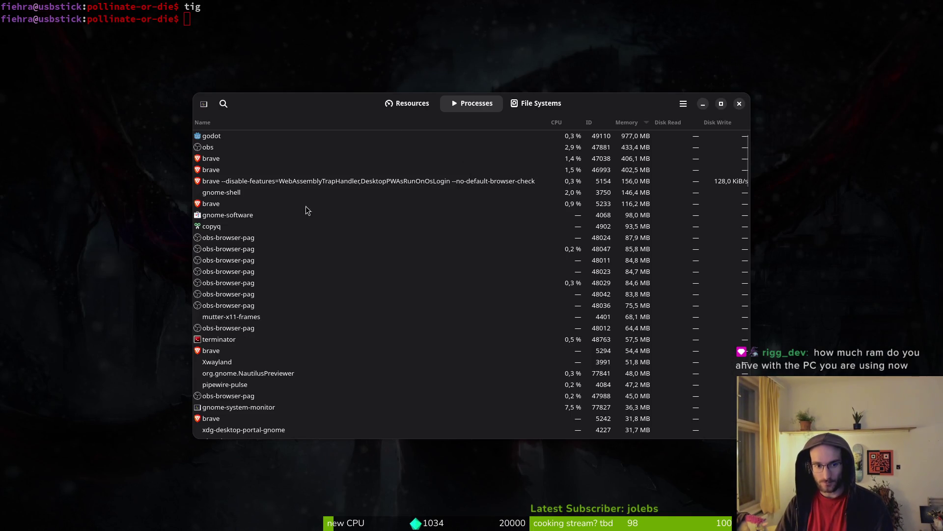
pyautogui.click(411, 101)
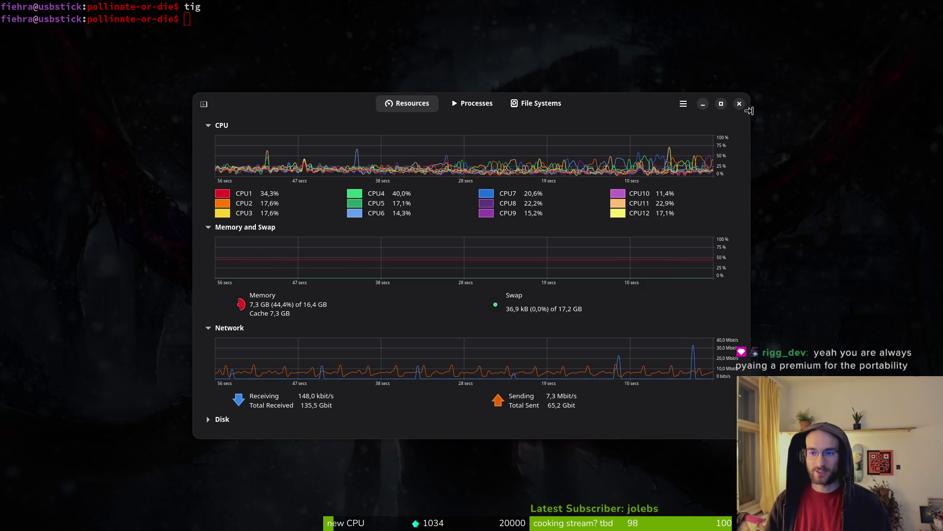
# Close System Monitor and run 'tig status' in the terminal.
pyautogui.click(739, 103)
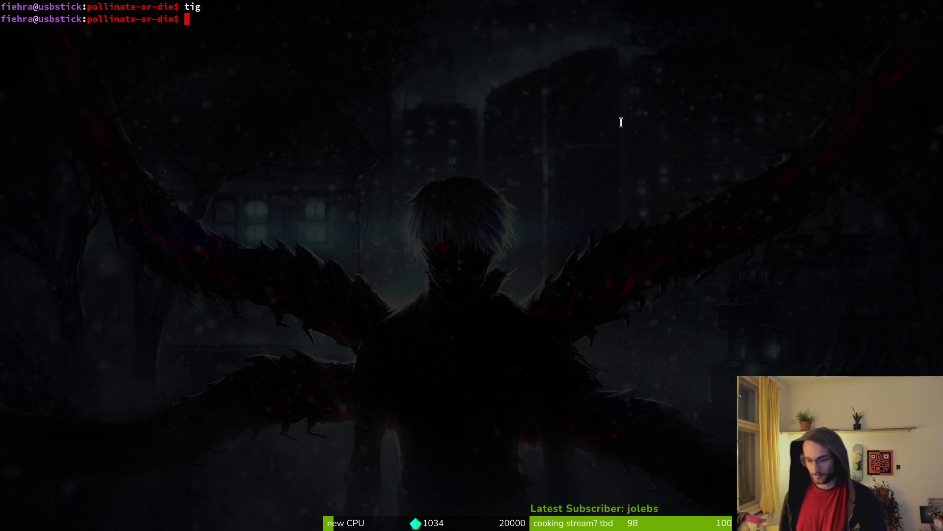
pyautogui.write('tig status')
pyautogui.press('Return')
# Step through tig's status view to the bitmapFont.png change, then quit tig.
pyautogui.press('Down')
pyautogui.press('Down')
pyautogui.press('Down')
pyautogui.press('Down')
pyautogui.press('Return')
pyautogui.press('q')
pyautogui.press('q')
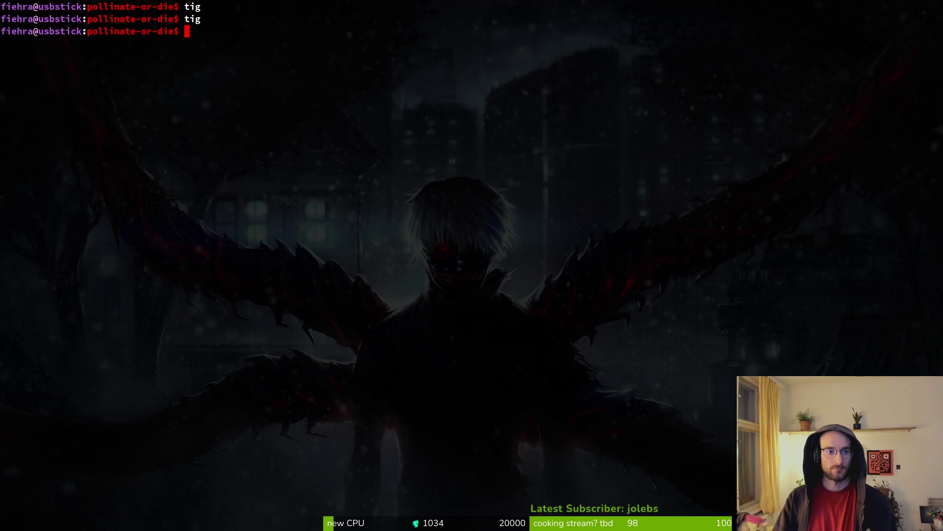
# Run pollinateOrDie with F5, continue from the main menu into the hive level, then stop the game.
pyautogui.hotkey('alt', 'Tab')
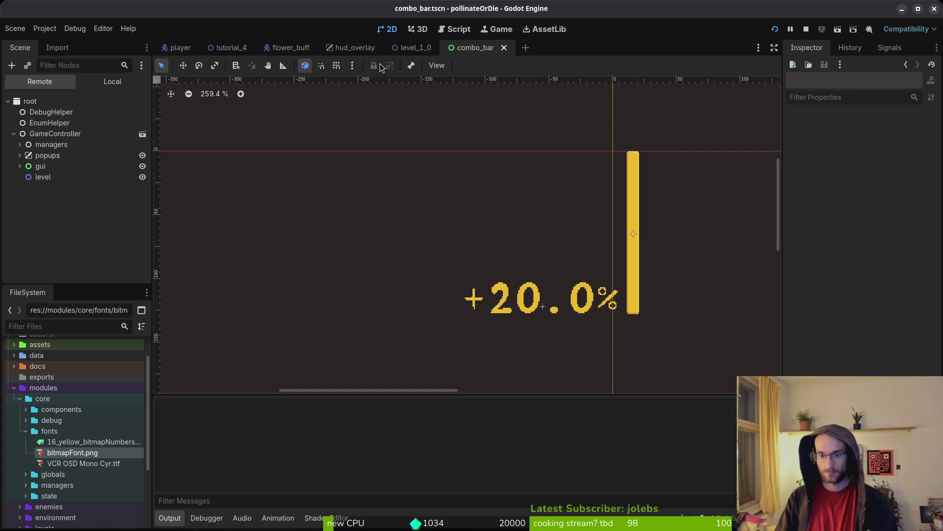
pyautogui.press('F5')
pyautogui.press('Return')
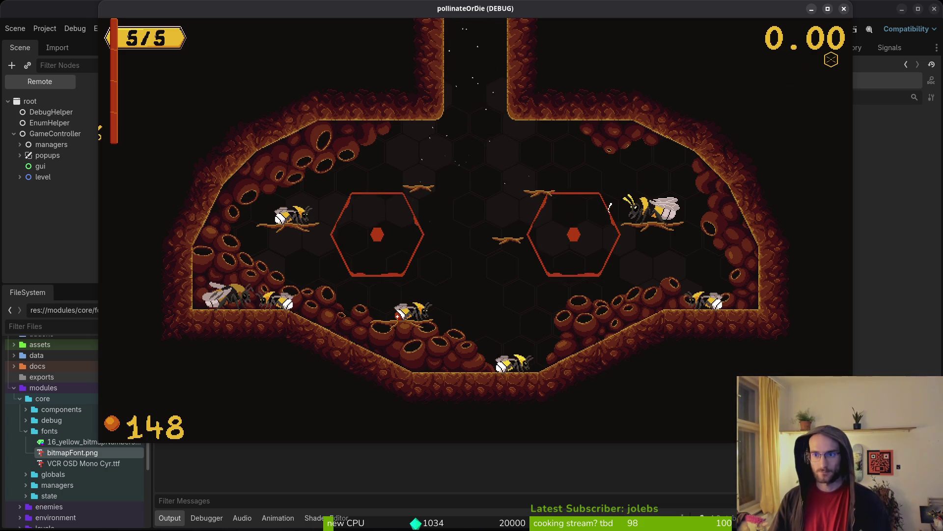
pyautogui.press('Escape')
# Clear collectedXpLabel's Label Settings in hud_overlay and save the scene.
pyautogui.click(351, 47)
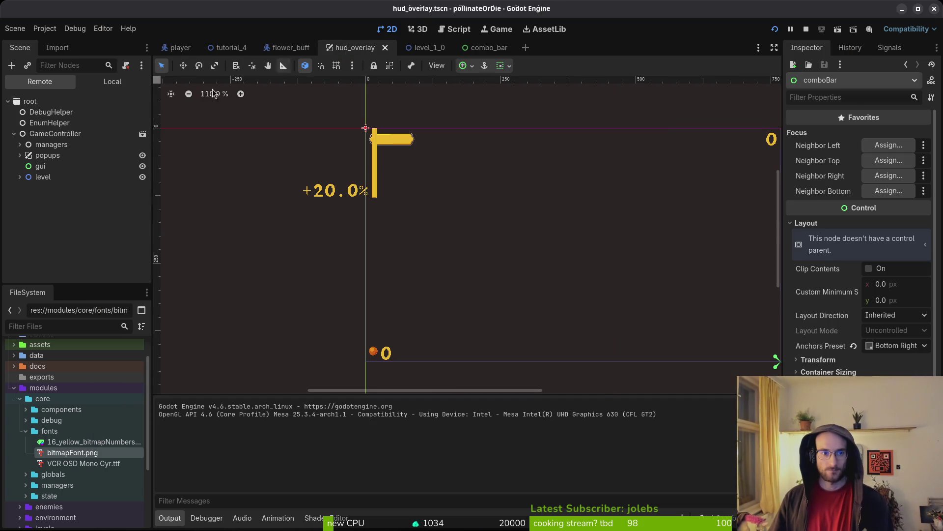
pyautogui.click(106, 84)
pyautogui.click(31, 112)
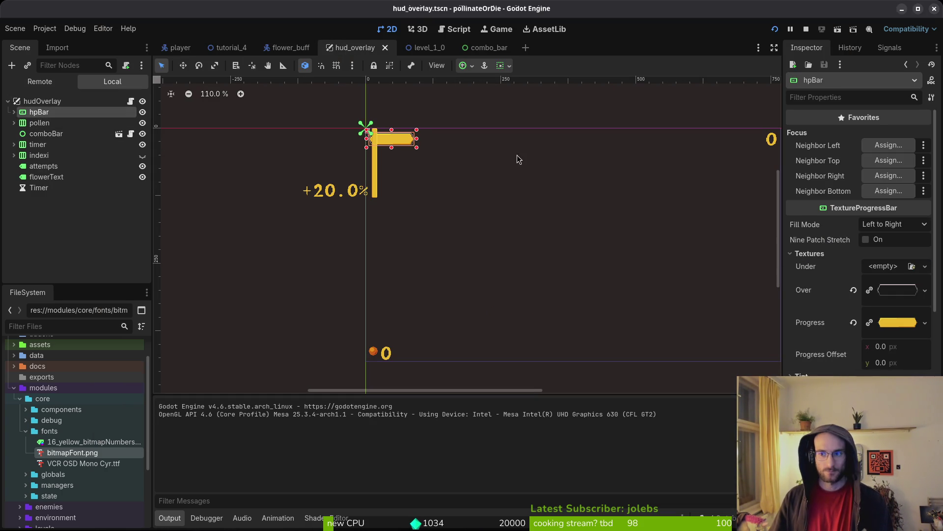
pyautogui.click(14, 123)
pyautogui.click(14, 112)
pyautogui.click(48, 123)
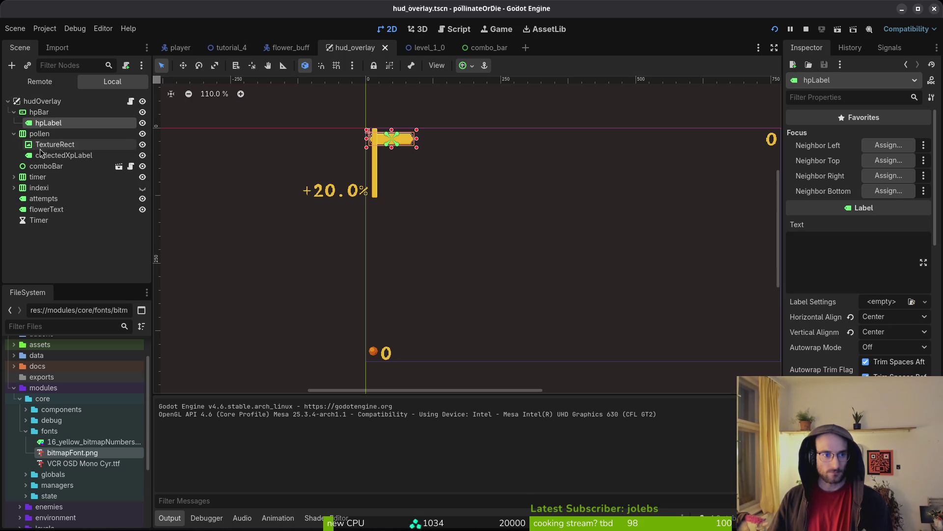
pyautogui.click(64, 155)
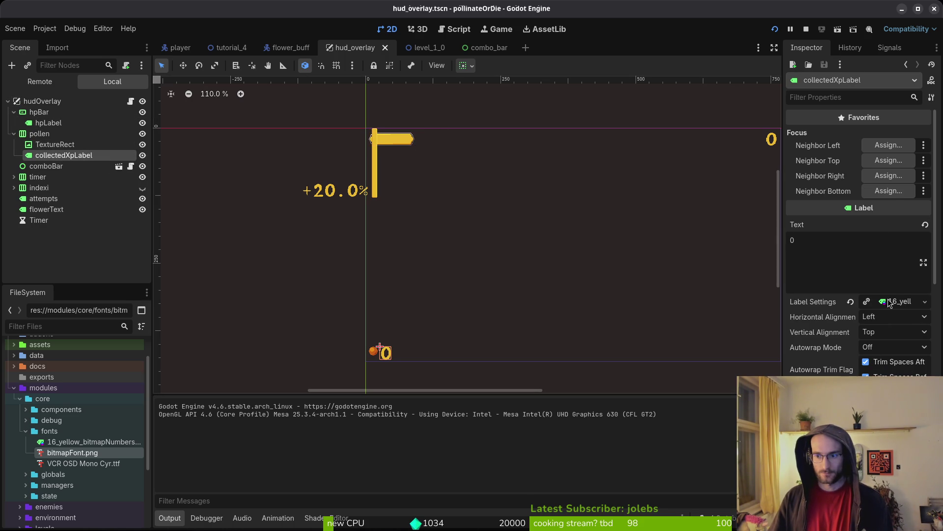
pyautogui.click(851, 302)
pyautogui.hotkey('ctrl', 's')
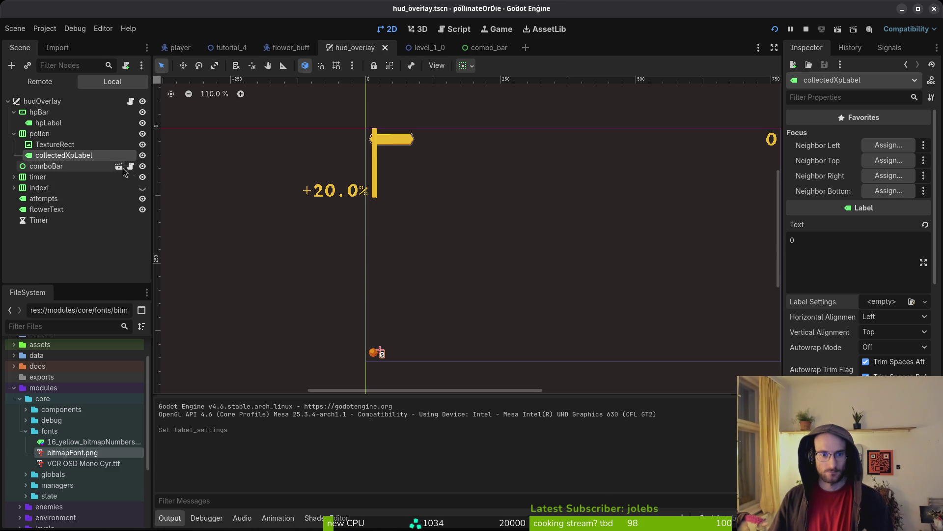
# Collapse the hpBar and pollen branches, select comboBar, and delete it.
pyautogui.scroll(-4, 551, 275)
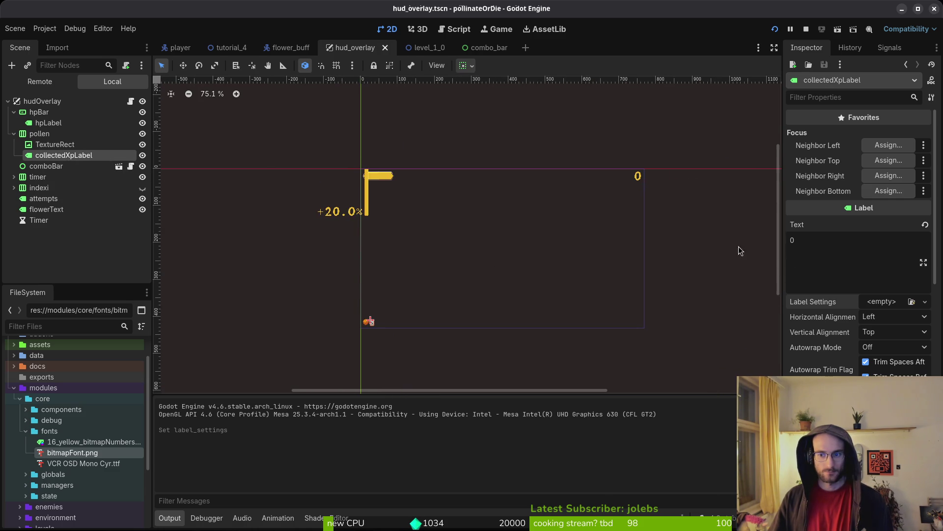
pyautogui.click(15, 134)
pyautogui.click(14, 112)
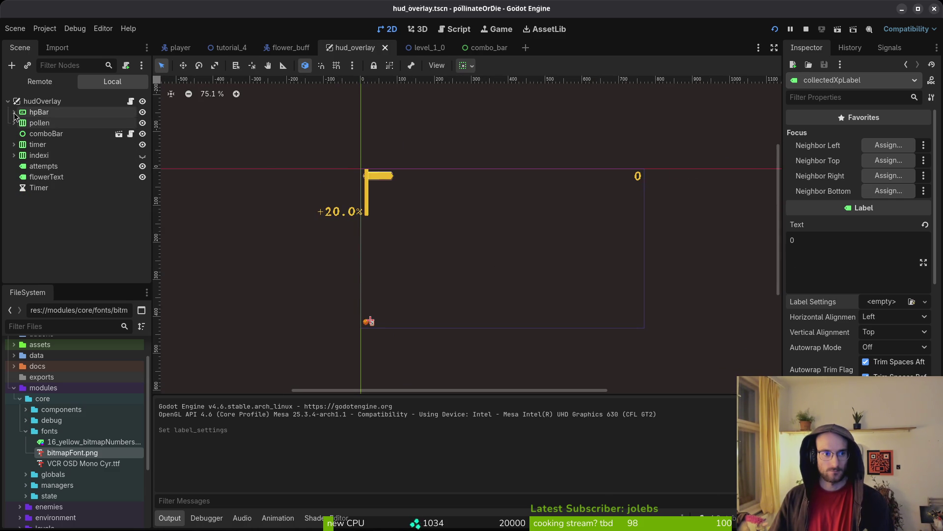
pyautogui.click(38, 113)
pyautogui.click(38, 126)
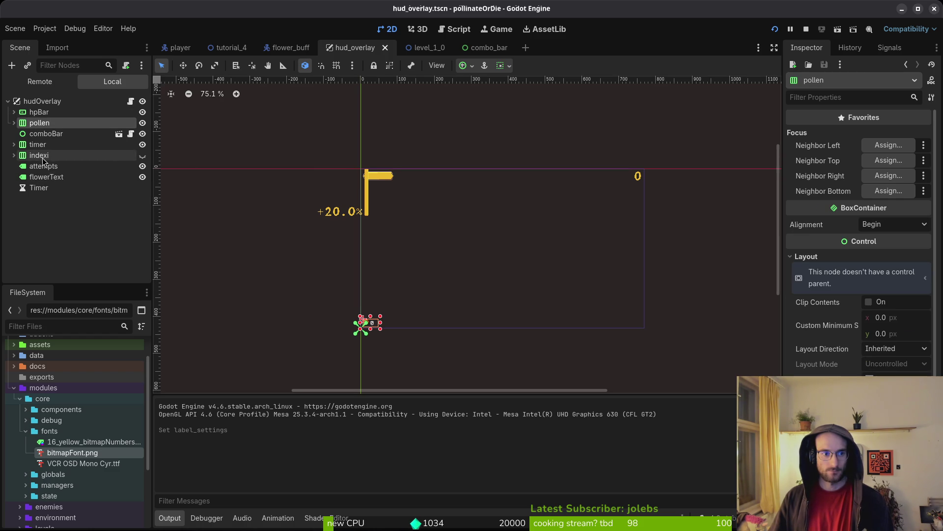
pyautogui.click(37, 134)
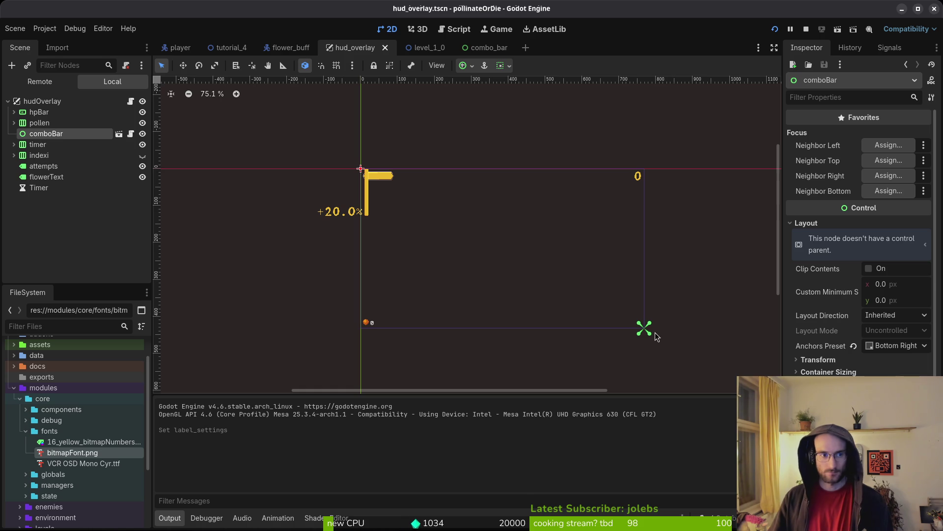
pyautogui.press('Delete')
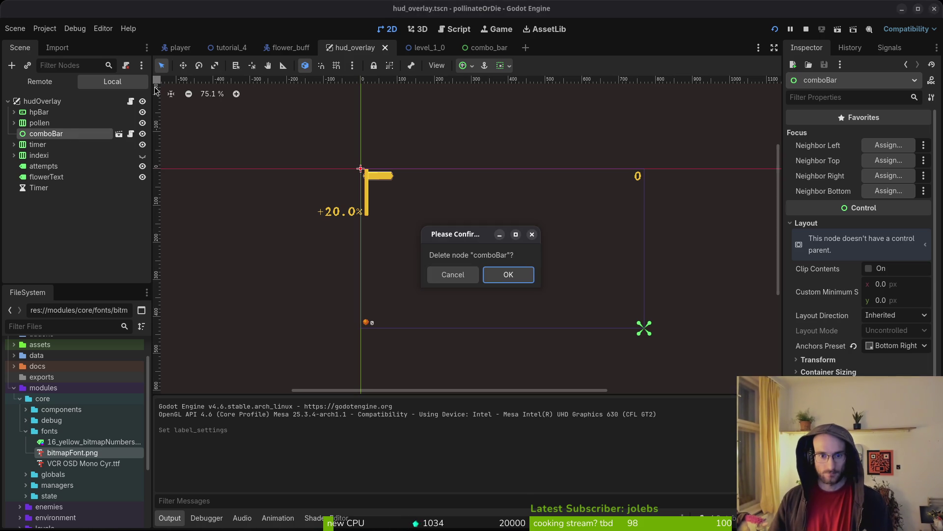
# Confirm comboBar's deletion, locate combo_bar.tscn in FileSystem, and close the level_1_0, tutorial_4 and flower_buff tabs.
pyautogui.click(497, 280)
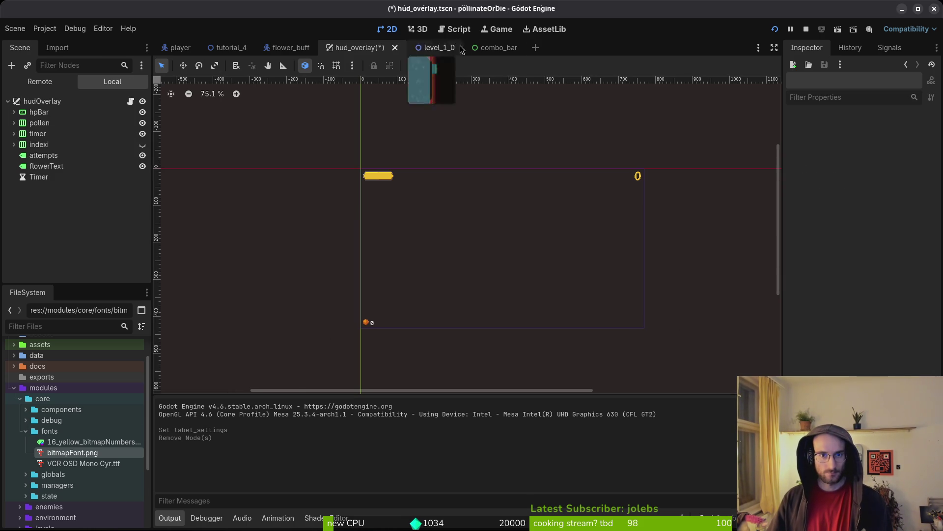
pyautogui.click(492, 47)
pyautogui.rightClick(486, 46)
pyautogui.click(521, 101)
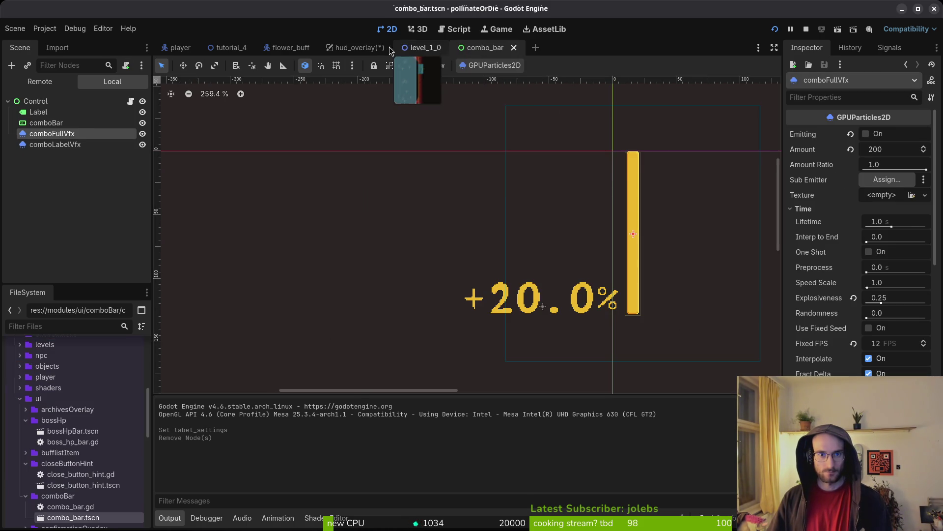
pyautogui.scroll(2, 412, 49)
pyautogui.middleClick(433, 49)
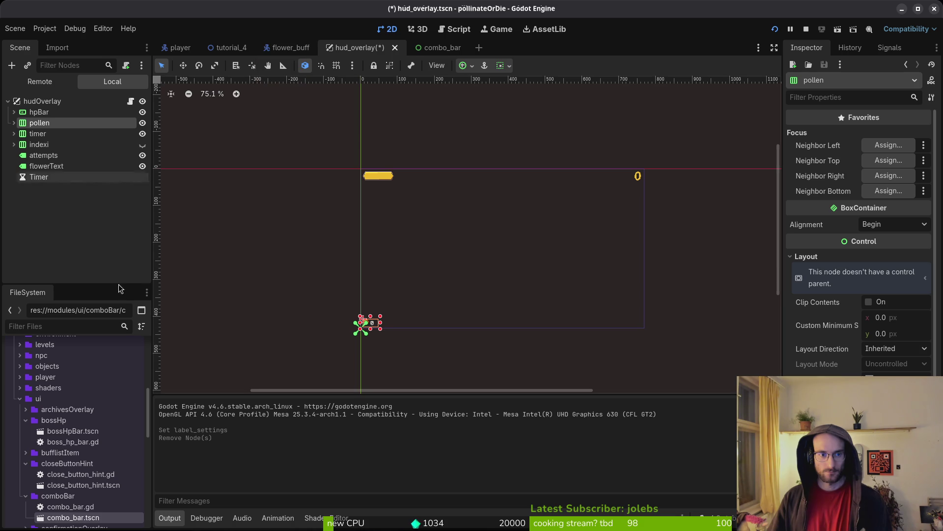
pyautogui.middleClick(236, 48)
pyautogui.middleClick(235, 48)
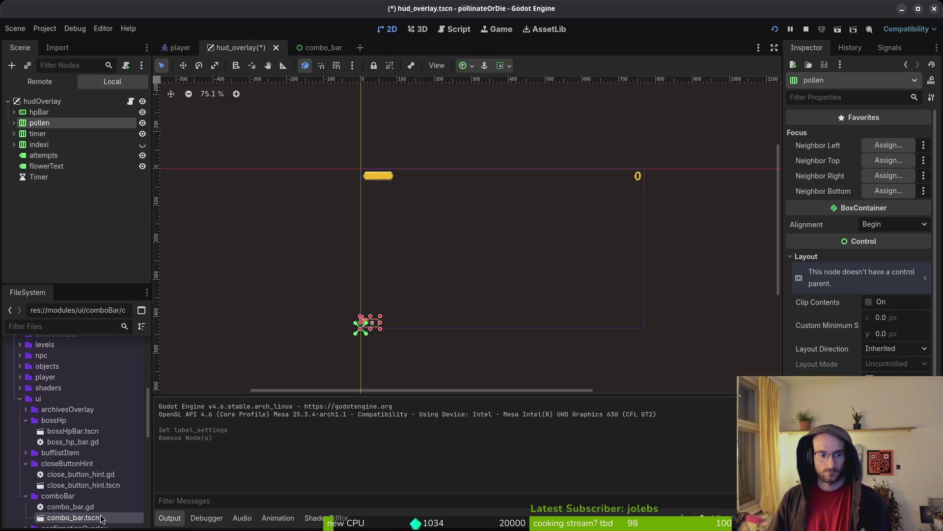
# Instance combo_bar into the HUD at the lower right (733, 291) and save hud_overlay.
pyautogui.moveTo(163, 466)
pyautogui.mouseDown()
pyautogui.moveTo(641, 275)
pyautogui.moveTo(444, 191)
pyautogui.moveTo(572, 236)
pyautogui.moveTo(584, 280)
pyautogui.moveTo(572, 264)
pyautogui.moveTo(581, 266)
pyautogui.mouseUp()
pyautogui.scroll(4, 545, 290)
pyautogui.scroll(6, 585, 280)
pyautogui.click(580, 266)
pyautogui.scroll(-3, 575, 270)
pyautogui.scroll(-3, 574, 269)
pyautogui.scroll(3, 576, 265)
pyautogui.click(579, 288)
pyautogui.scroll(4, 580, 288)
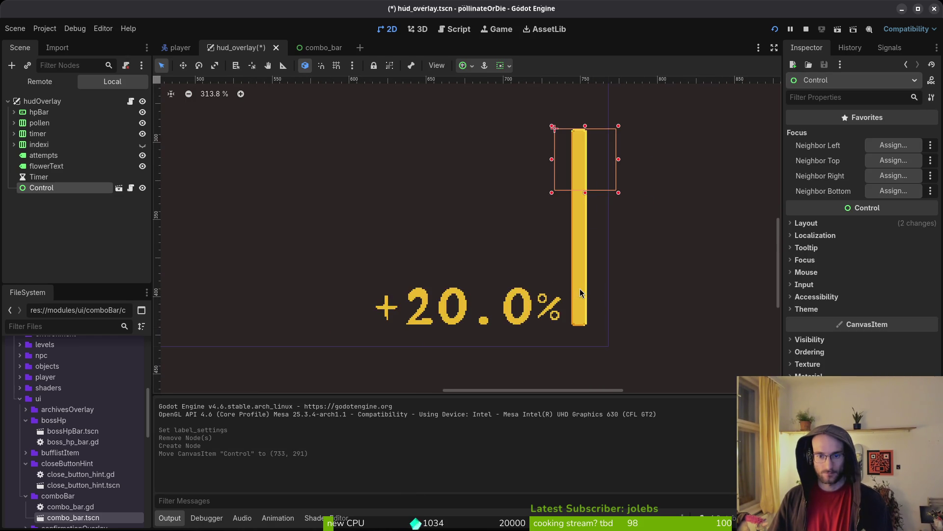
pyautogui.click(580, 288)
pyautogui.scroll(-5, 580, 288)
pyautogui.hotkey('ctrl', 's')
pyautogui.moveTo(552, 252)
pyautogui.mouseDown()
pyautogui.moveTo(562, 289)
pyautogui.moveTo(515, 322)
pyautogui.mouseUp()
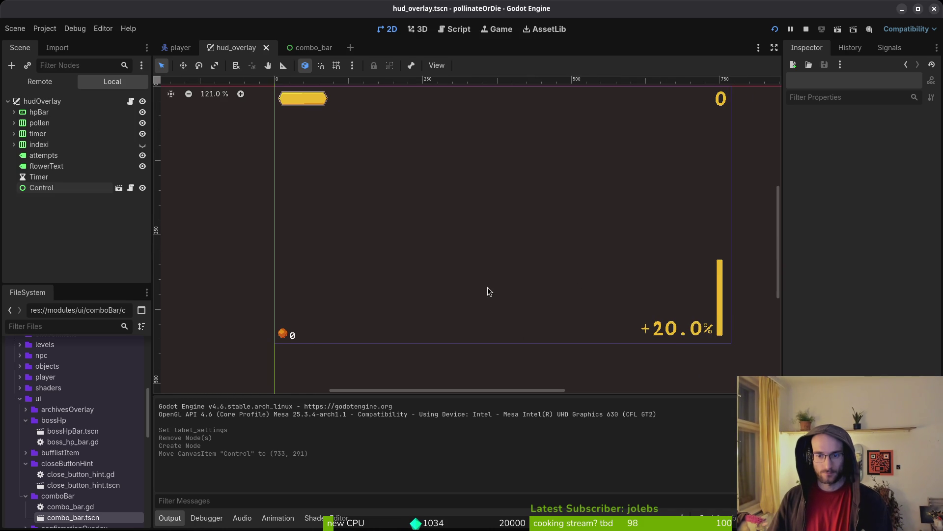
# Give the pollen node the mainTheme.tres theme and save hud_overlay.
pyautogui.click(669, 339)
pyautogui.click(632, 145)
pyautogui.scroll(-2, 642, 173)
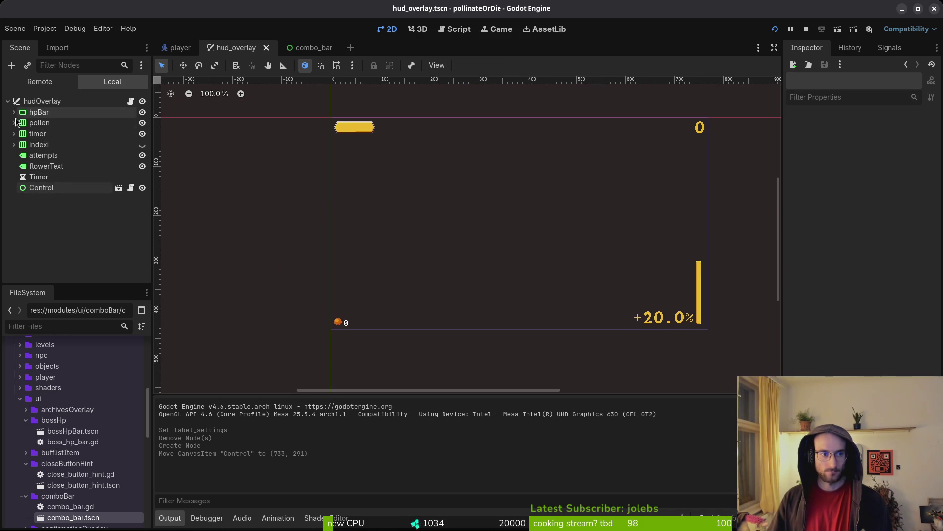
pyautogui.click(38, 123)
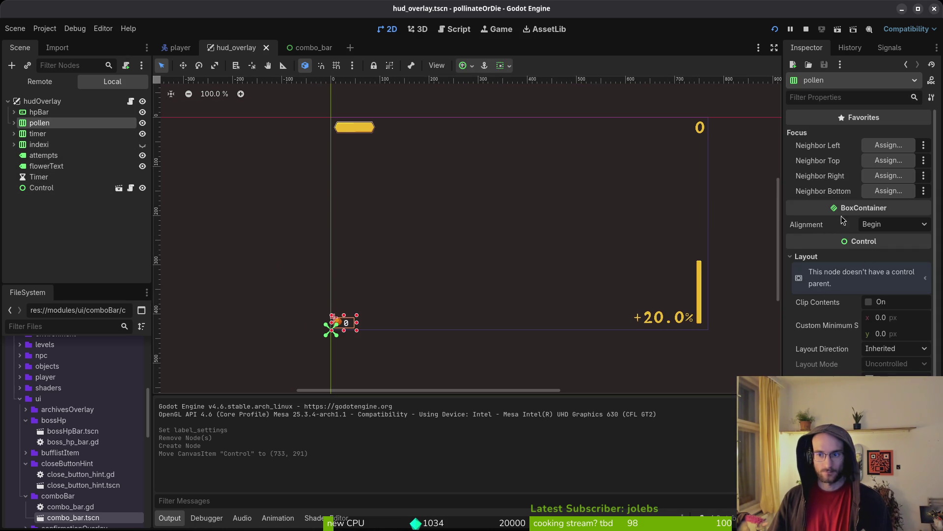
pyautogui.click(808, 256)
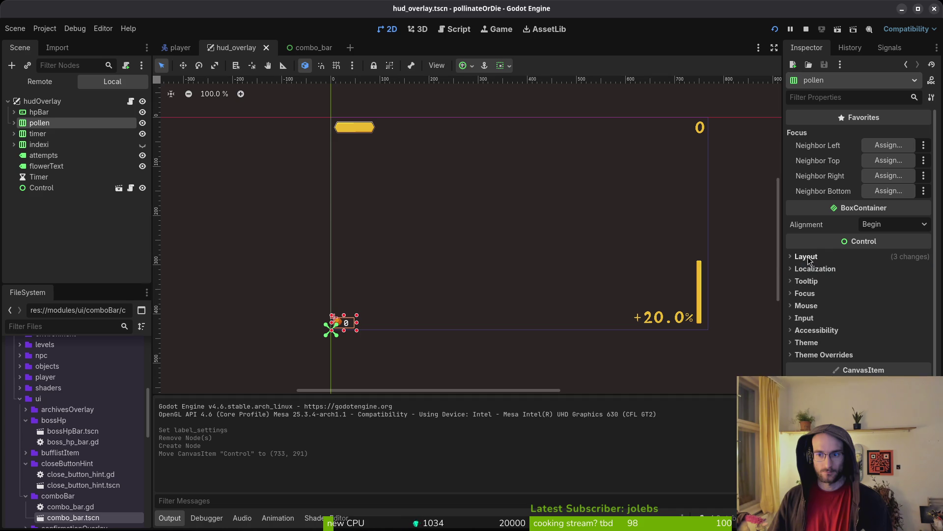
pyautogui.click(817, 340)
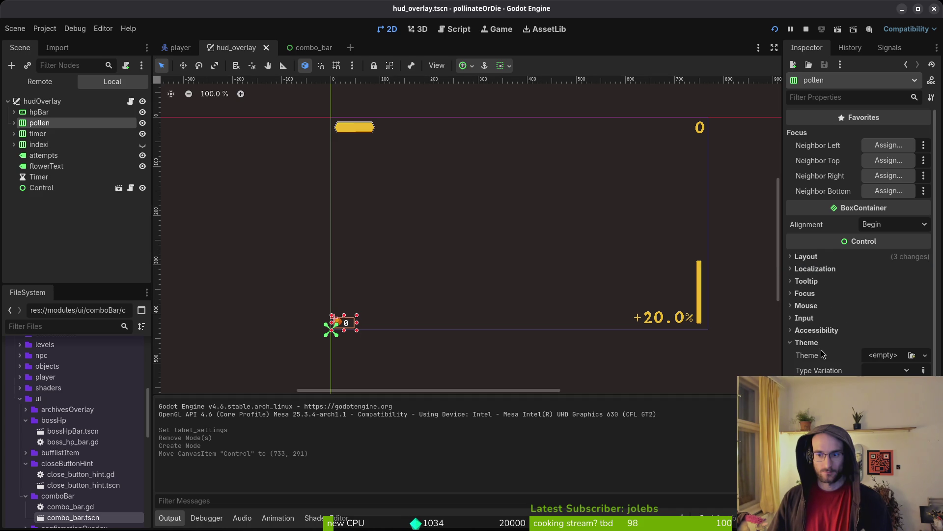
pyautogui.click(876, 360)
pyautogui.click(884, 387)
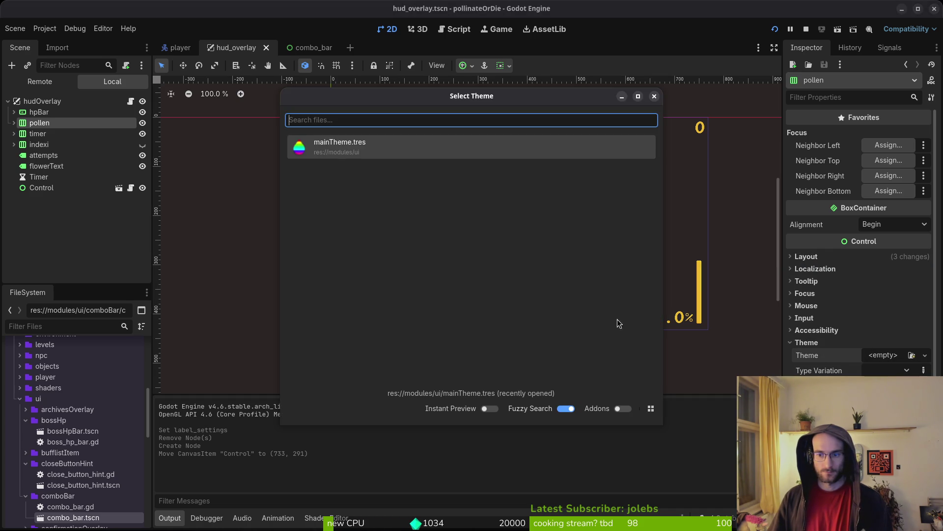
pyautogui.click(311, 147)
pyautogui.hotkey('ctrl', 's')
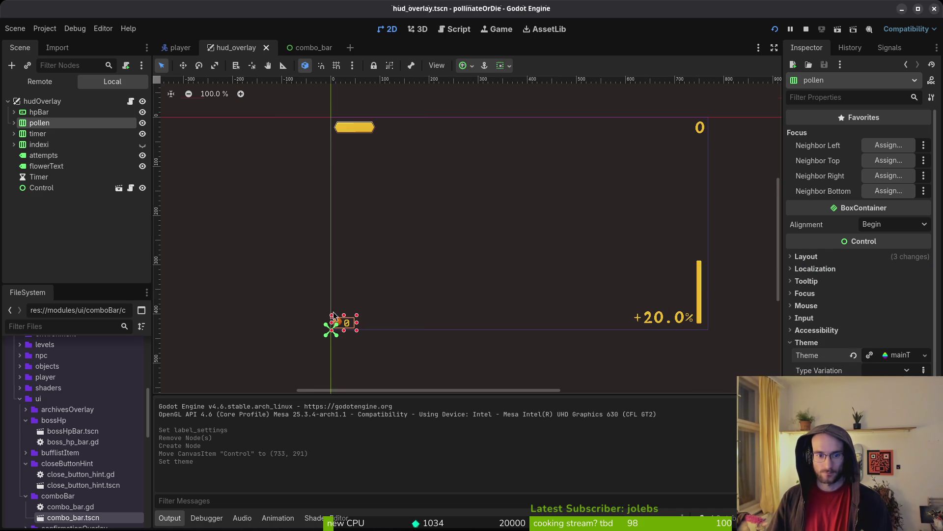
# Select the pollen's TextureRect icon and inspect its layout properties.
pyautogui.scroll(11, 364, 339)
pyautogui.scroll(6, 364, 339)
pyautogui.scroll(6, 364, 341)
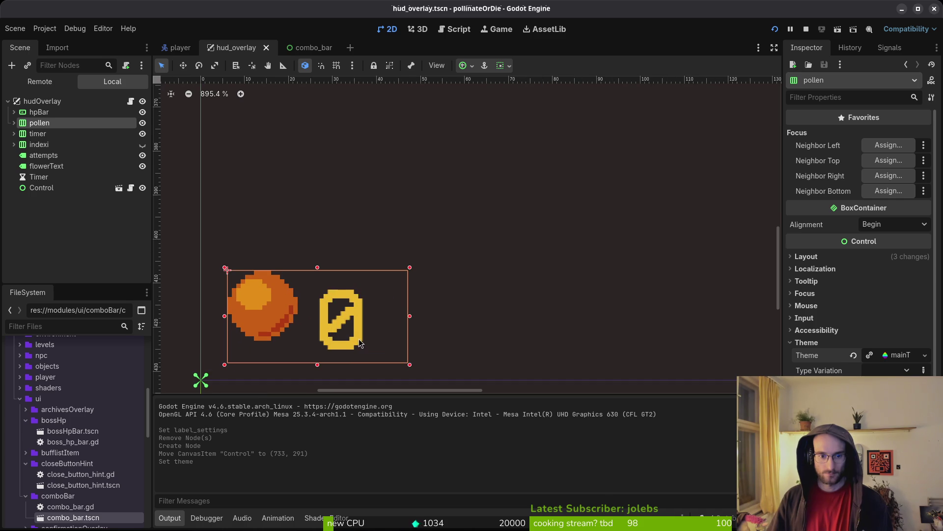
pyautogui.scroll(-6, 318, 322)
pyautogui.click(280, 306)
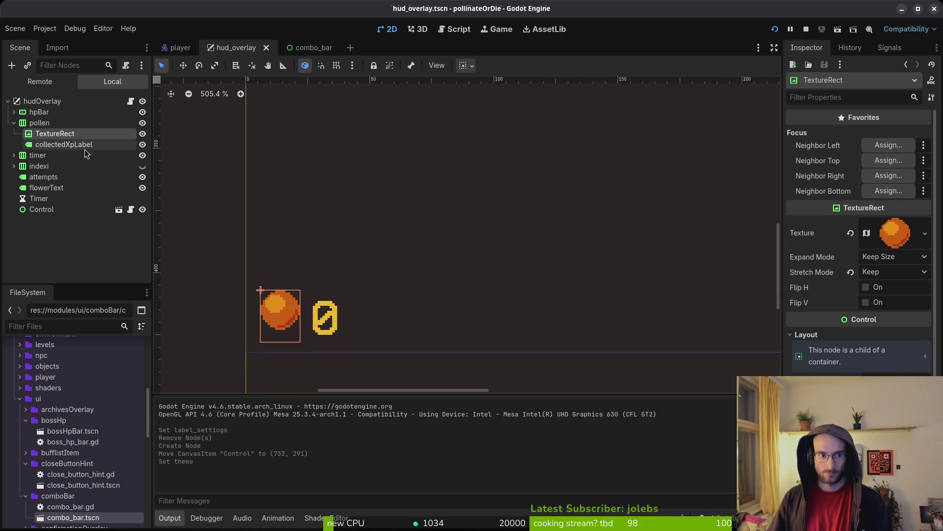
pyautogui.scroll(4, 278, 317)
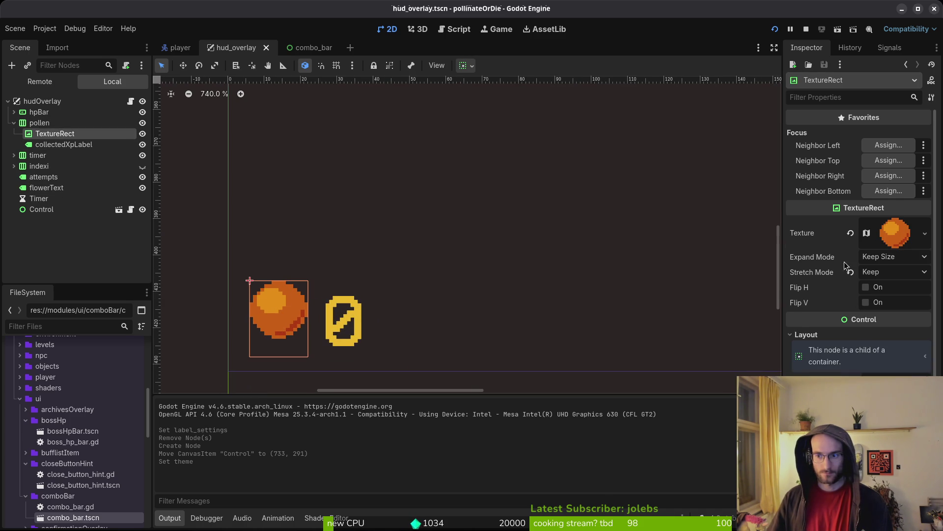
pyautogui.click(832, 337)
pyautogui.click(830, 338)
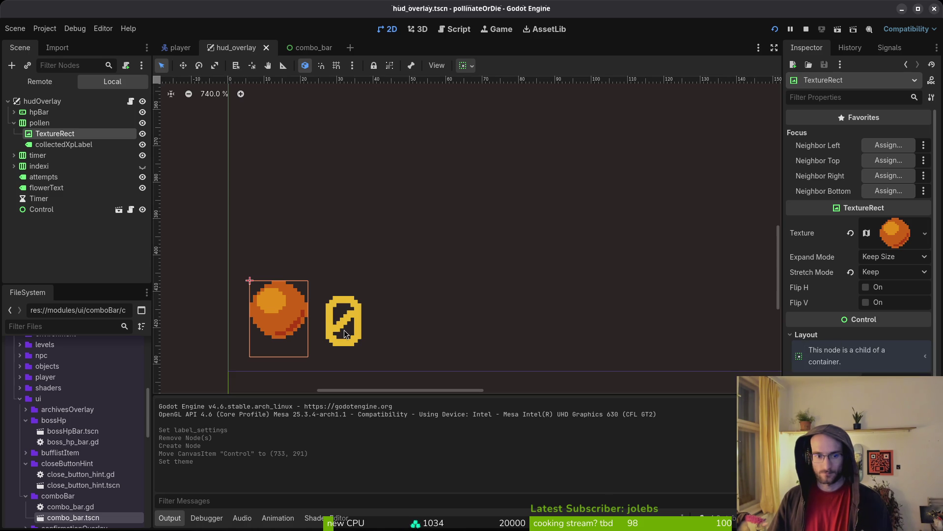
# Try Center vertical alignment on collectedXpLabel, revert it to Top, save, then select the timer node.
pyautogui.click(334, 318)
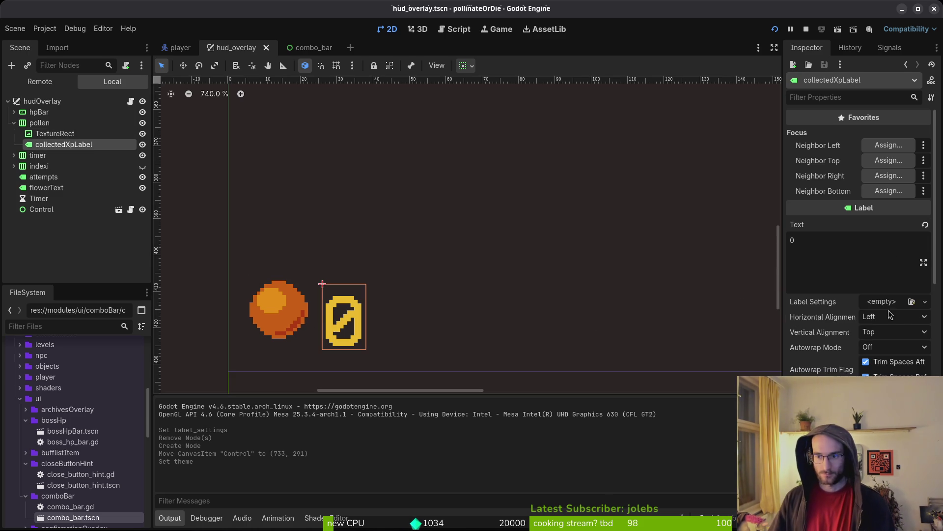
pyautogui.click(890, 333)
pyautogui.click(890, 361)
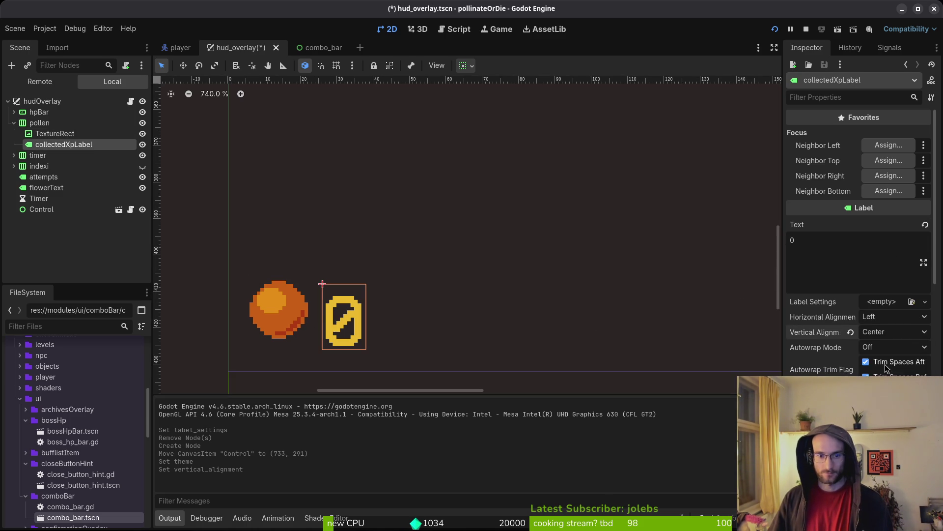
pyautogui.click(877, 336)
pyautogui.click(898, 347)
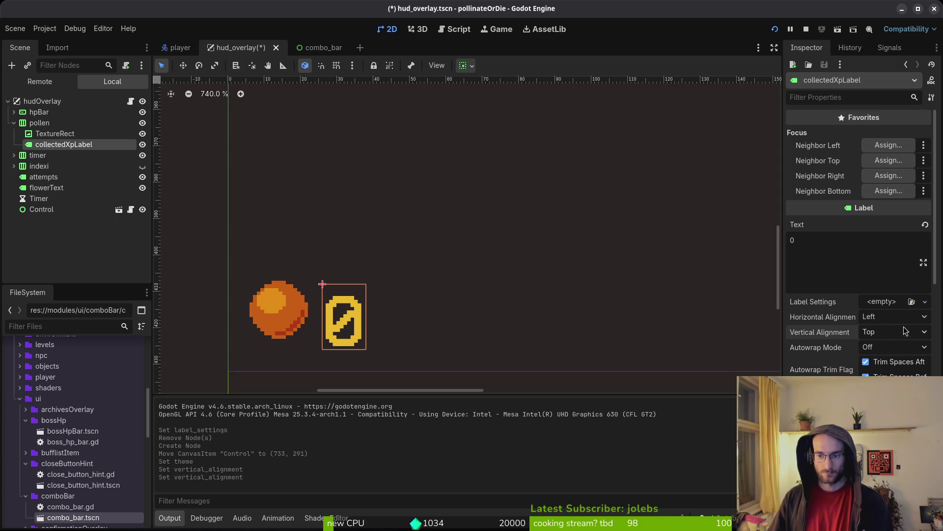
pyautogui.hotkey('ctrl', 's')
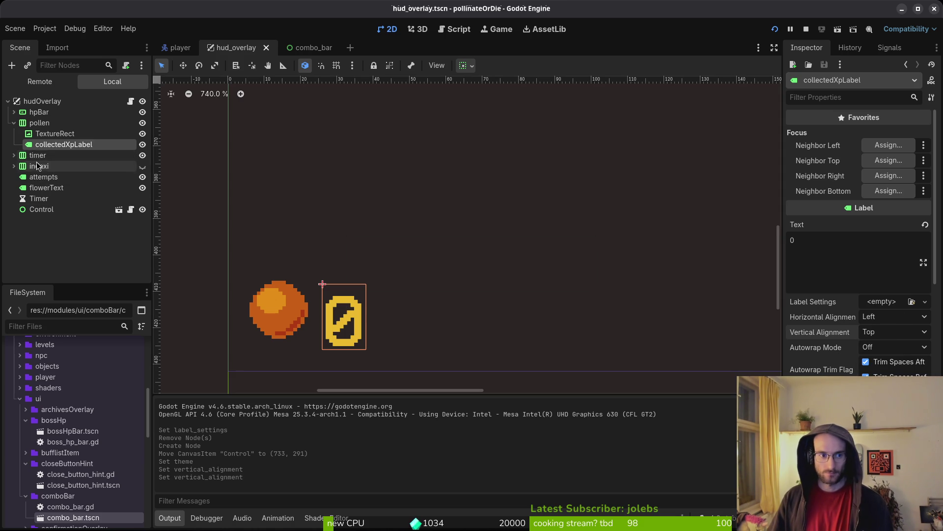
pyautogui.click(31, 155)
pyautogui.scroll(-5, 457, 205)
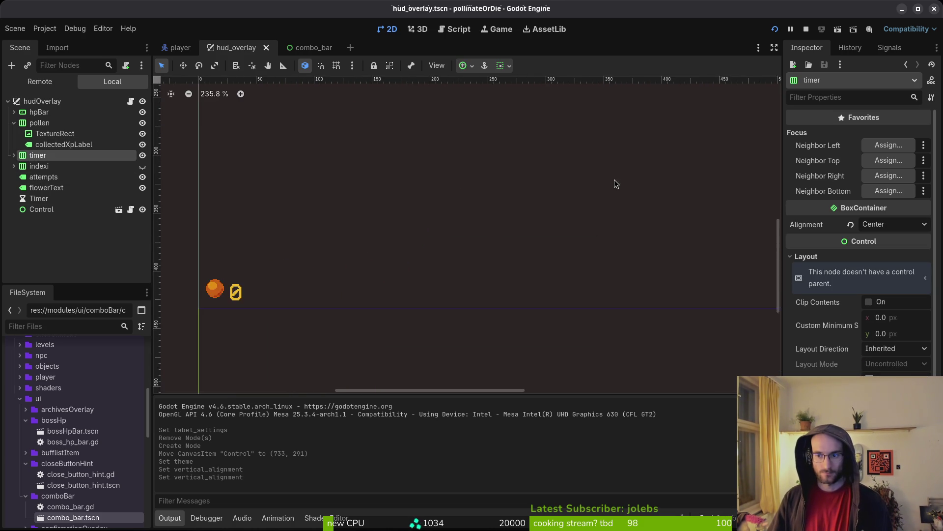
pyautogui.click(830, 258)
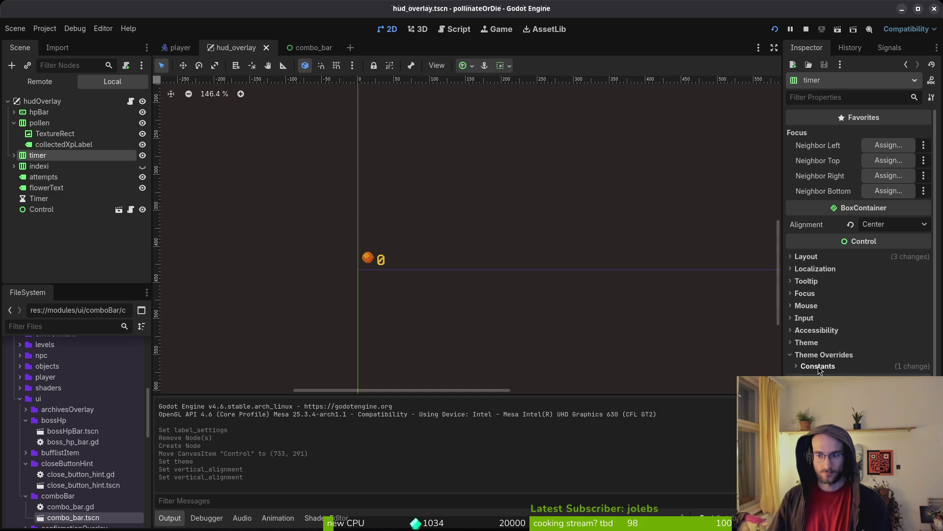
# Change the timer's Separation constant override and set its Theme to mainTheme.tres, saving hud_overlay.
pyautogui.scroll(-3, 589, 260)
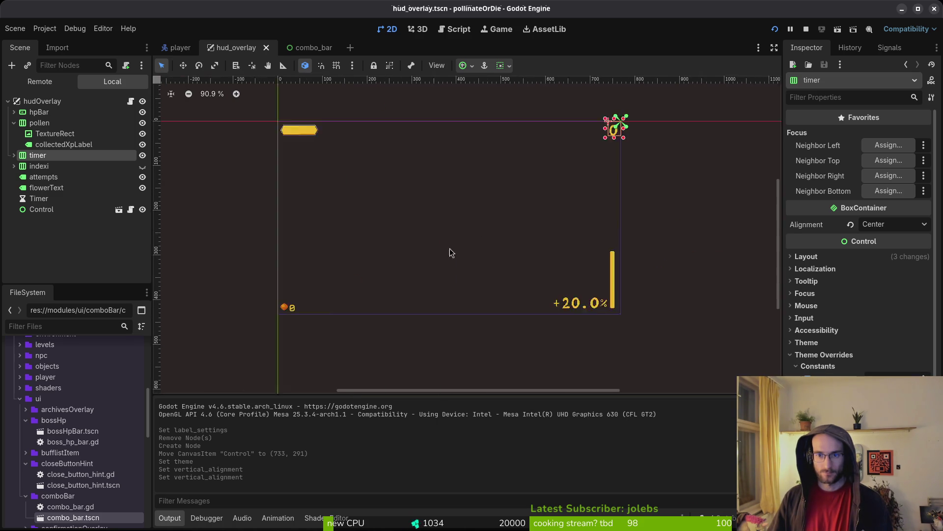
pyautogui.scroll(4, 541, 207)
pyautogui.scroll(3, 549, 195)
pyautogui.click(807, 377)
pyautogui.hotkey('ctrl', 's')
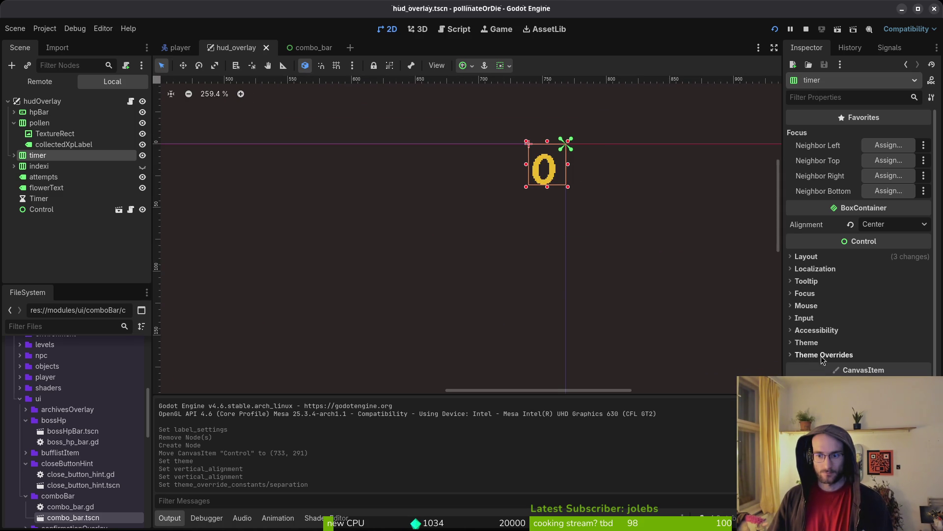
pyautogui.click(879, 356)
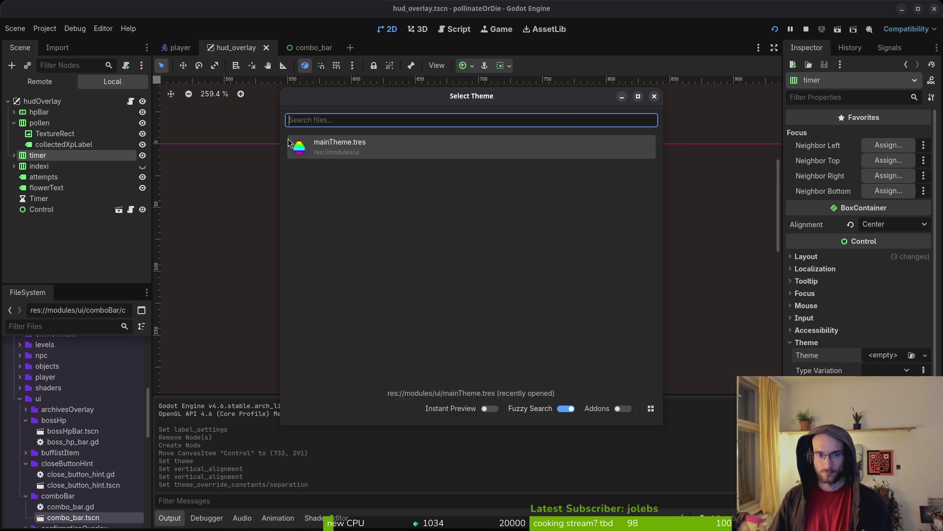
pyautogui.doubleClick(314, 148)
pyautogui.hotkey('ctrl', 's')
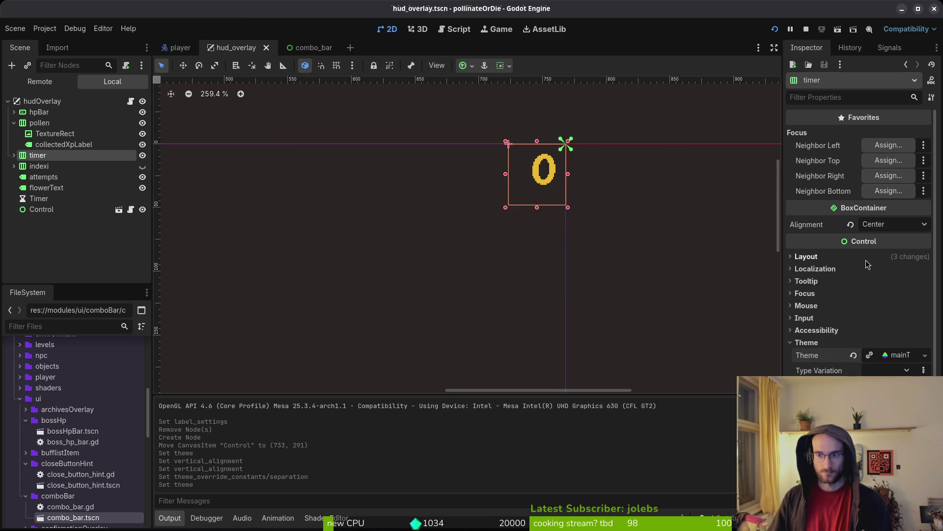
# Clear stopwatchLabel's Label Settings, select the Control node, and bring up the combo_bar scene.
pyautogui.click(14, 155)
pyautogui.click(67, 177)
pyautogui.click(851, 303)
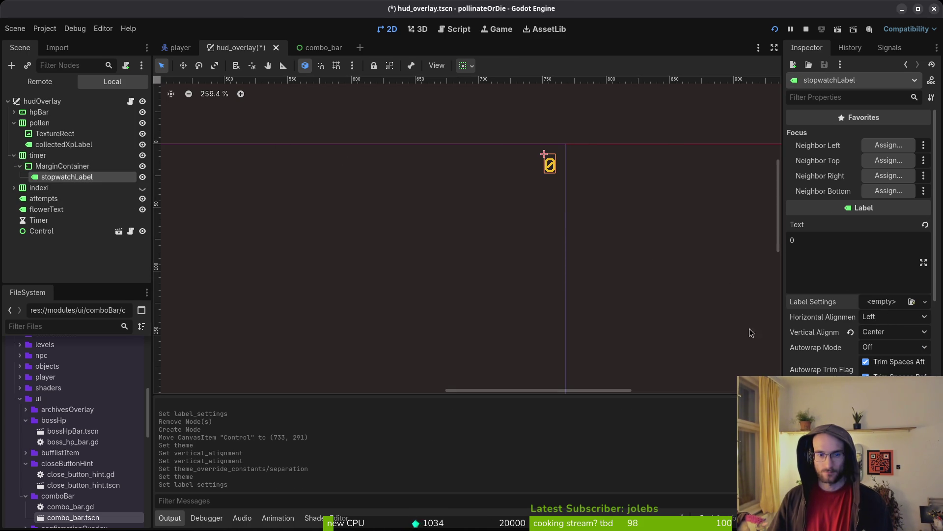
pyautogui.click(14, 155)
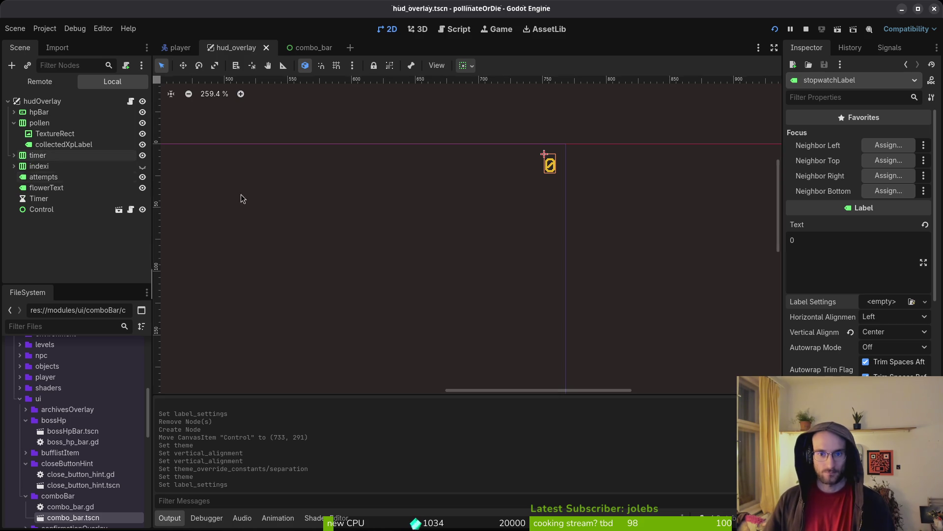
pyautogui.click(252, 162)
pyautogui.click(41, 209)
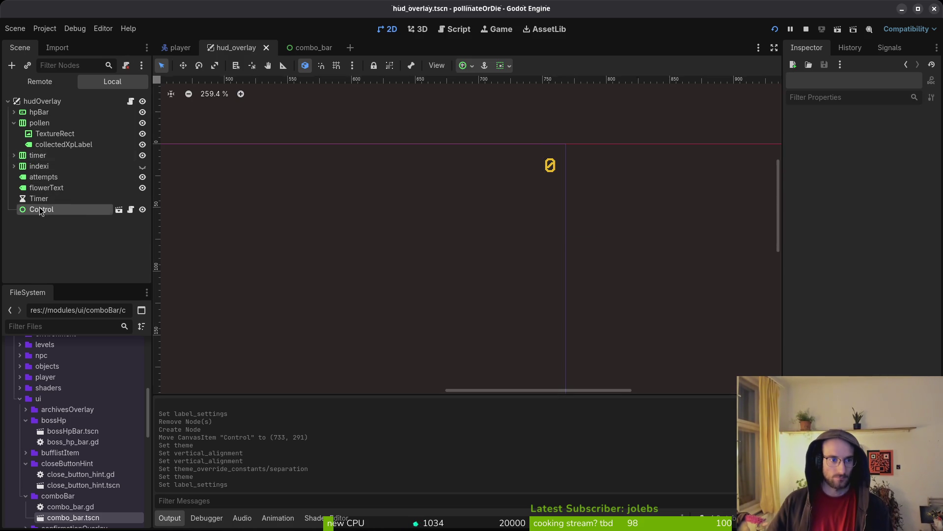
pyautogui.scroll(-5, 524, 220)
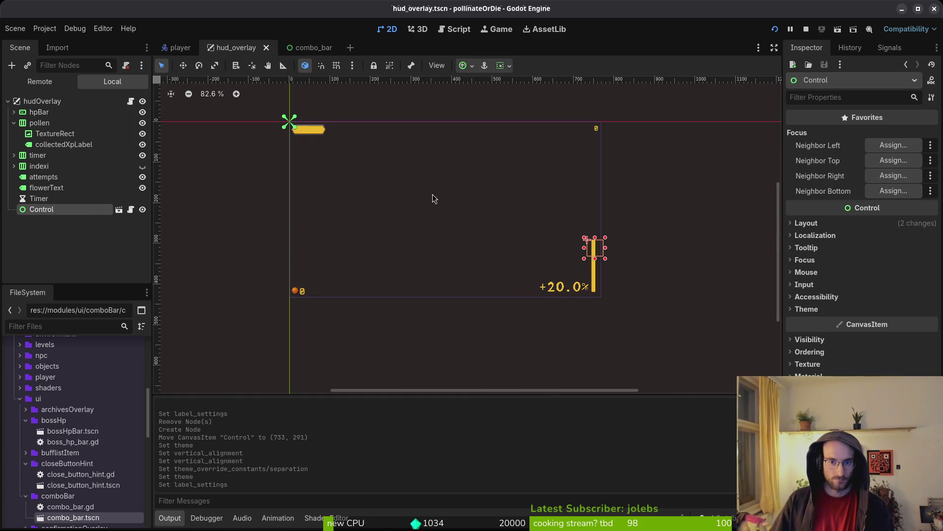
pyautogui.click(311, 53)
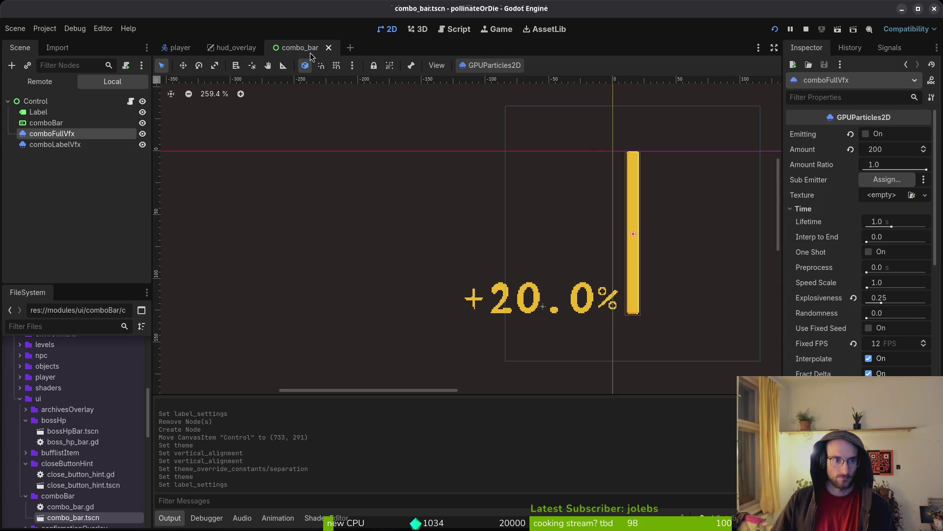
# Rename the combo_bar scene's root node to comboBar and save.
pyautogui.click(65, 101)
pyautogui.click(65, 100)
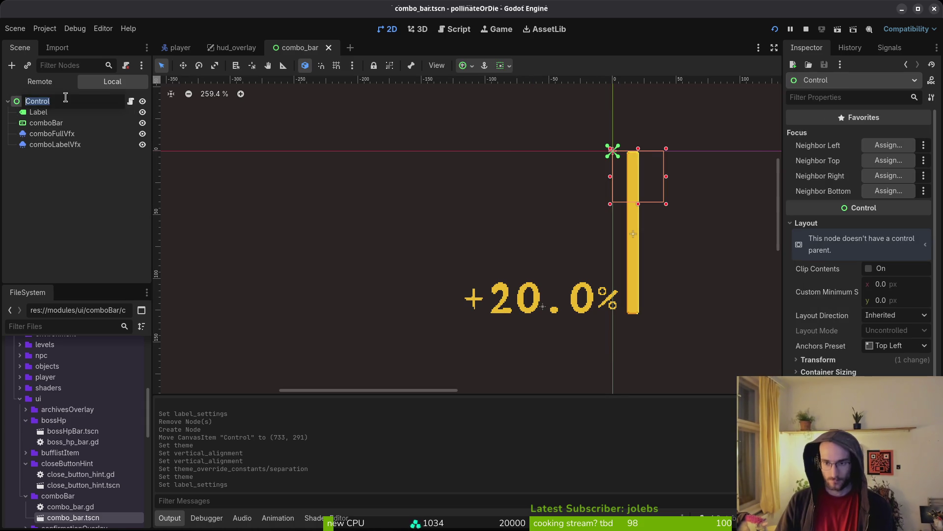
pyautogui.write('comboBar')
pyautogui.press('Return')
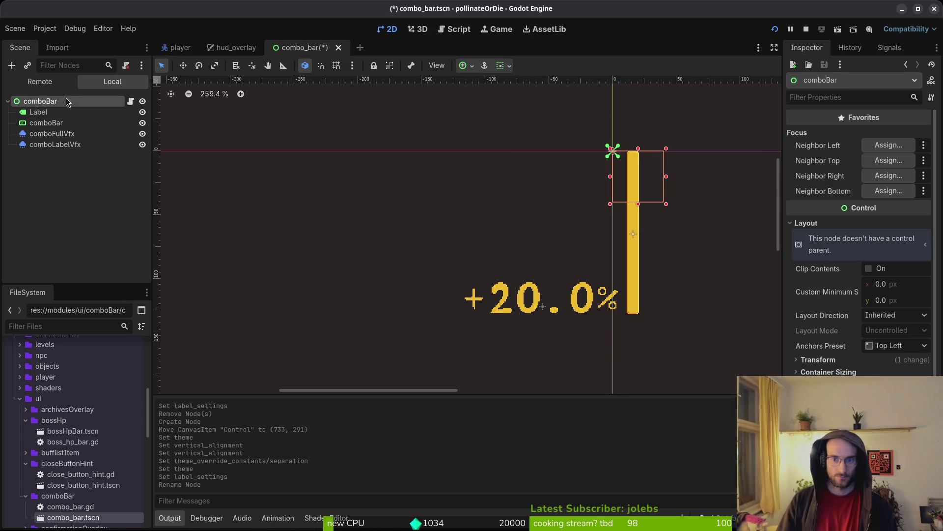
pyautogui.hotkey('ctrl', 's')
# In hud_overlay, delete Control, instance combo_bar.tscn at (736, 294), and save.
pyautogui.click(228, 50)
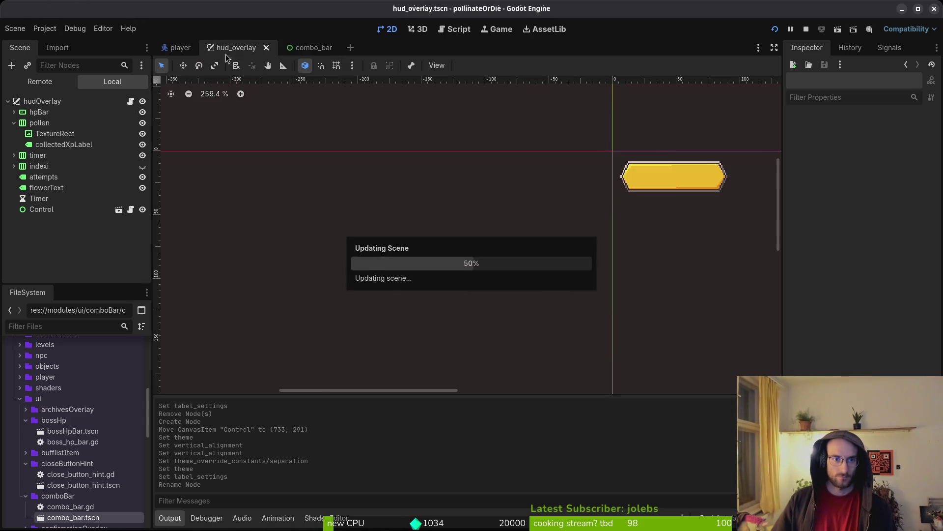
pyautogui.press('Delete')
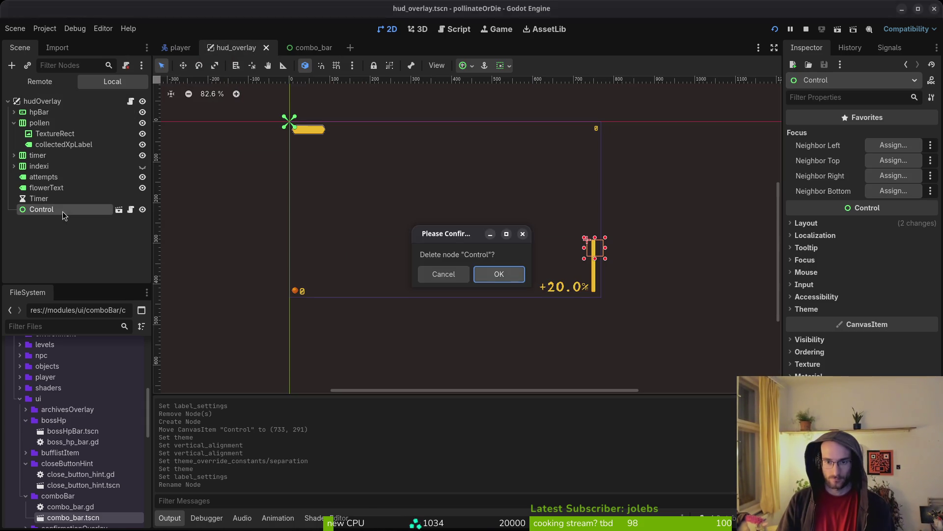
pyautogui.press('Return')
pyautogui.hotkey('ctrl', 's')
pyautogui.moveTo(73, 517)
pyautogui.mouseDown()
pyautogui.moveTo(276, 427)
pyautogui.moveTo(598, 235)
pyautogui.mouseUp()
pyautogui.scroll(5, 585, 236)
pyautogui.scroll(14, 565, 275)
pyautogui.moveTo(508, 232); pyautogui.dragTo(522, 240)
pyautogui.hotkey('ctrl', 's')
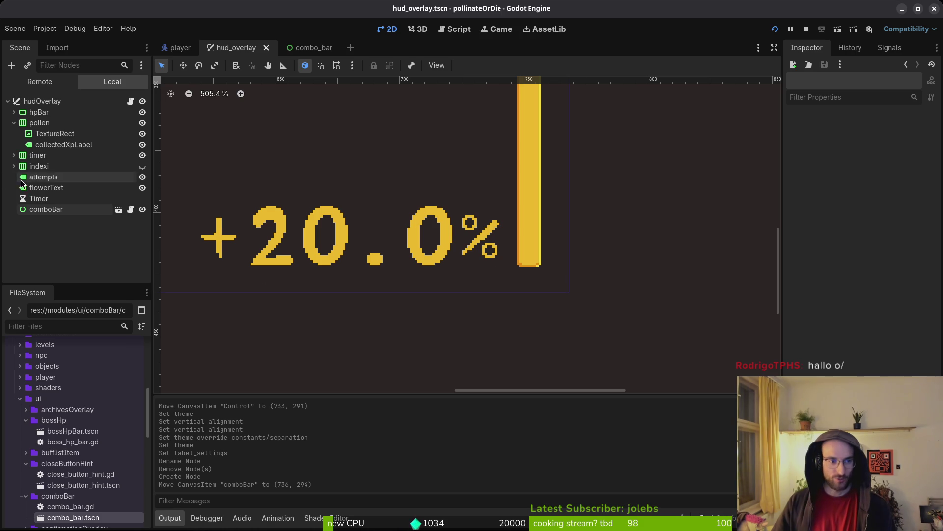
pyautogui.scroll(-5, 379, 272)
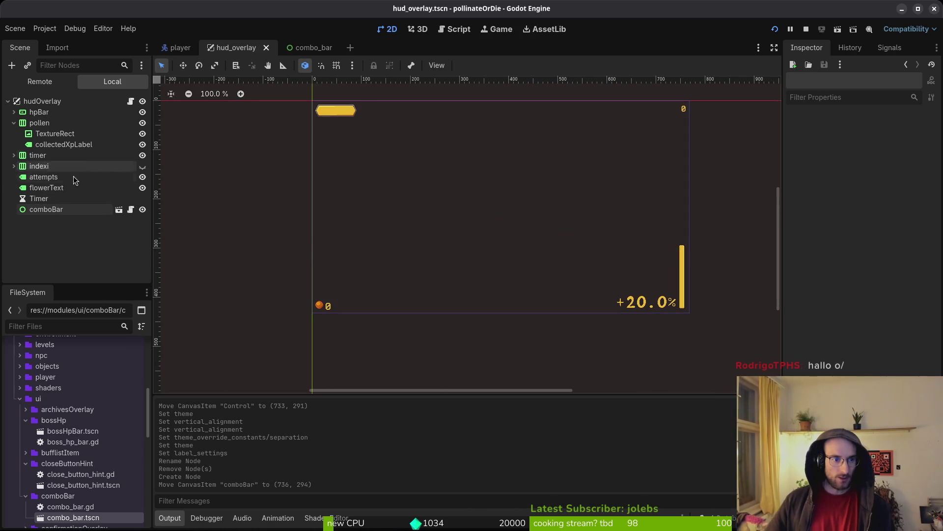
# Load mainTheme.tres as the attempts label's Theme and run the project to the title screen.
pyautogui.click(83, 188)
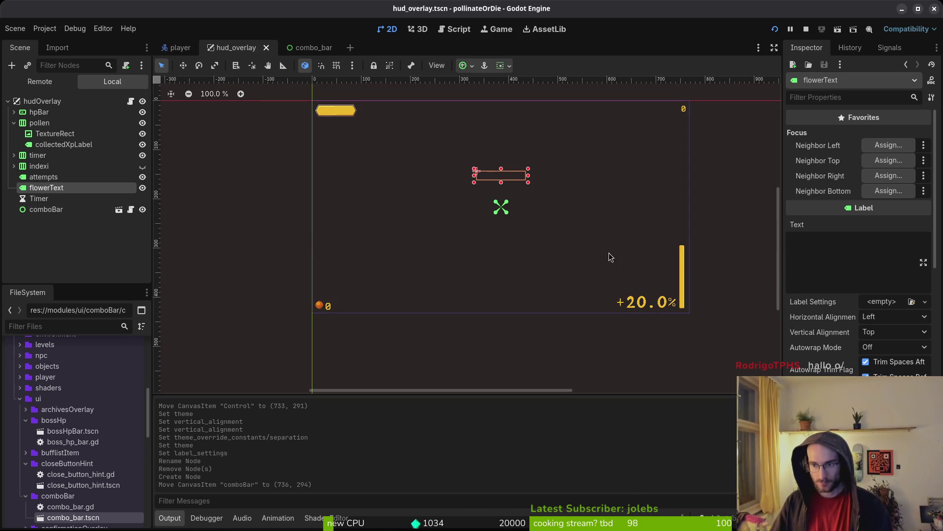
pyautogui.click(47, 177)
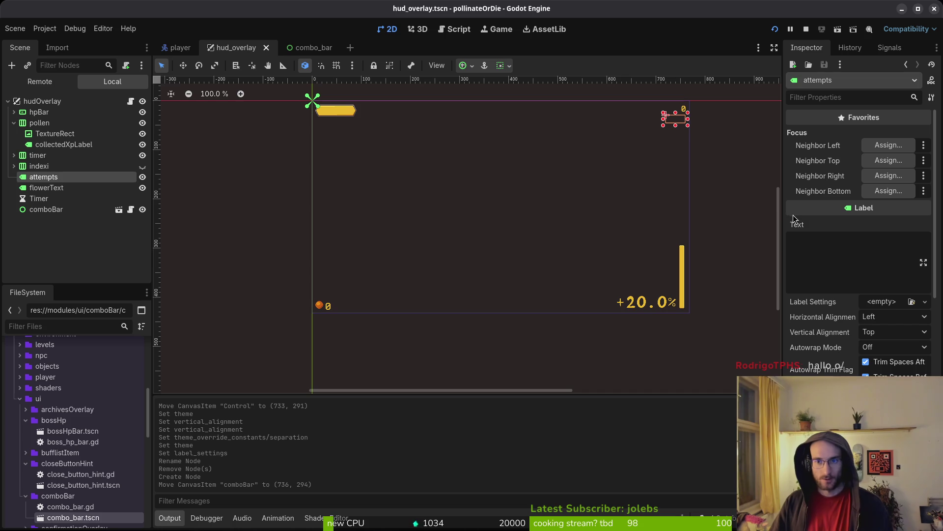
pyautogui.scroll(-5, 888, 305)
pyautogui.scroll(-5, 884, 339)
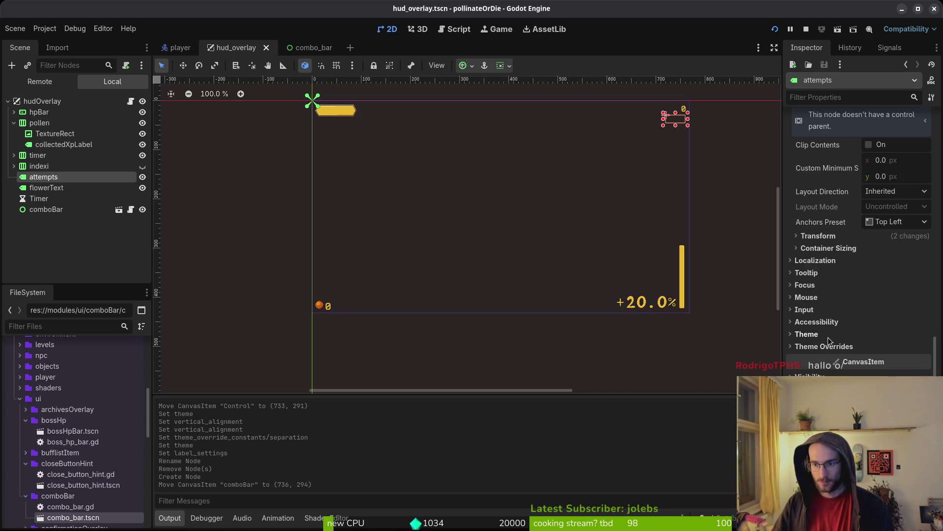
pyautogui.click(911, 346)
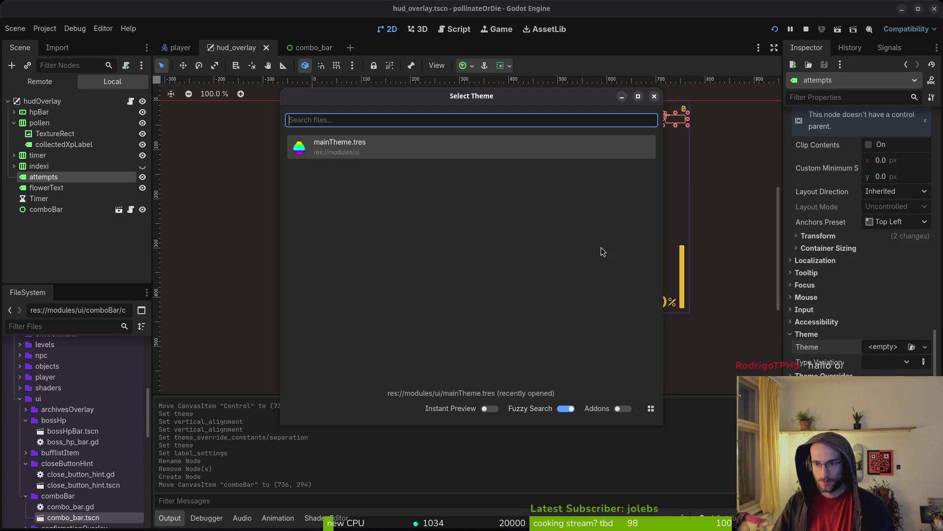
pyautogui.click(371, 147)
pyautogui.click(776, 29)
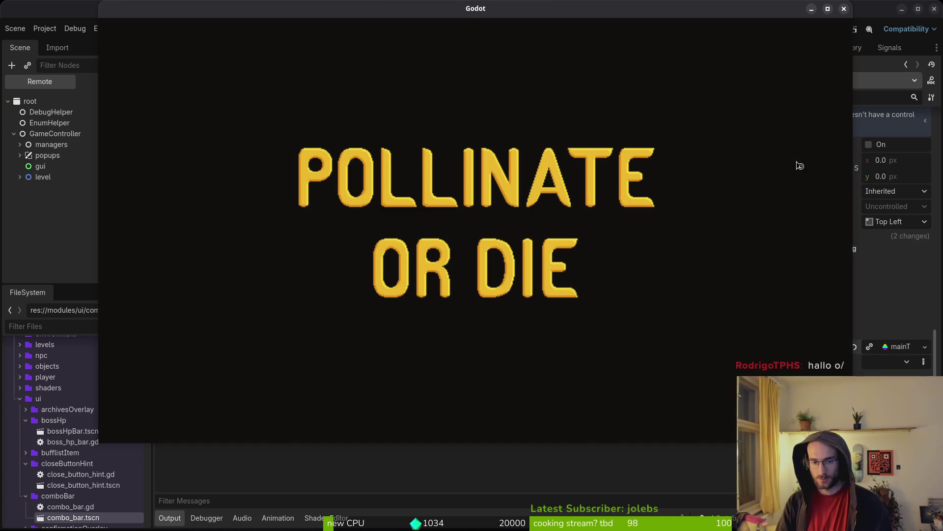
# Continue the saved game into the hive level, check the HUD, then close the game.
pyautogui.press('Return')
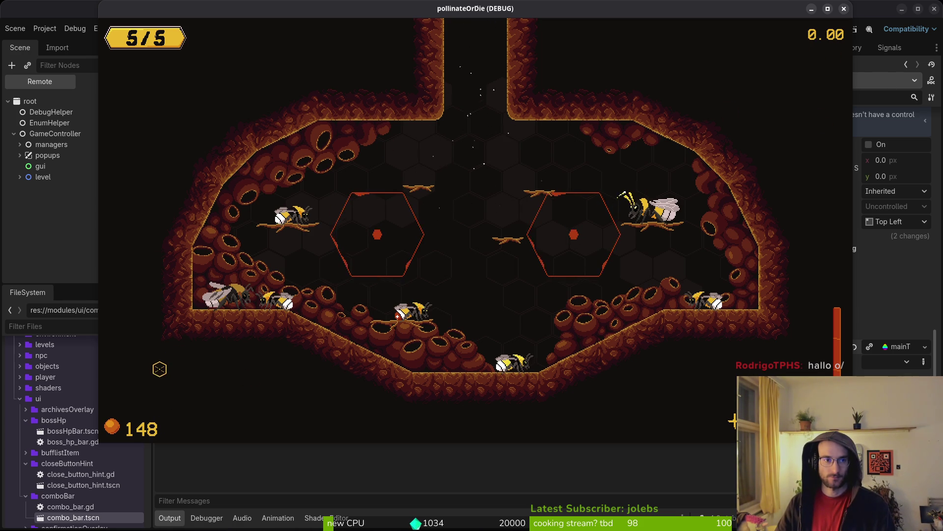
pyautogui.click(48, 160)
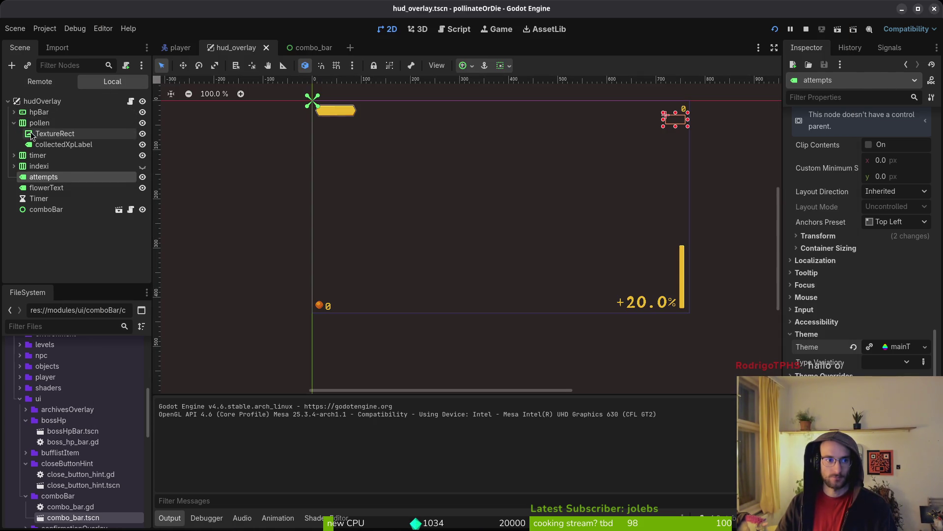
# Change stopwatchLabel's font size theme override and save the HUD scene.
pyautogui.click(14, 155)
pyautogui.click(67, 177)
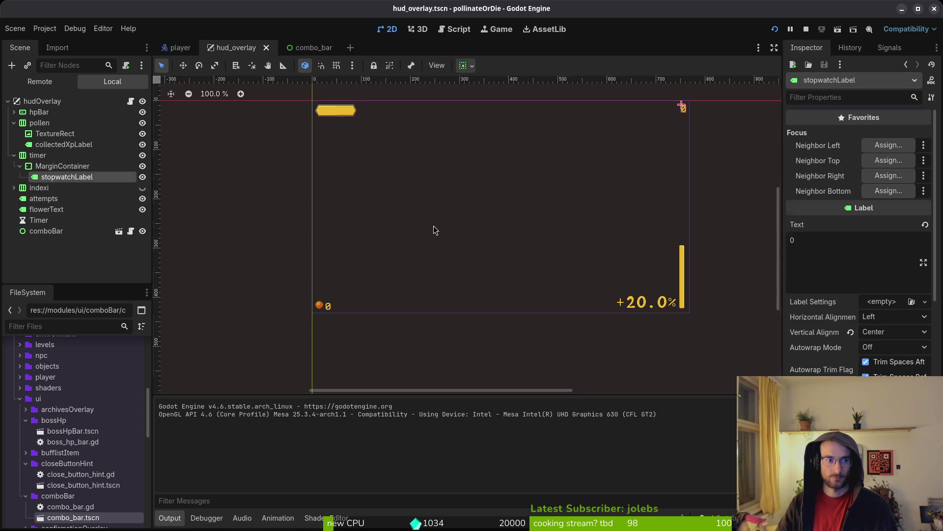
pyautogui.scroll(-3, 866, 339)
pyautogui.scroll(-5, 866, 339)
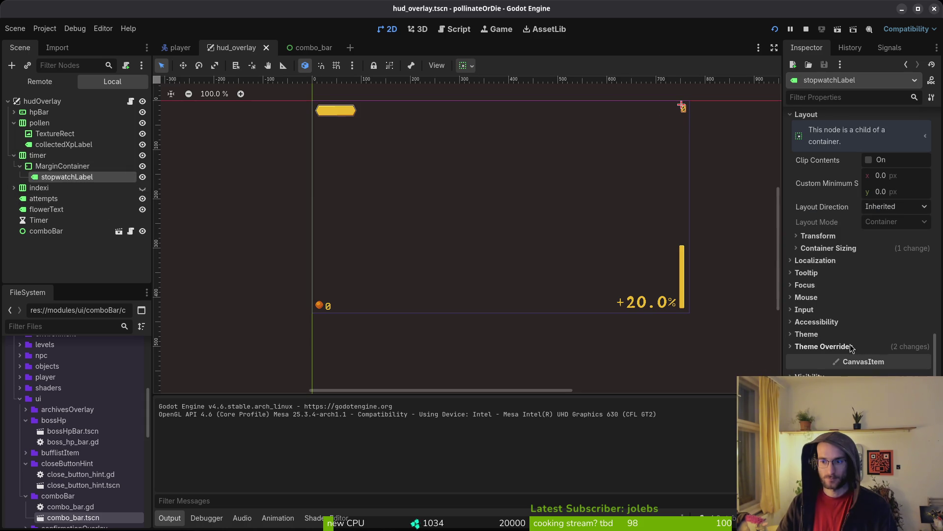
pyautogui.click(851, 348)
pyautogui.press('Return')
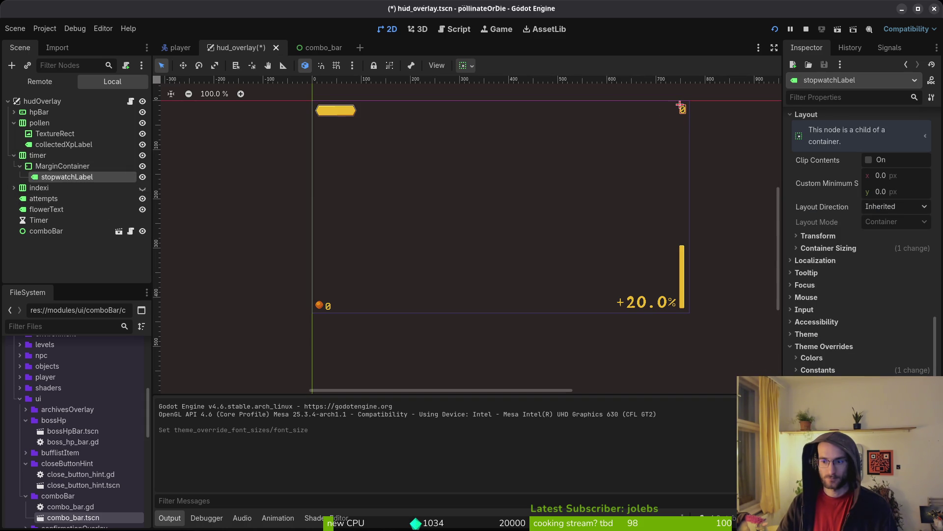
pyautogui.hotkey('ctrl', 's')
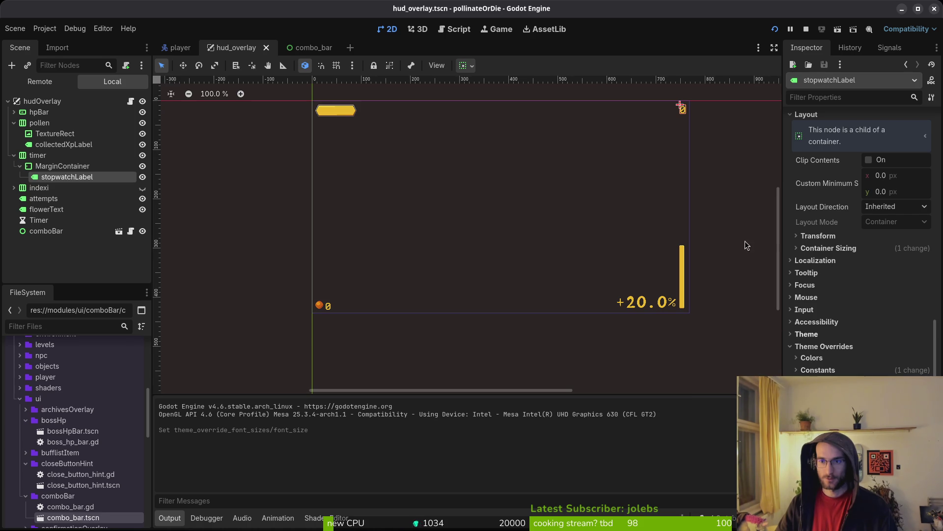
pyautogui.scroll(10, 692, 135)
pyautogui.scroll(-6, 608, 266)
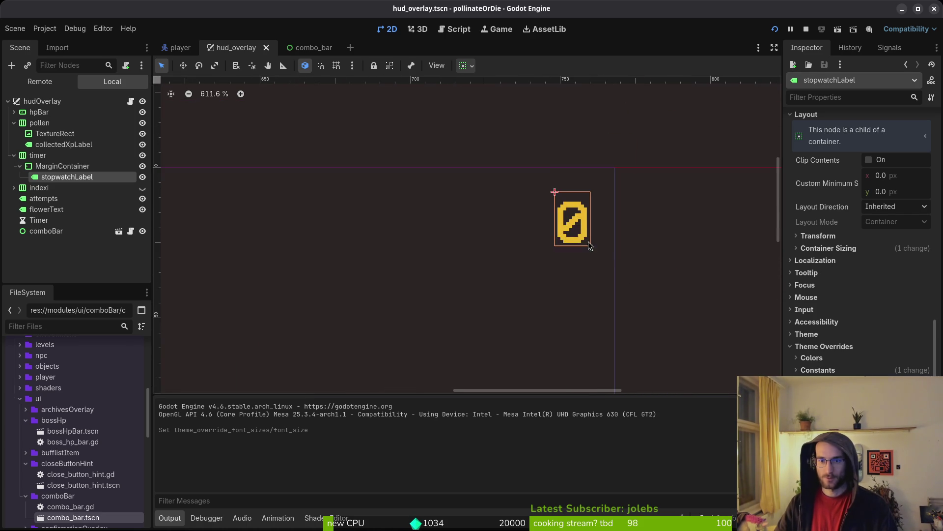
pyautogui.scroll(-4, 570, 238)
pyautogui.hscroll(-3, 554, 223)
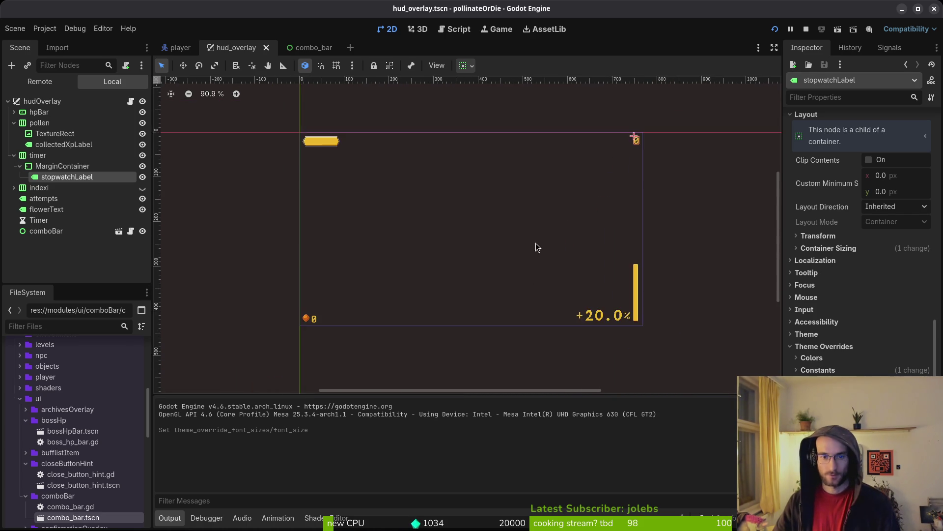
pyautogui.hotkey('ctrl', 's')
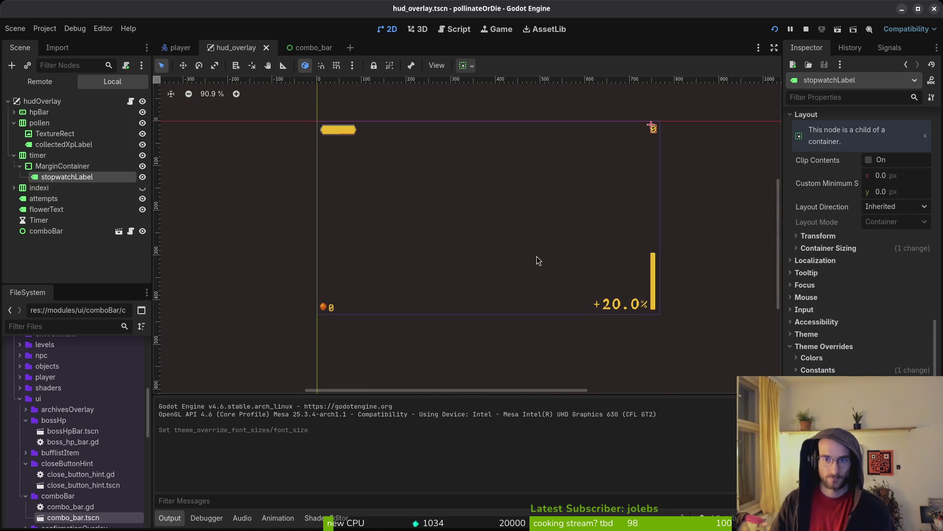
# Change the stopwatch label's line spacing constant override and save hud_overlay.
pyautogui.click(548, 206)
pyautogui.scroll(3, 663, 156)
pyautogui.click(596, 190)
pyautogui.click(835, 371)
pyautogui.click(800, 383)
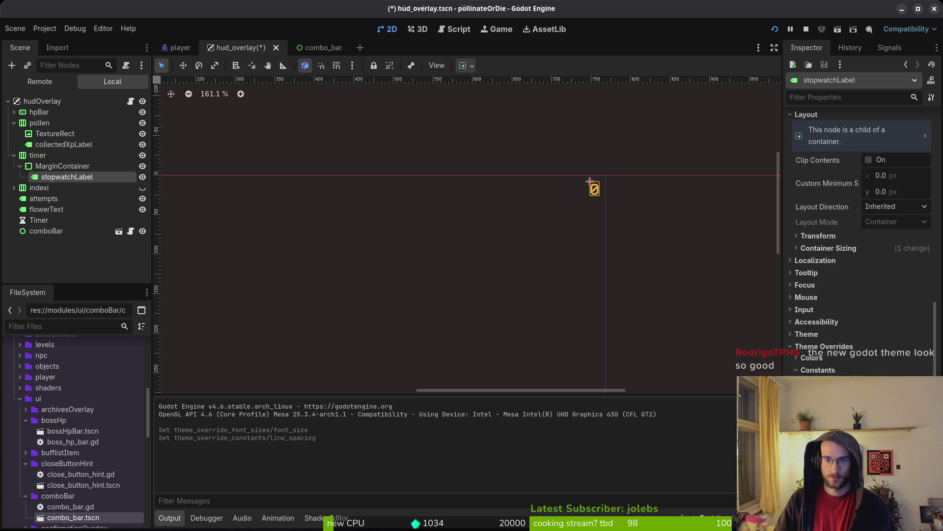
pyautogui.hotkey('ctrl', 's')
pyautogui.click(832, 371)
pyautogui.hotkey('ctrl', 's')
pyautogui.click(818, 335)
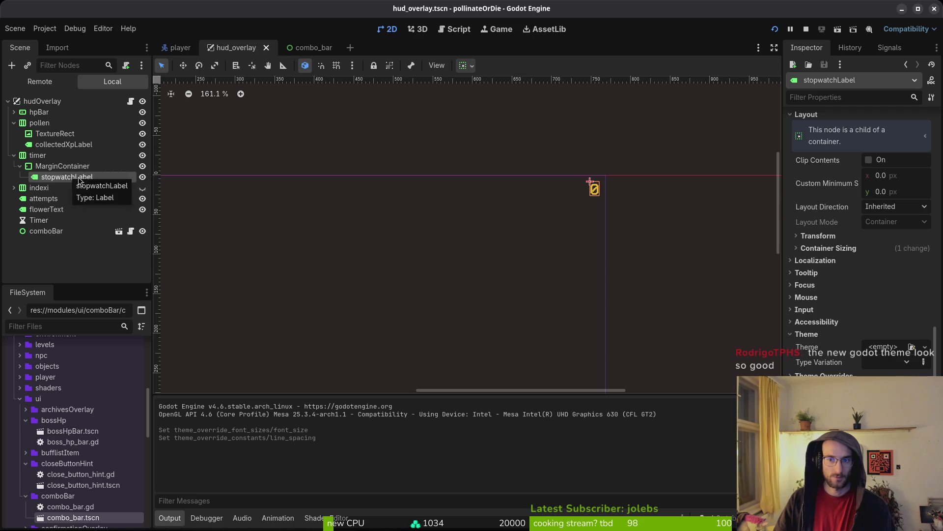
# Clear the timer container's theme and compare it with the pollen container's settings.
pyautogui.click(99, 155)
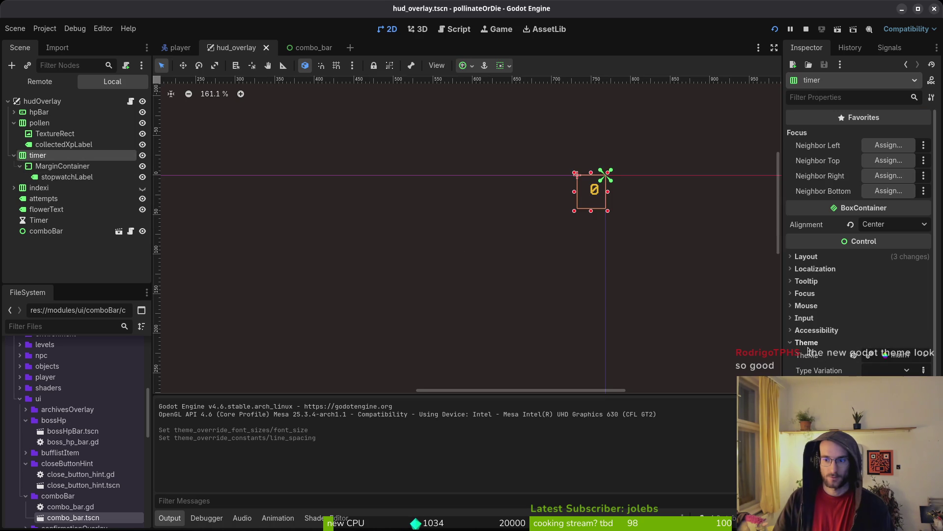
pyautogui.click(854, 356)
pyautogui.hotkey('ctrl', 's')
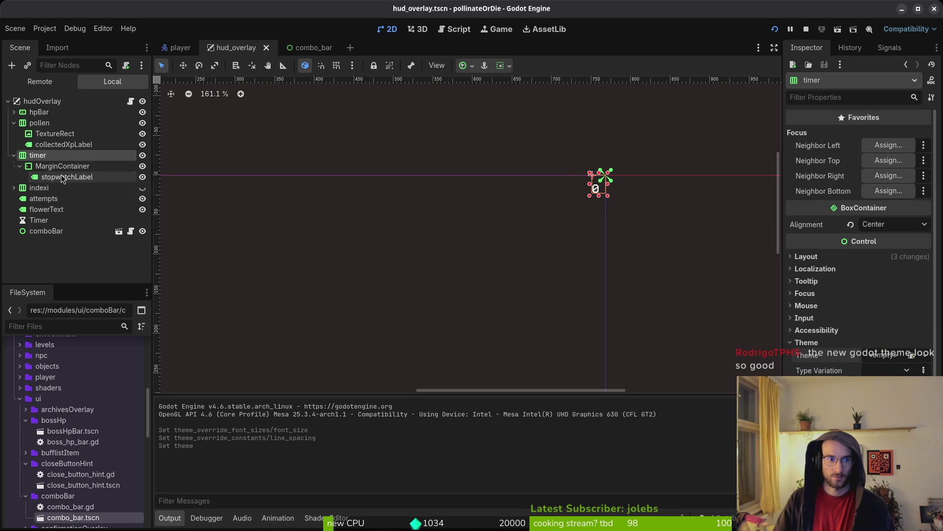
pyautogui.click(67, 177)
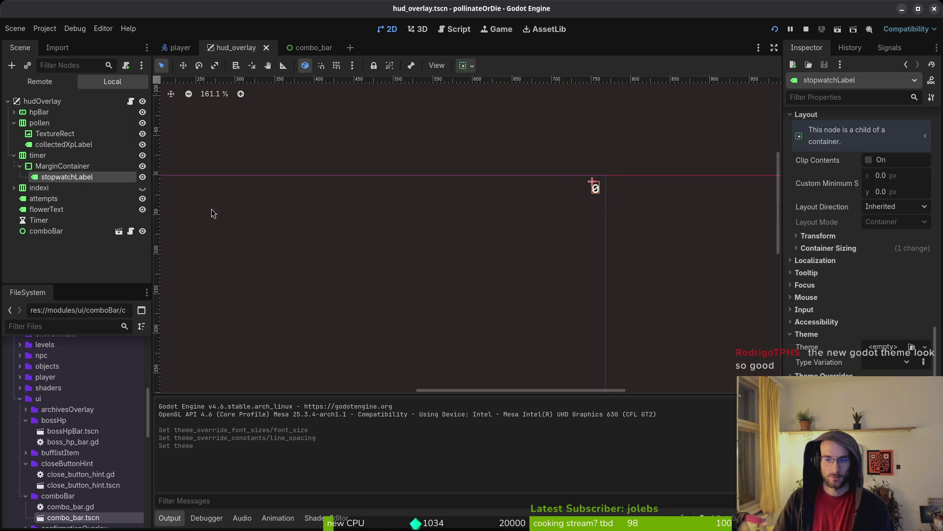
pyautogui.click(47, 145)
pyautogui.click(36, 124)
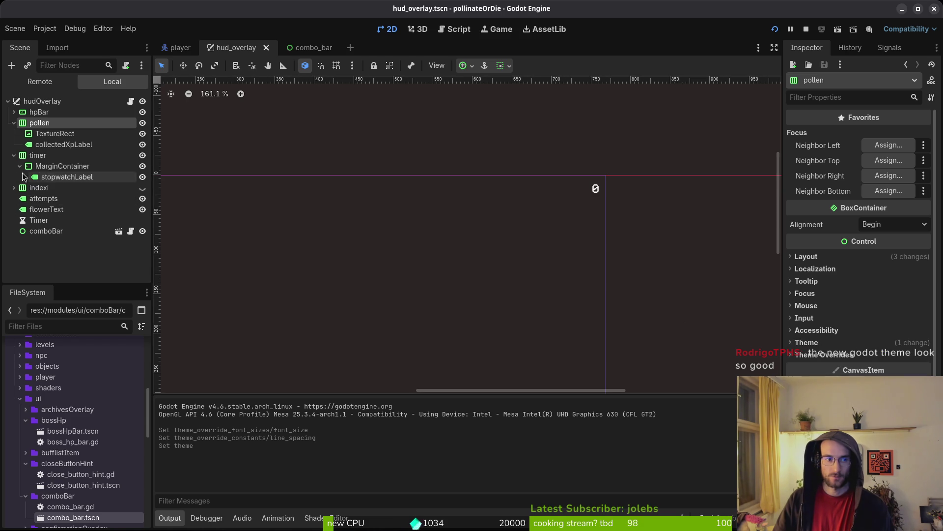
# Apply mainTheme.tres as the timer container's theme, save, and run the game.
pyautogui.click(37, 155)
pyautogui.click(878, 362)
pyautogui.doubleClick(337, 146)
pyautogui.hotkey('ctrl', 's')
pyautogui.scroll(-1, 611, 192)
pyautogui.scroll(4, 617, 175)
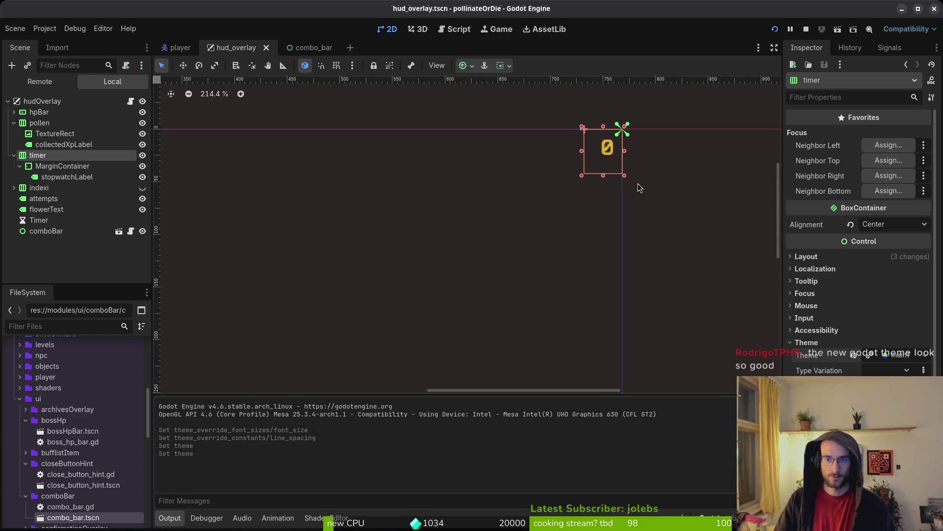
pyautogui.click(819, 342)
pyautogui.click(806, 256)
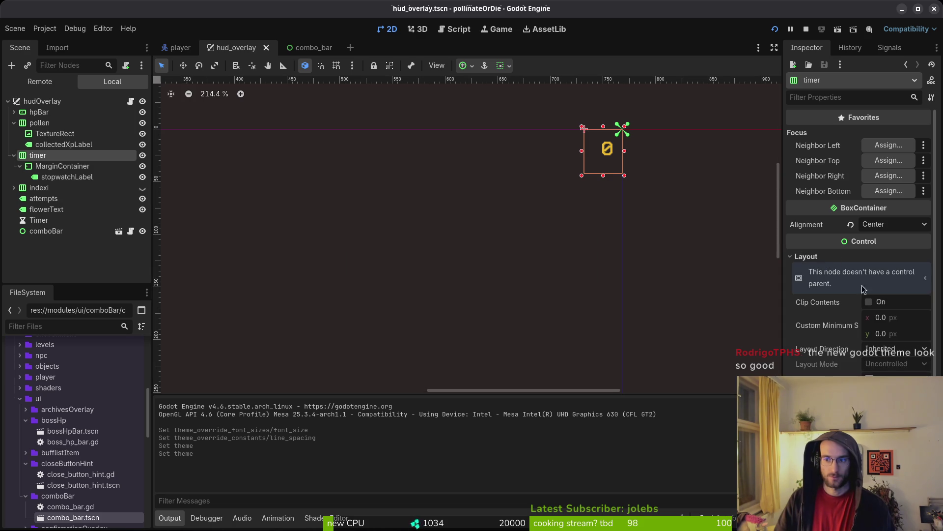
pyautogui.click(806, 256)
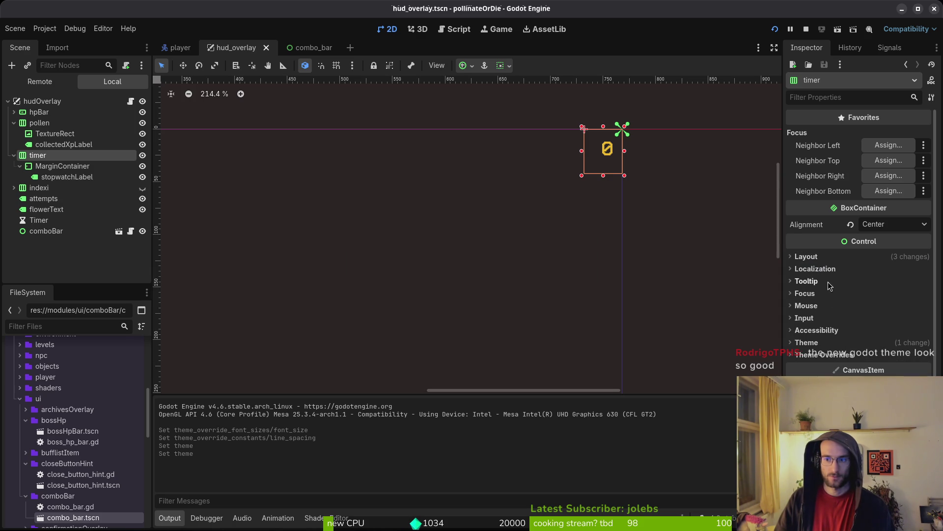
pyautogui.hotkey('ctrl', 's')
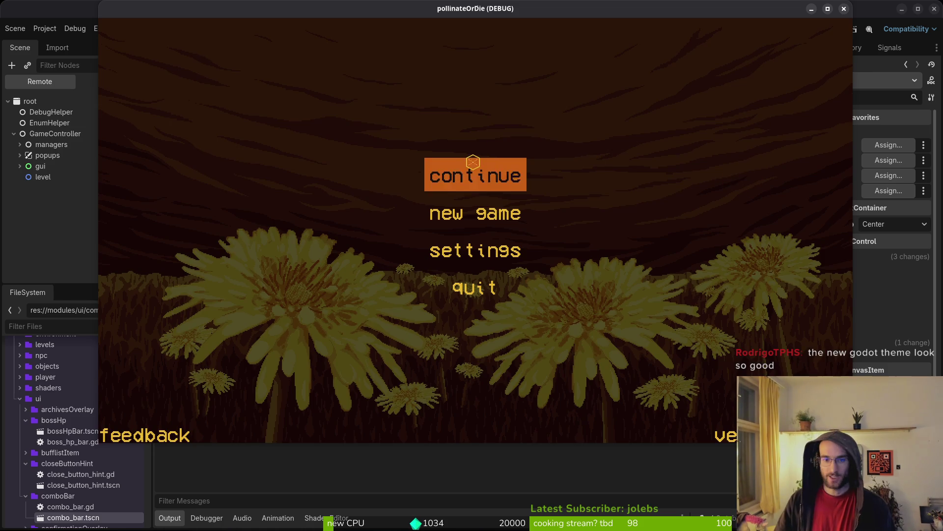
# Continue into the hive level to check the 0.00 stopwatch, then return to the editor.
pyautogui.click(473, 167)
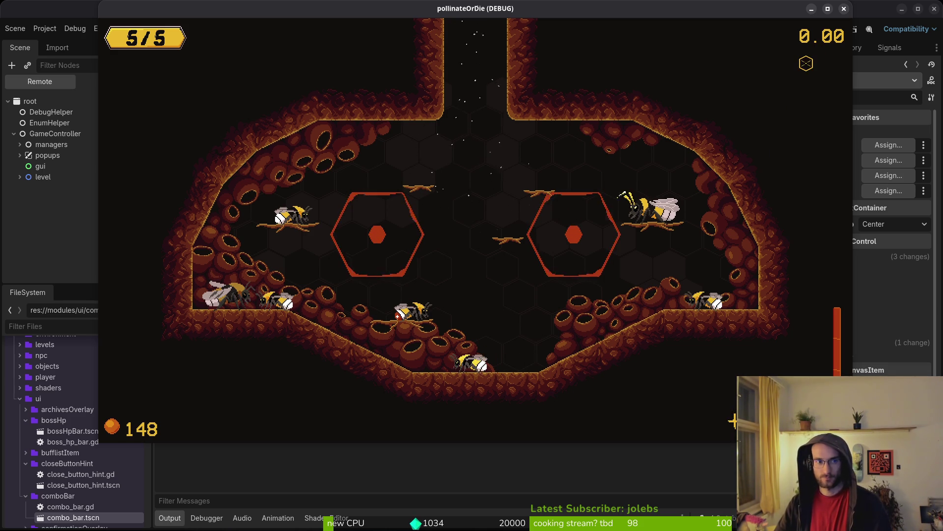
pyautogui.hotkey('alt', 'Tab')
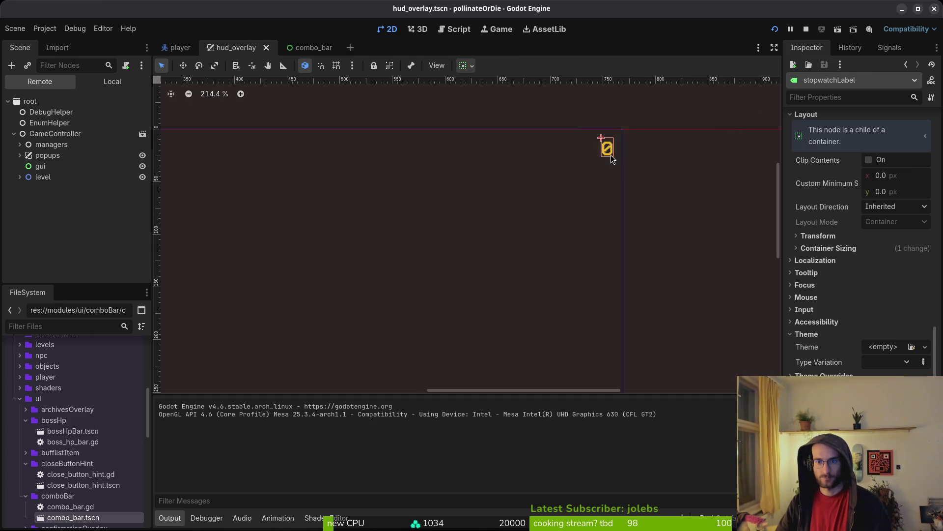
# Set margin_top and margin_right overrides on the stopwatch's MarginContainer and relaunch the game to check them.
pyautogui.scroll(2, 599, 150)
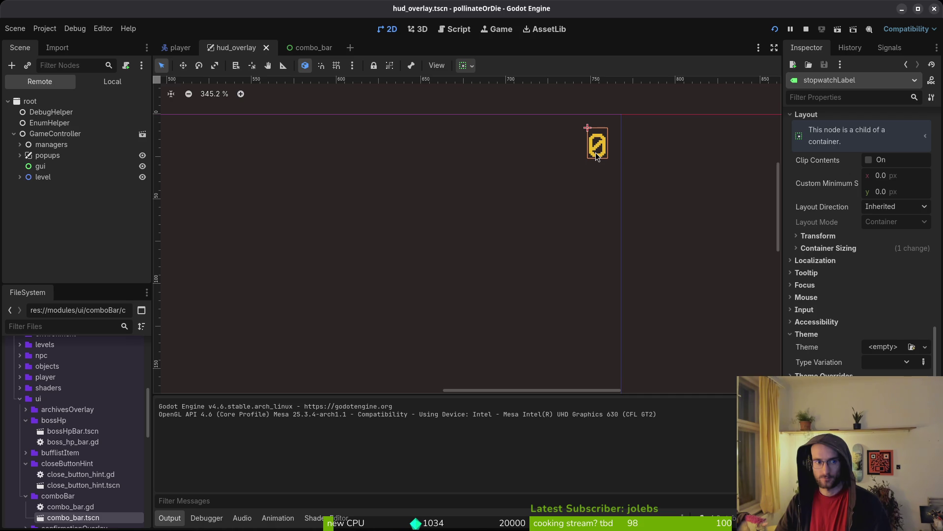
pyautogui.click(101, 81)
pyautogui.click(59, 166)
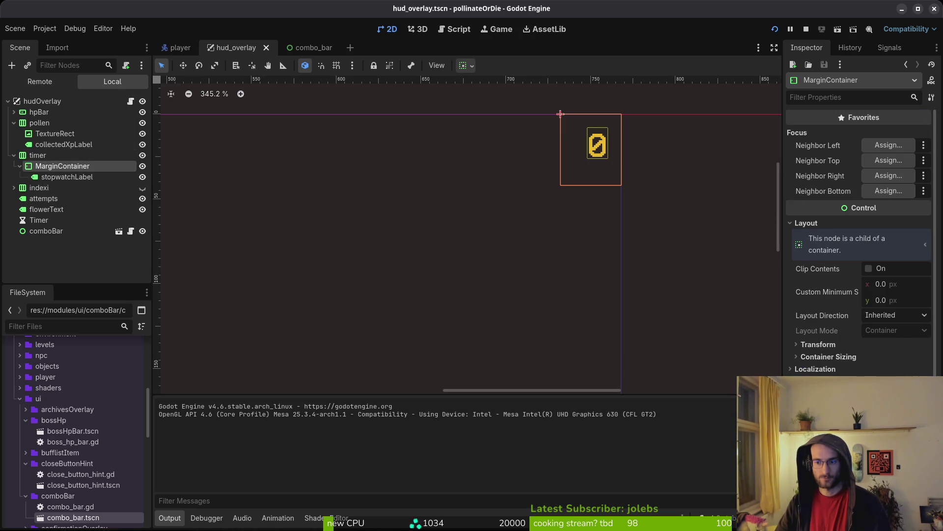
pyautogui.scroll(-3, 860, 246)
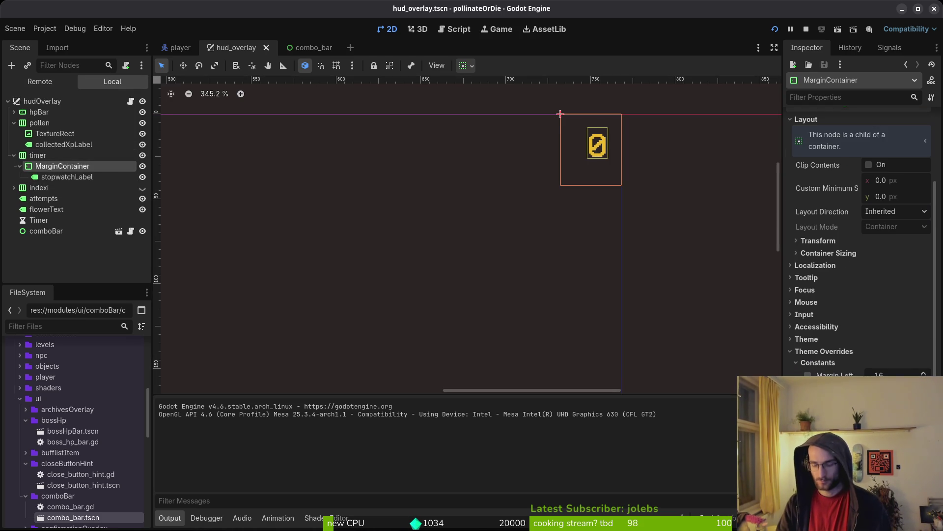
pyautogui.press('F5')
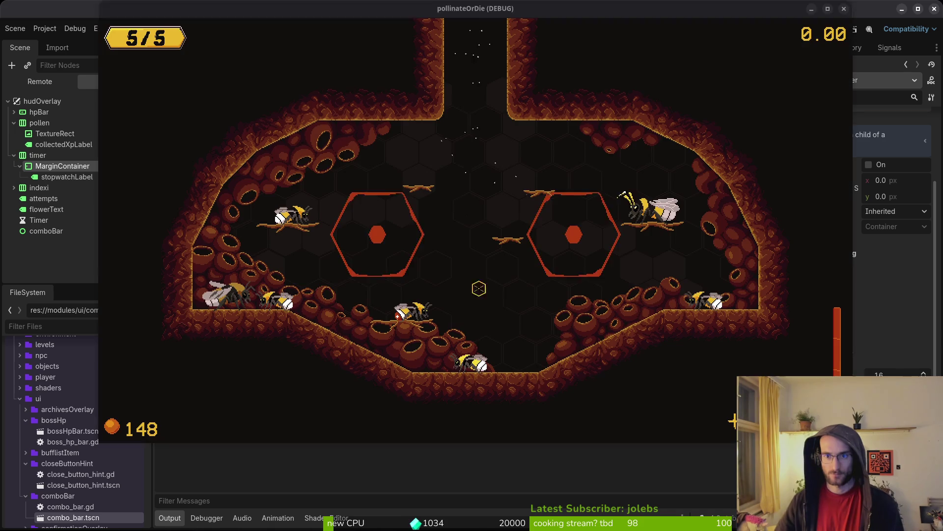
pyautogui.hotkey('alt', 'Tab')
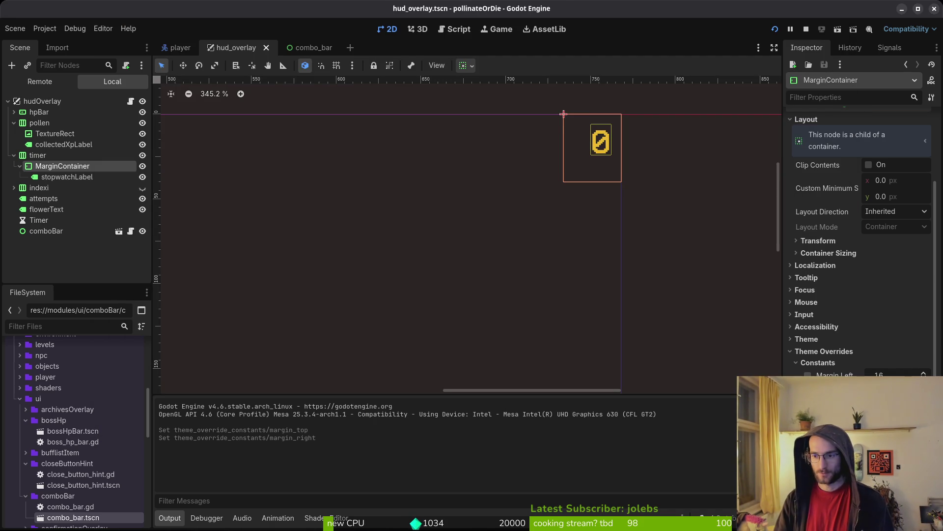
pyautogui.press('F5')
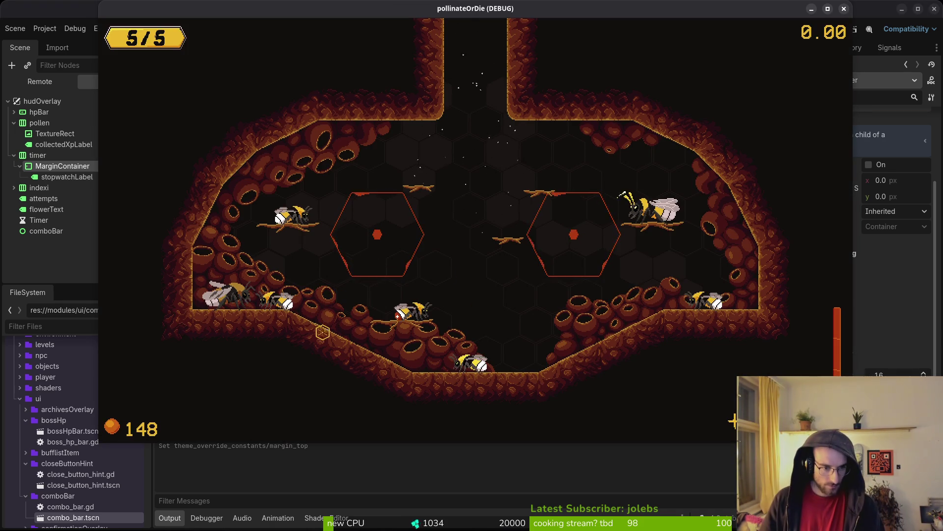
pyautogui.hotkey('alt', 'Tab')
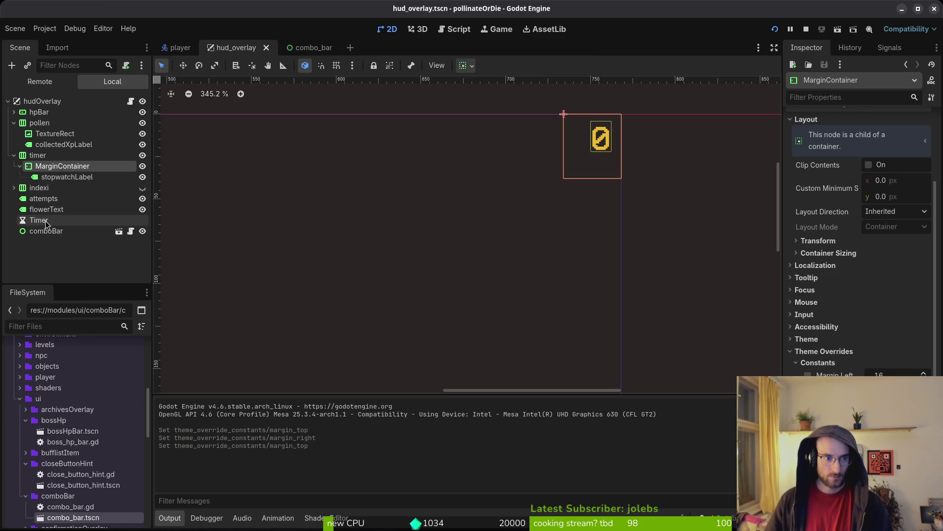
# Nudge the pollen counter down to position (6, 409) and save.
pyautogui.click(13, 155)
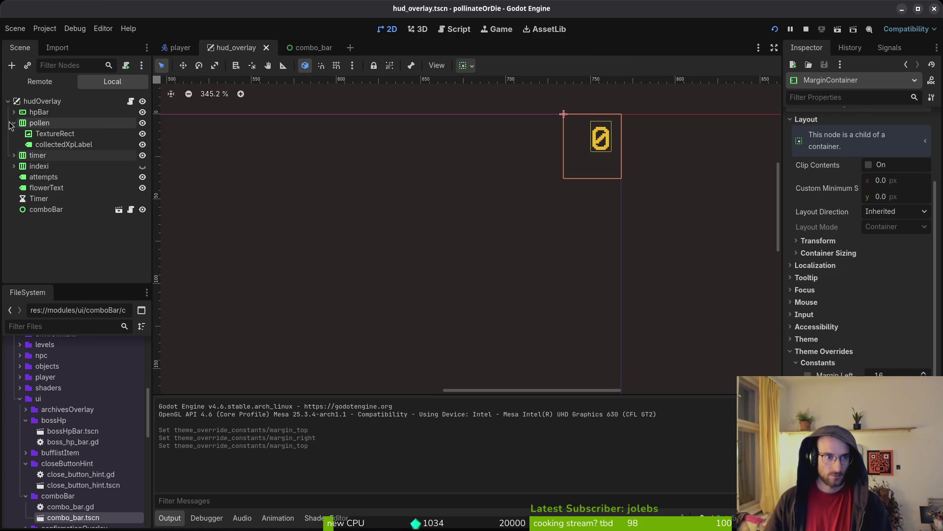
pyautogui.click(64, 144)
pyautogui.scroll(-3, 346, 314)
pyautogui.scroll(8, 482, 254)
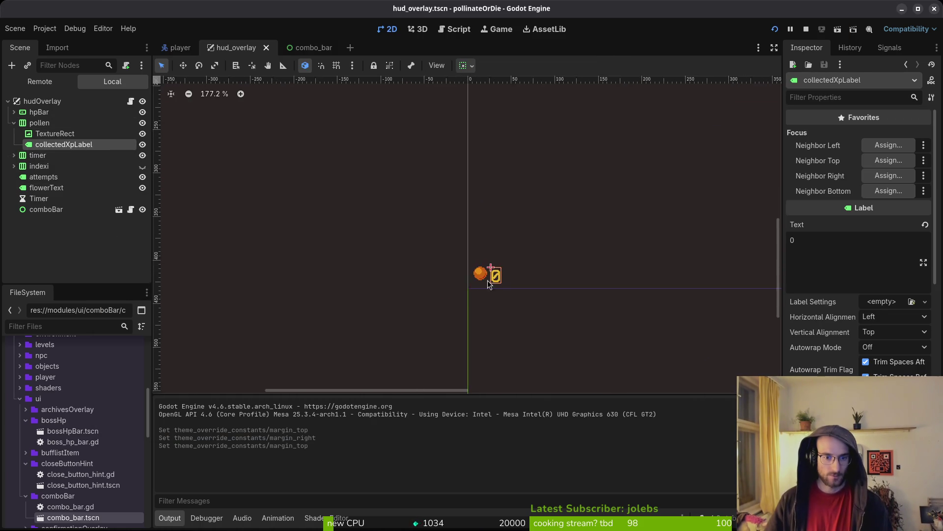
pyautogui.press('Left')
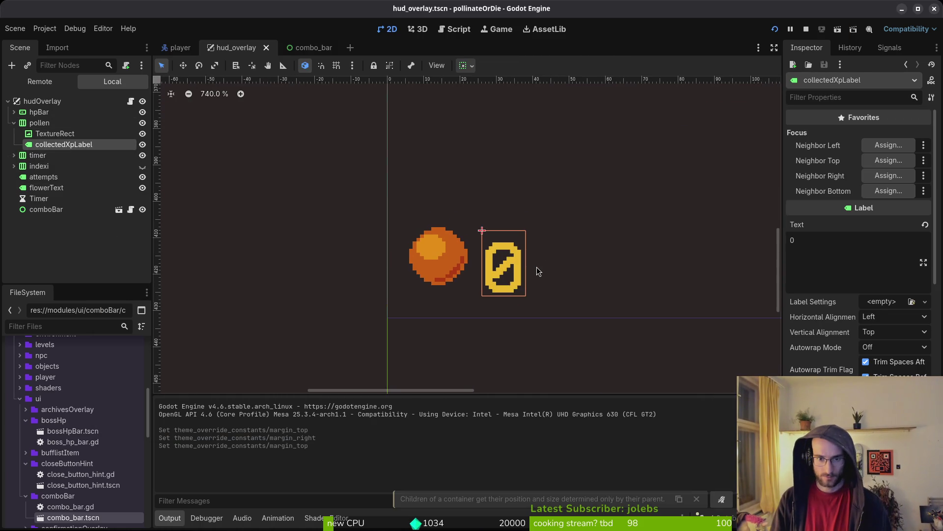
pyautogui.click(39, 123)
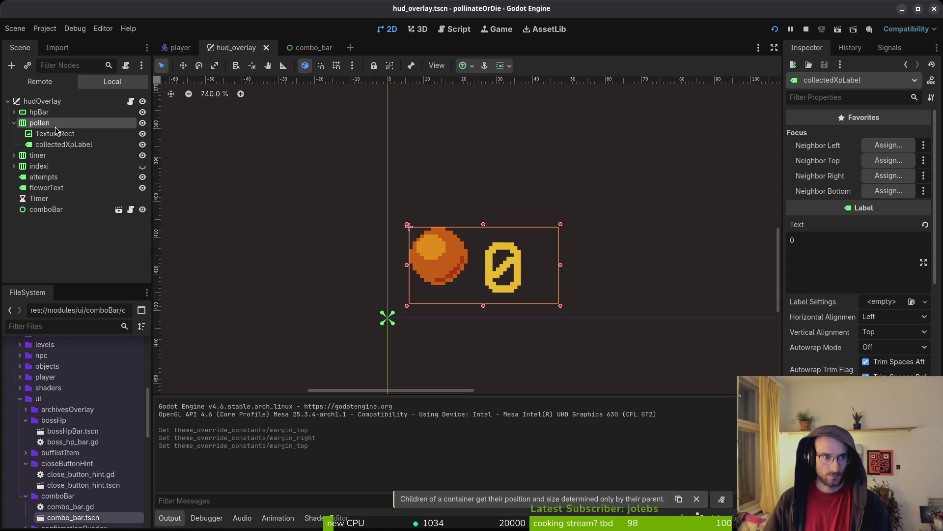
pyautogui.click(54, 133)
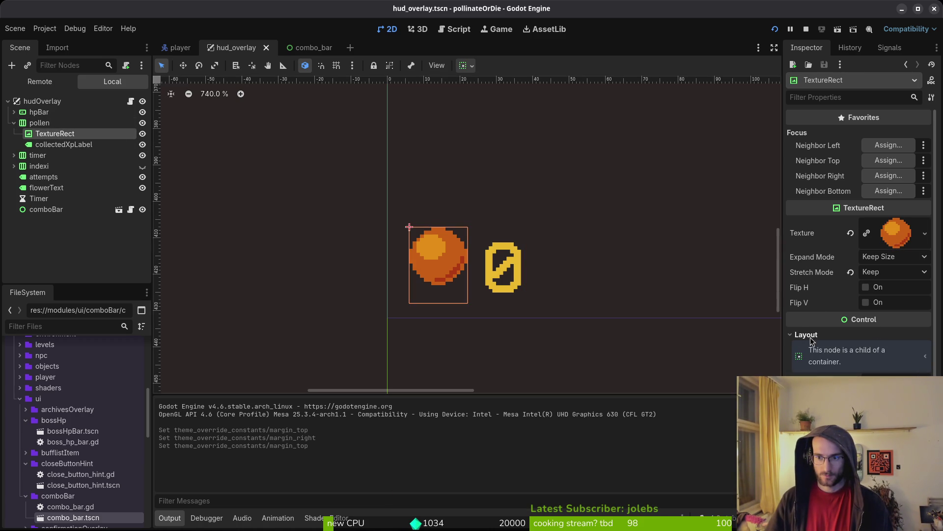
pyautogui.click(62, 125)
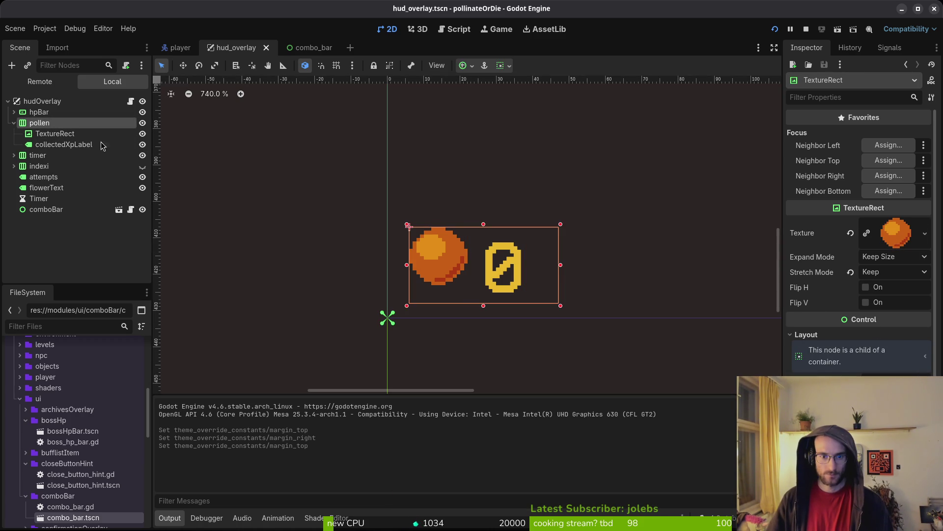
pyautogui.click(831, 261)
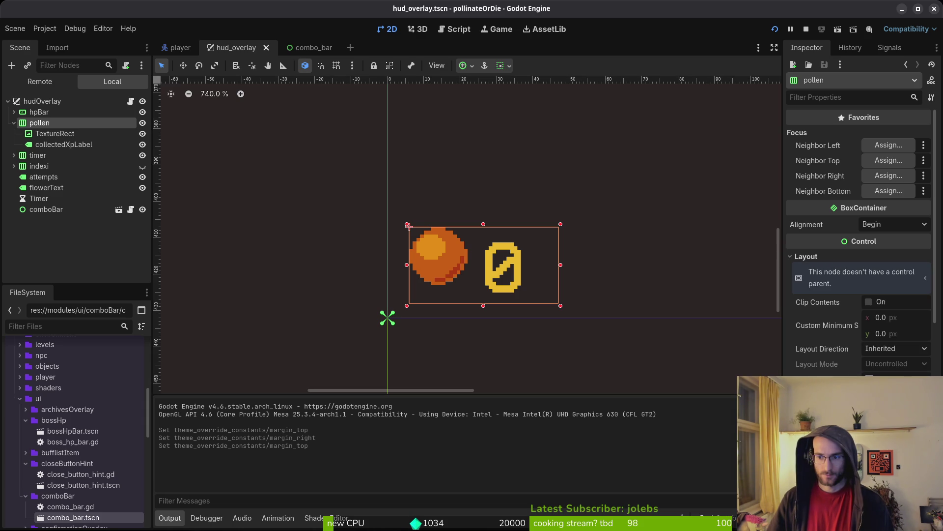
pyautogui.hotkey('ctrl', 's')
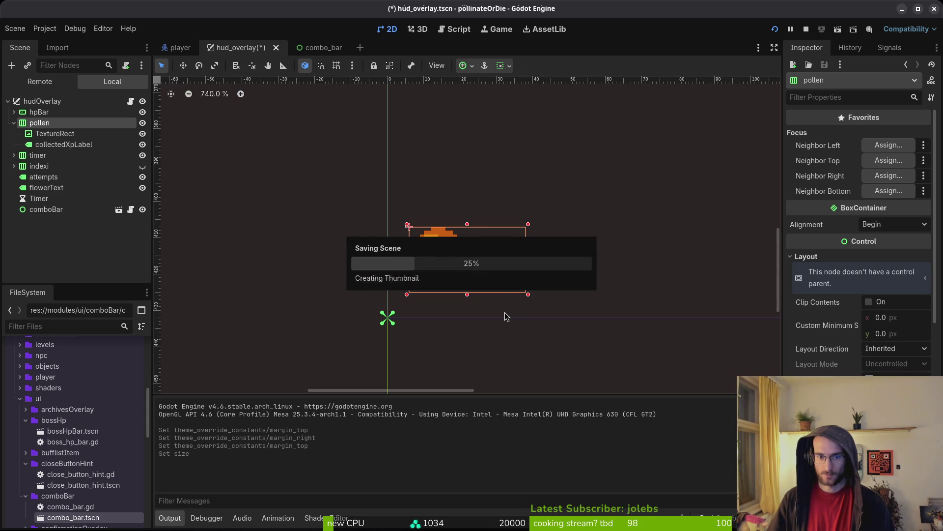
pyautogui.press('Down')
pyautogui.press('Down')
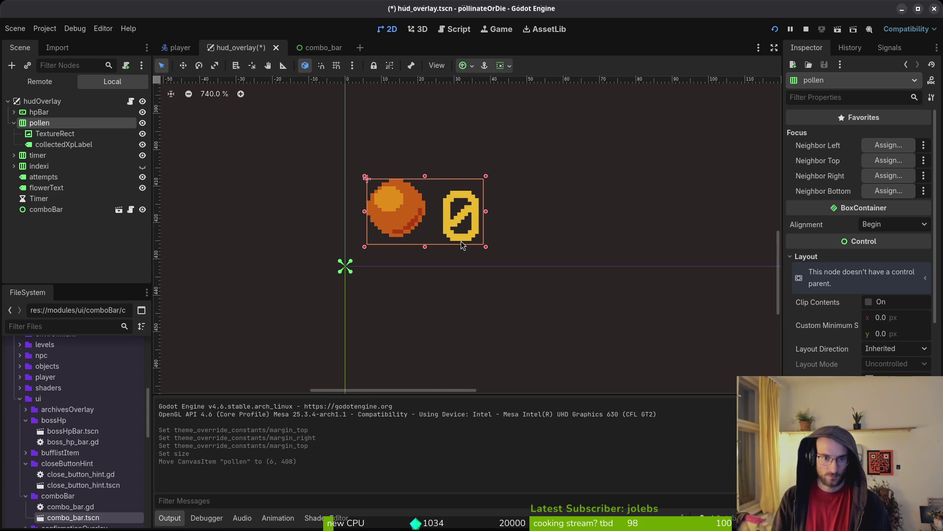
pyautogui.press('Escape')
pyautogui.hotkey('ctrl', 's')
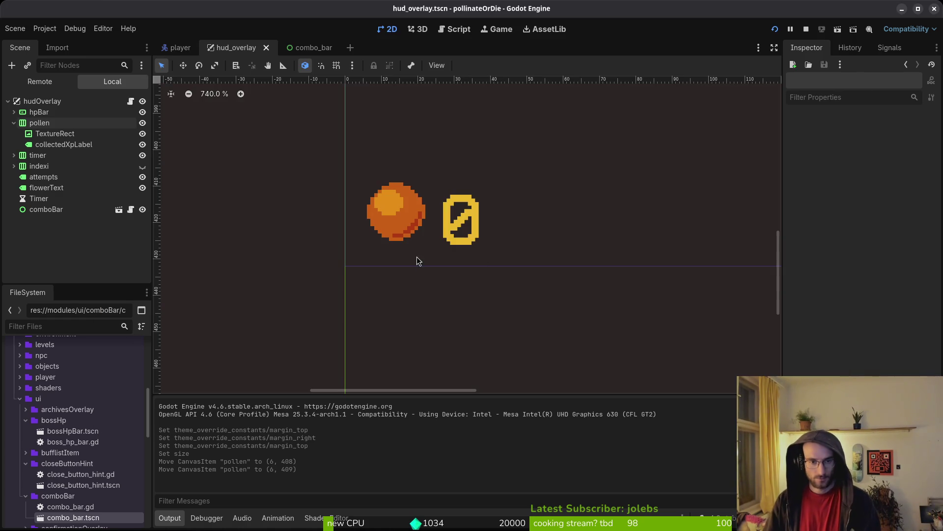
# Set collectedXpLabel's Vertical Alignment to Center beside the pollen icon.
pyautogui.click(471, 235)
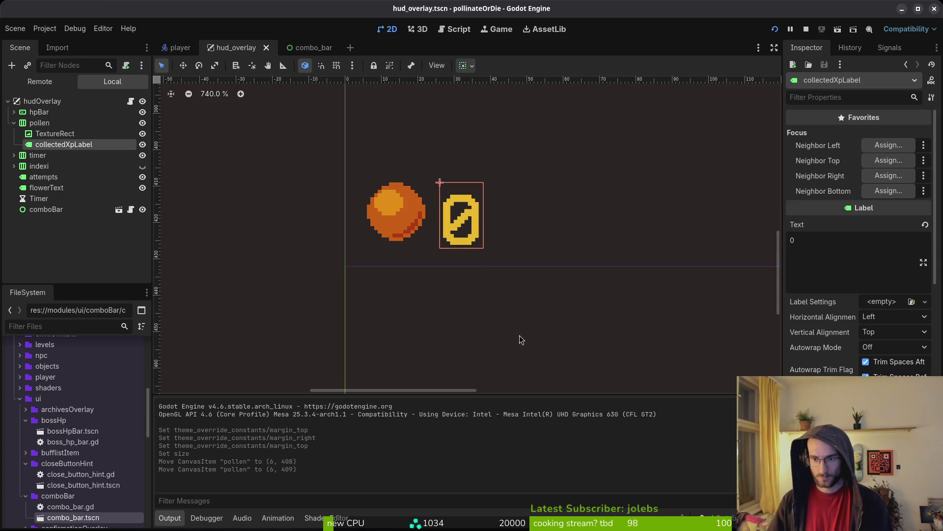
pyautogui.click(879, 338)
pyautogui.click(888, 366)
pyautogui.click(625, 316)
pyautogui.hotkey('ctrl', 's')
pyautogui.click(383, 226)
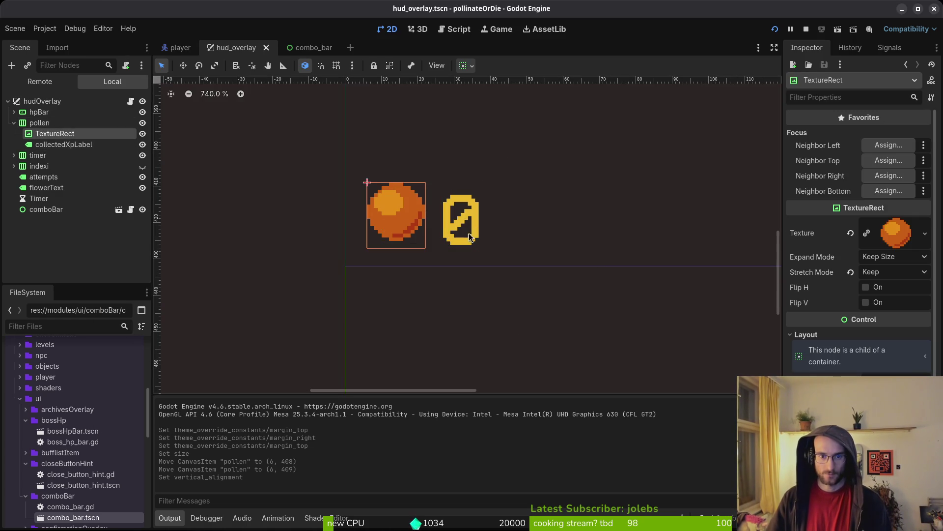
pyautogui.click(505, 237)
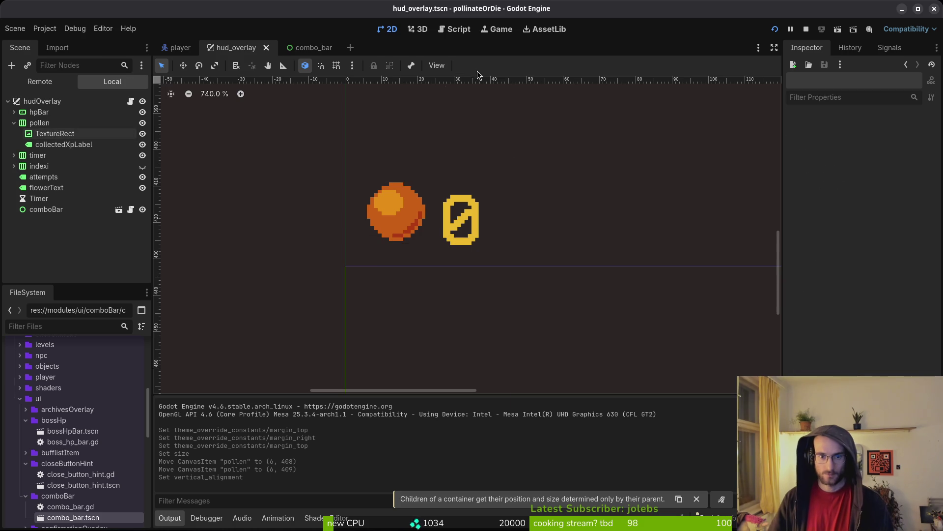
pyautogui.click(52, 143)
pyautogui.click(56, 141)
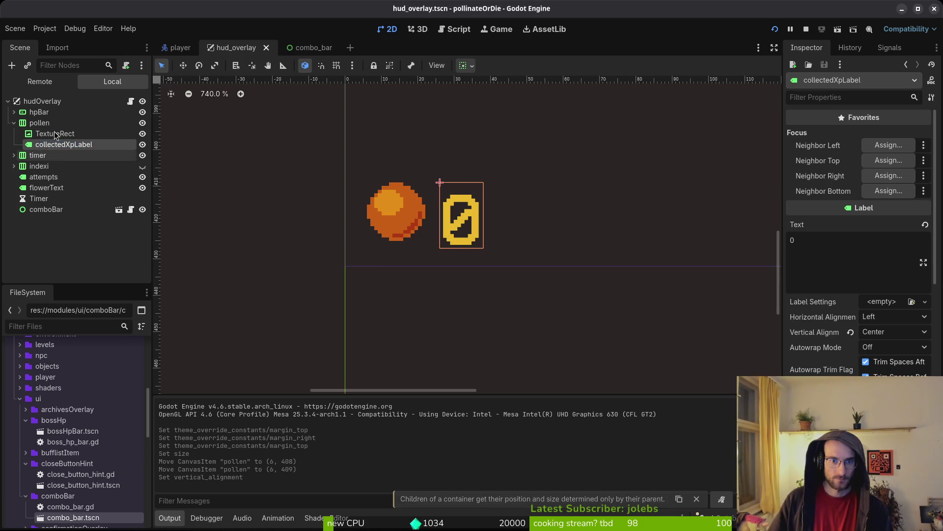
pyautogui.click(55, 131)
pyautogui.click(78, 145)
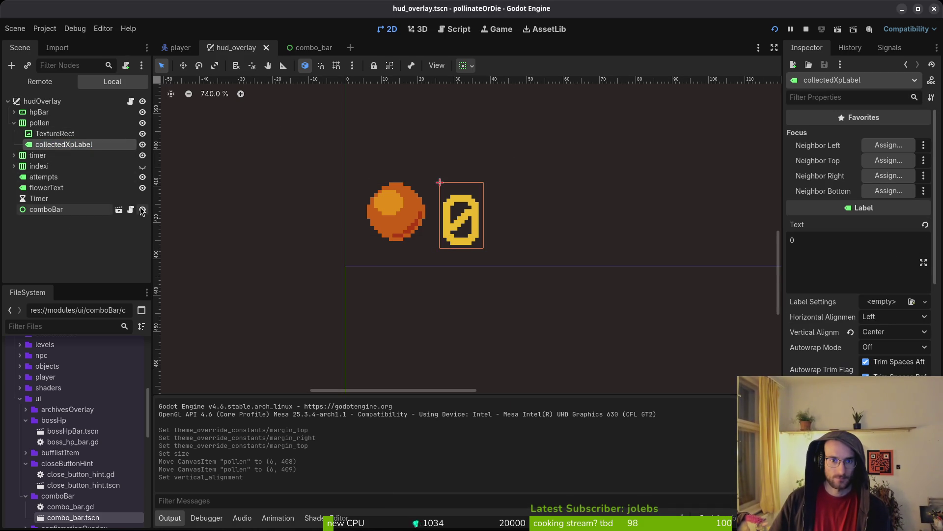
pyautogui.click(888, 331)
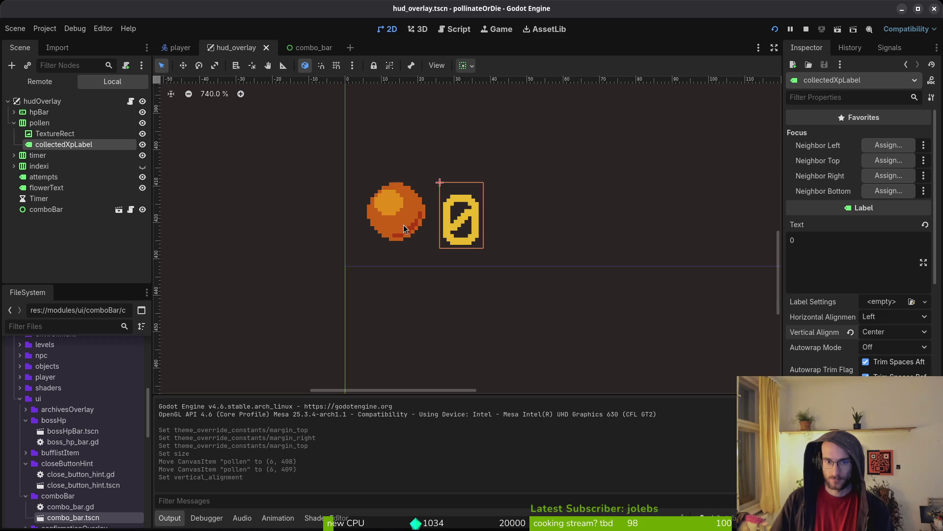
pyautogui.click(396, 212)
# Save the hud_overlay scene and stop the running game.
pyautogui.scroll(-3, 599, 265)
pyautogui.scroll(-2, 598, 265)
pyautogui.click(574, 242)
pyautogui.hotkey('ctrl', 's')
pyautogui.scroll(-1, 544, 255)
pyautogui.scroll(-4, 491, 206)
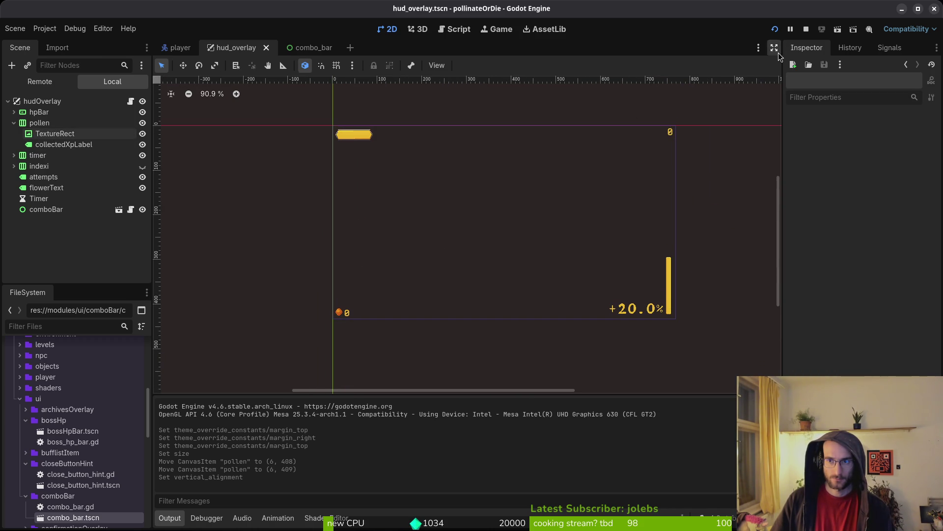
pyautogui.scroll(3, 654, 126)
pyautogui.scroll(-2, 678, 125)
pyautogui.scroll(3, 404, 273)
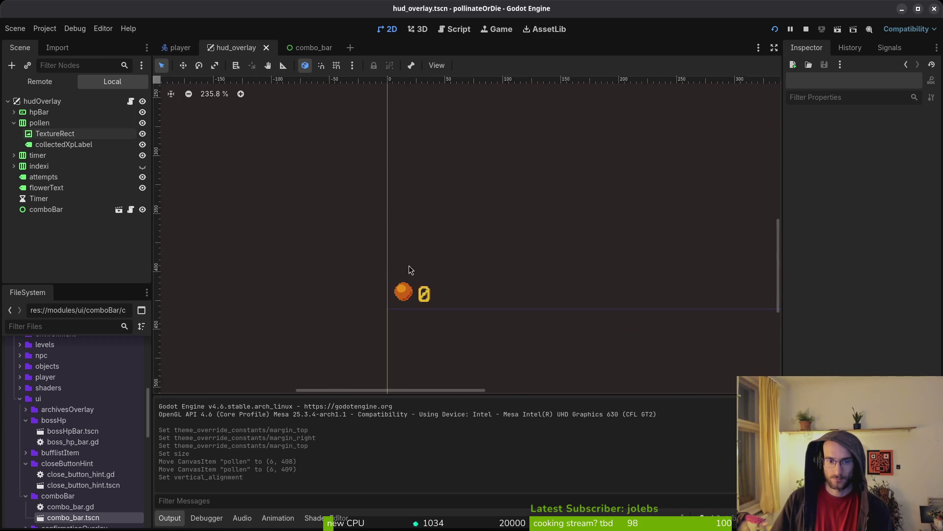
pyautogui.scroll(2, 413, 275)
pyautogui.click(807, 29)
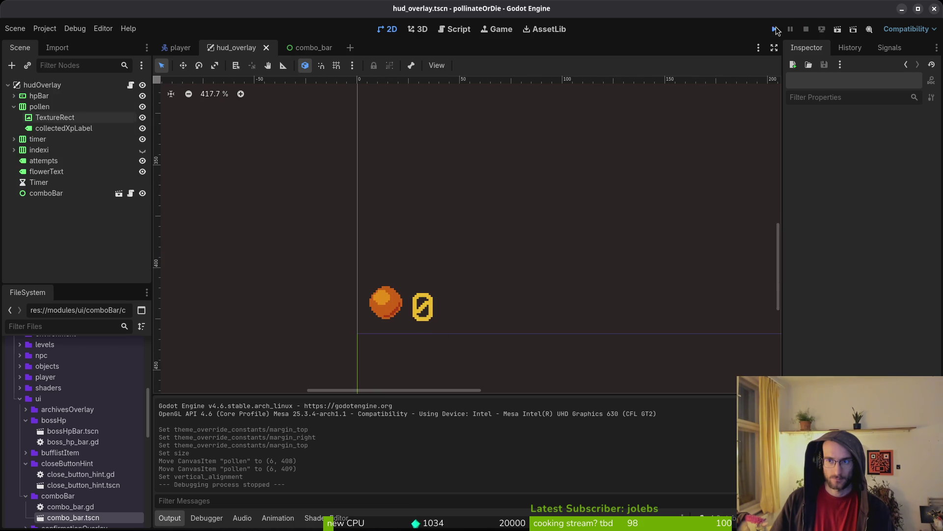
# Relaunch the game, continue into the hive level, and fly around attacking enemies.
pyautogui.click(776, 28)
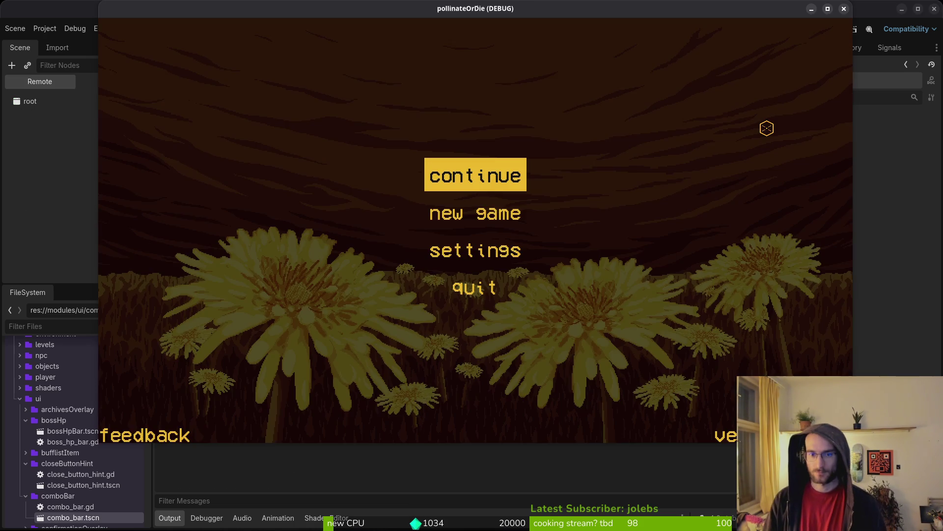
pyautogui.press('Return')
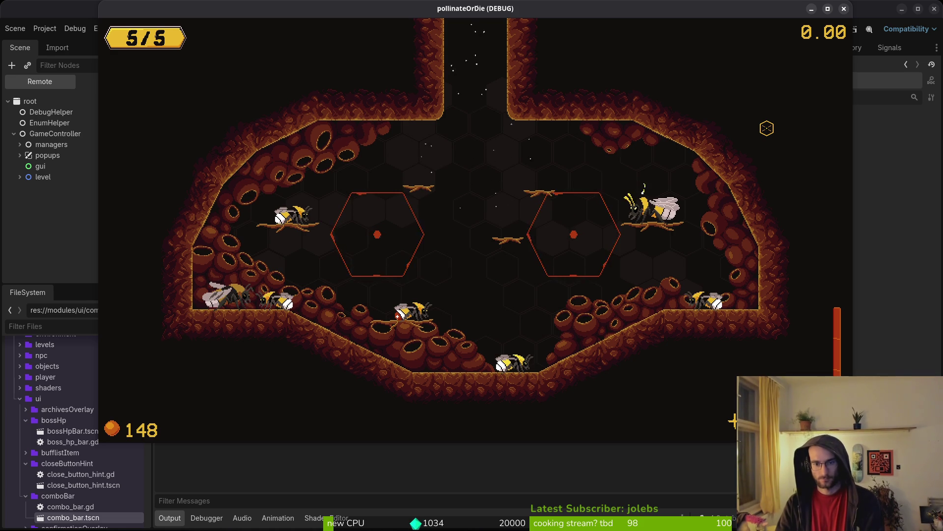
pyautogui.press('w')
pyautogui.press('w')
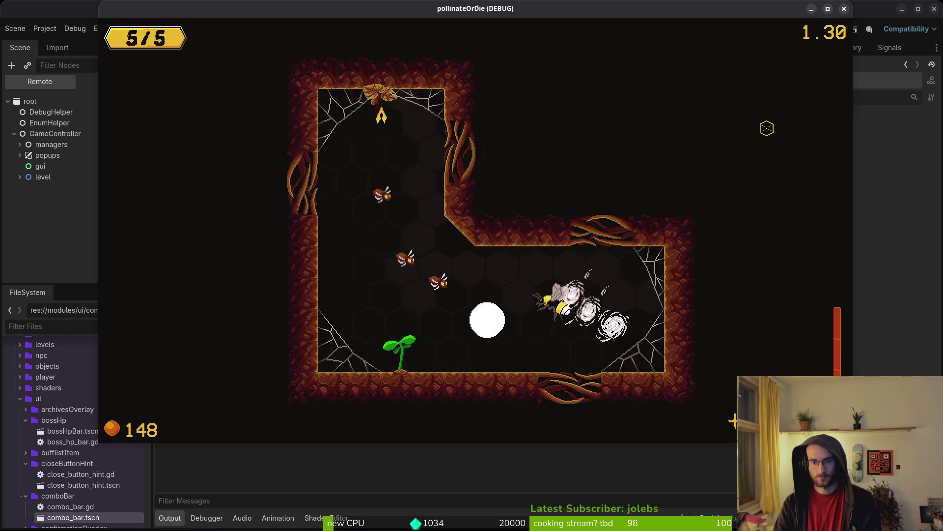
pyautogui.press('Right')
pyautogui.press('Down')
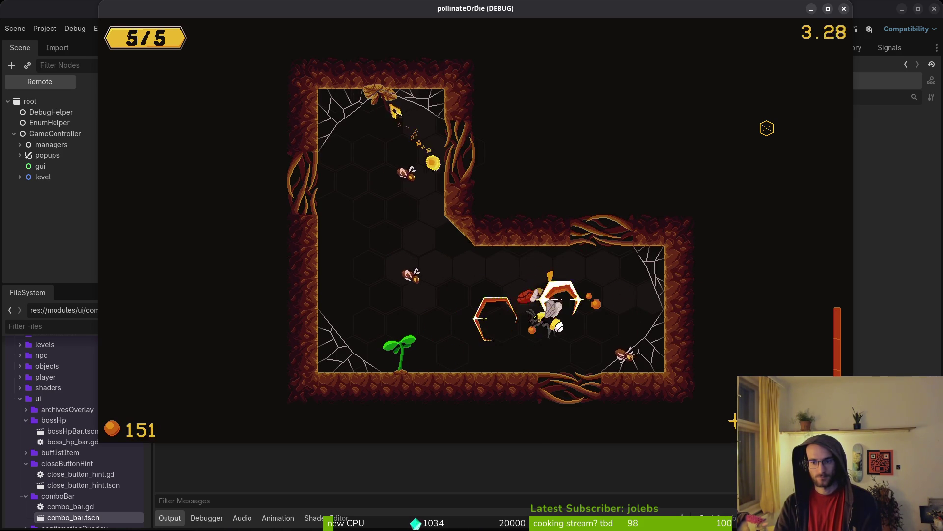
pyautogui.press('Up')
pyautogui.press('Left')
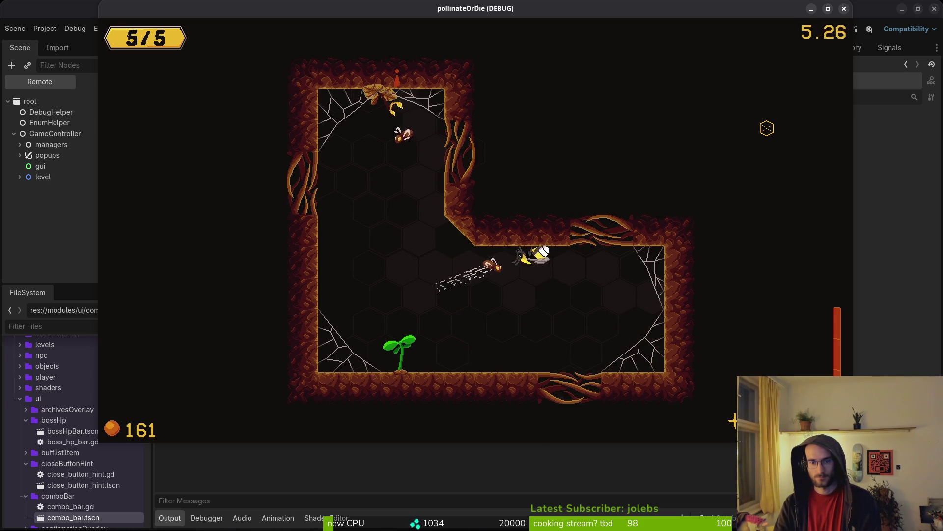
pyautogui.press('Left')
pyautogui.press('Up')
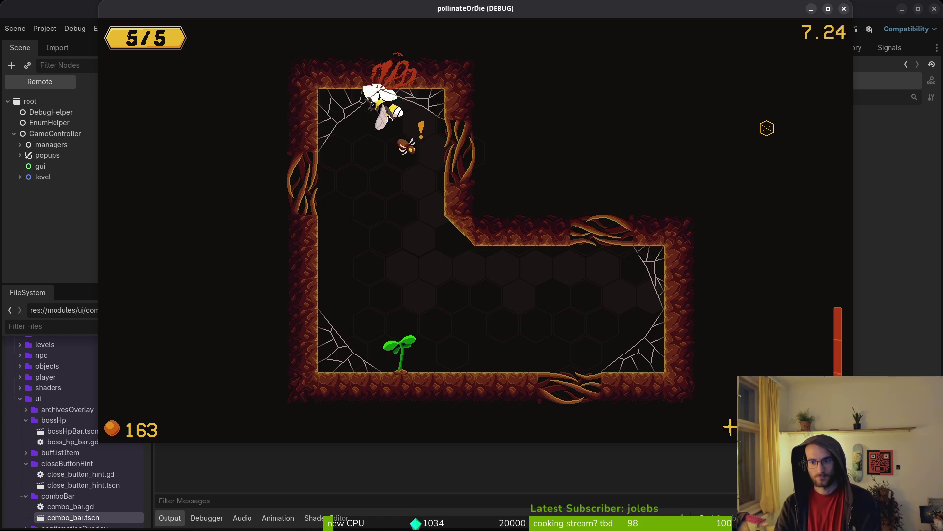
pyautogui.press('Left')
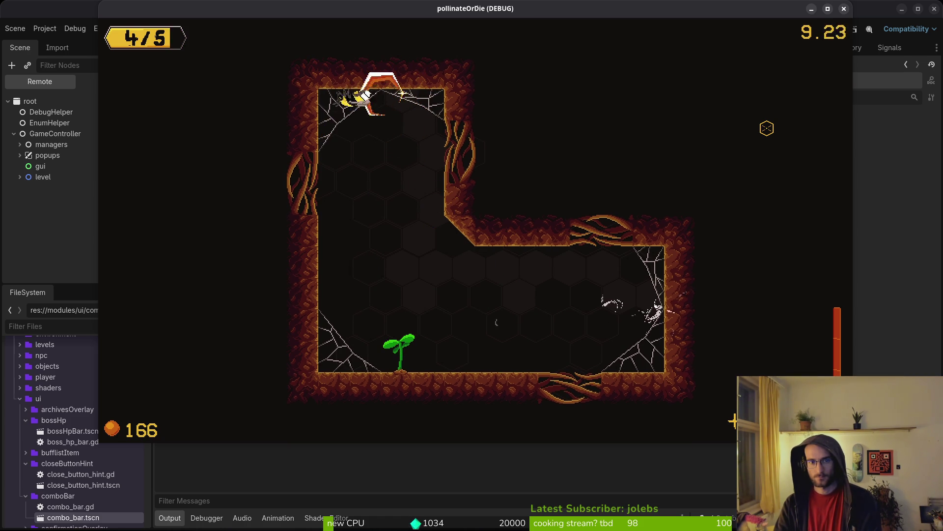
# Dive from the top-left web through the spiders to the top-right web.
pyautogui.press('Down')
pyautogui.press('Right')
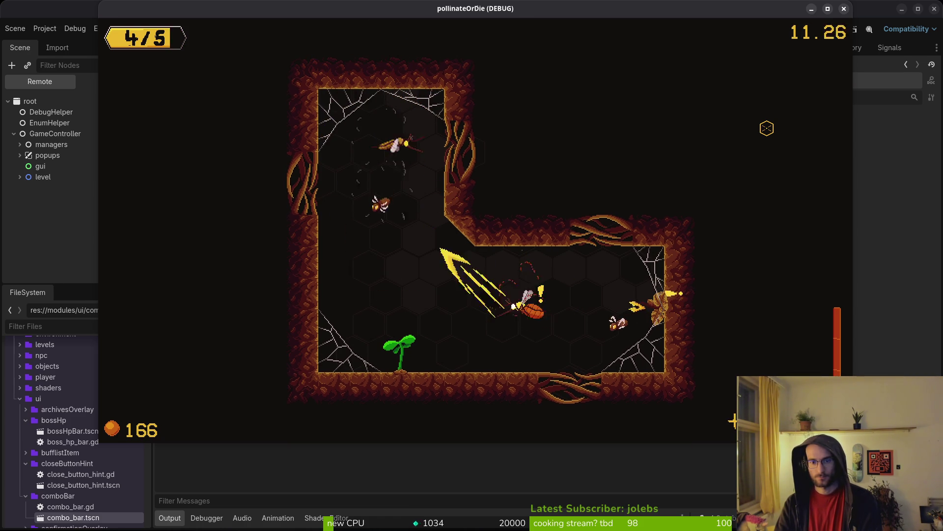
pyautogui.press('Right')
pyautogui.press('Up')
pyautogui.press('Left')
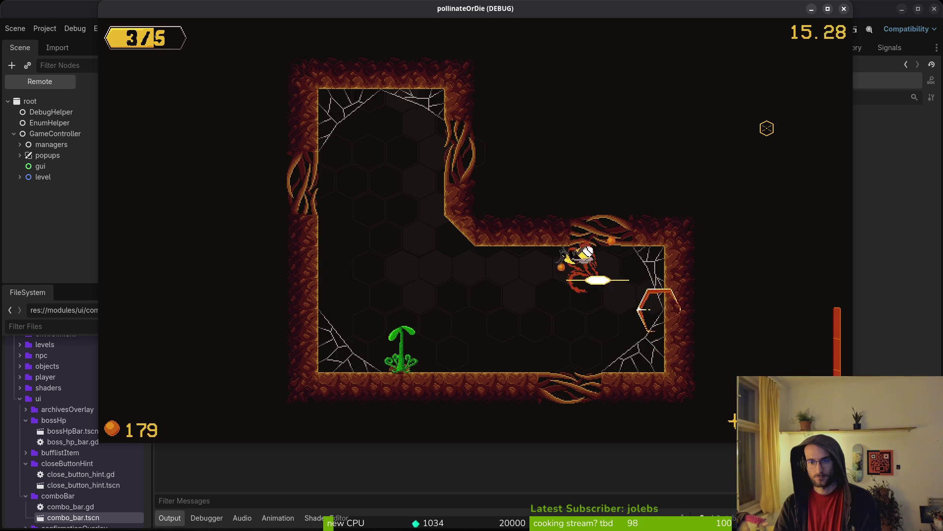
# Fly to the dandelion and pollinate it, bringing the pollen count to 181.
pyautogui.press('Down')
pyautogui.press('Up')
pyautogui.press('Down')
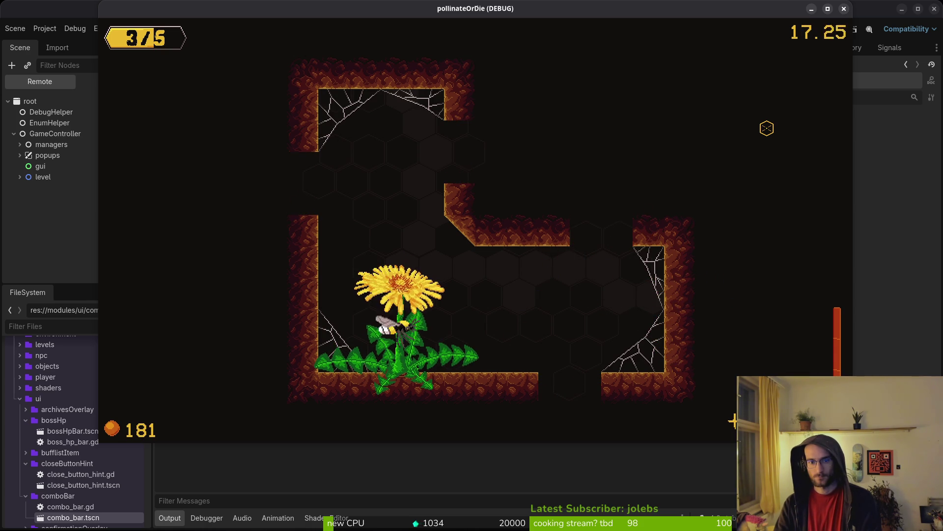
pyautogui.press('Right')
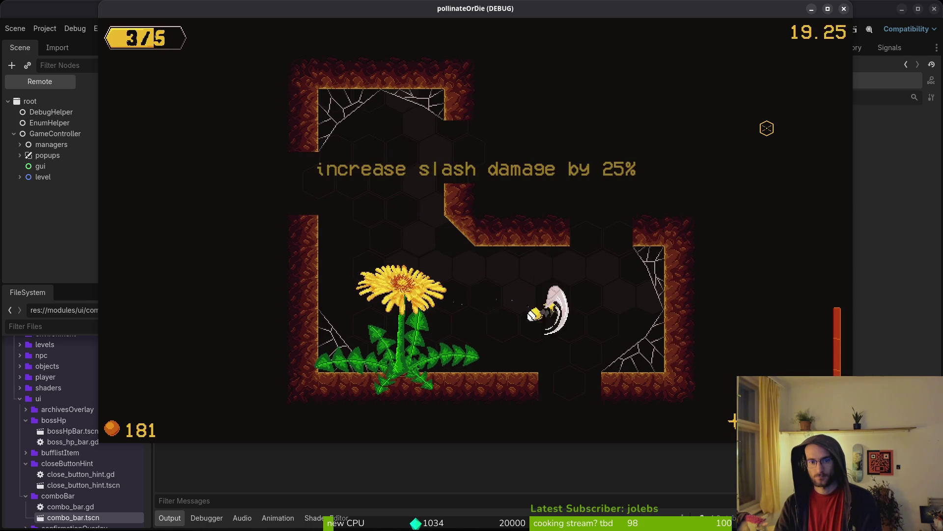
pyautogui.press('Left')
pyautogui.press('Down')
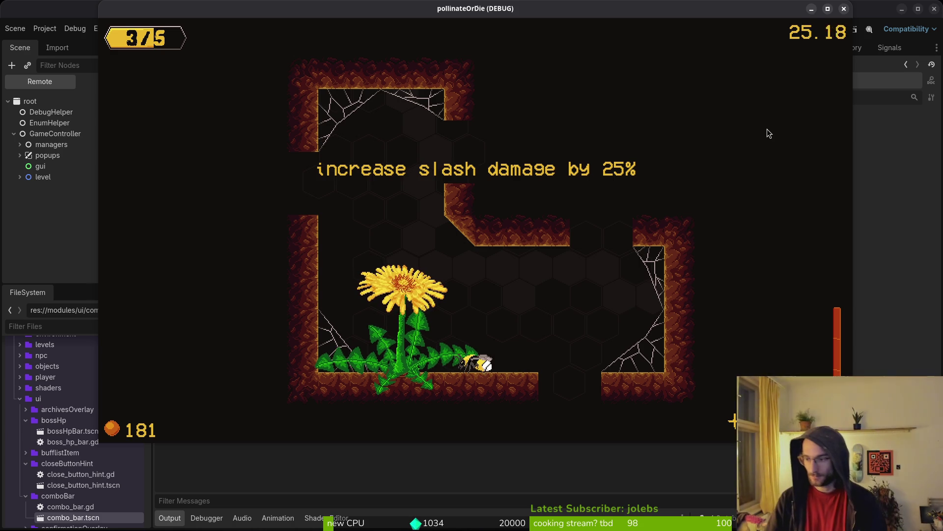
pyautogui.press('super+1')
# Open flower_buff.gd in Neovim using the file finder.
pyautogui.write('nvim .')
pyautogui.press('Return')
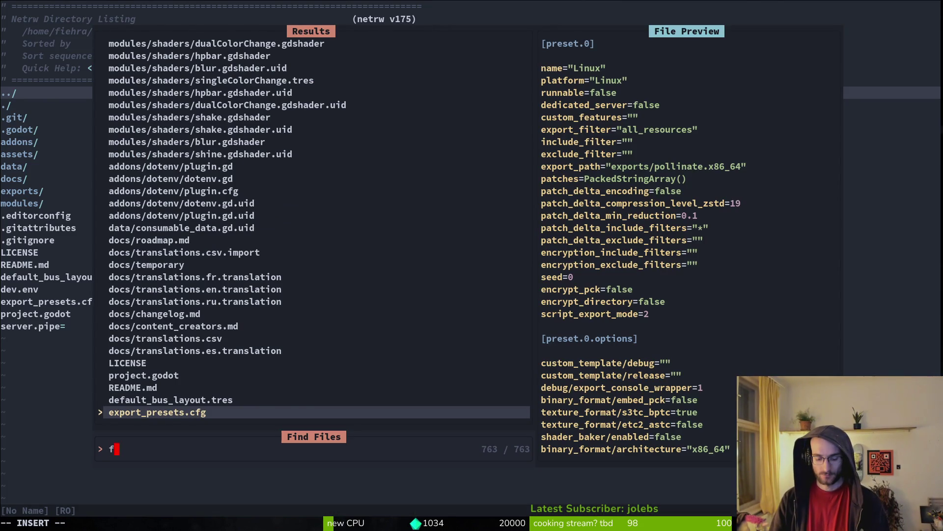
pyautogui.write('lowbuf')
pyautogui.press('Return')
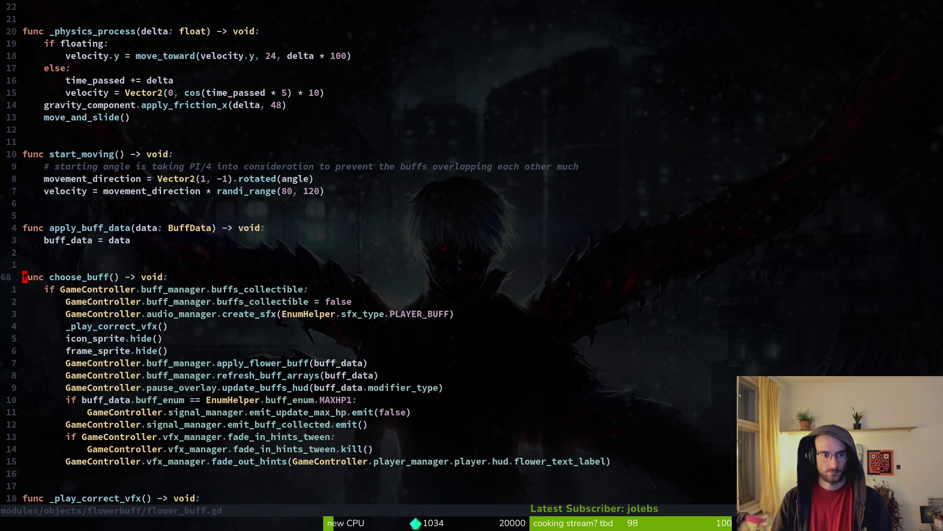
# Add a _hide_tooltip() call after the tween kill in choose_buff, save, and check Godot's error.
pyautogui.write('14johidet')
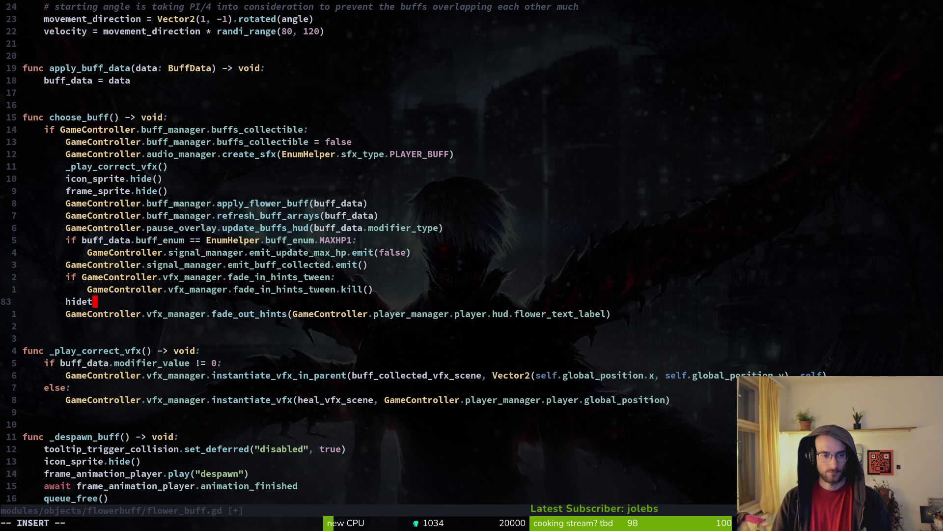
pyautogui.press('Tab')
pyautogui.press('Escape')
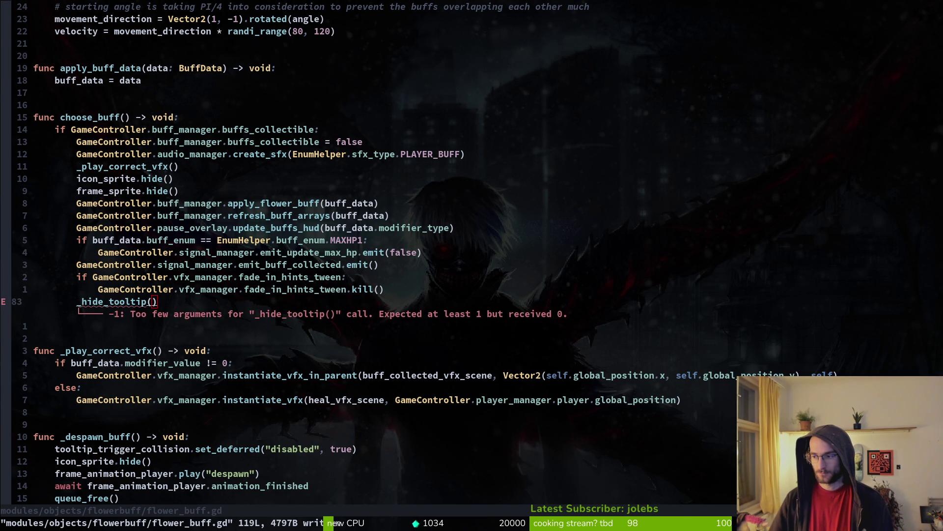
pyautogui.hotkey('alt', 'Tab')
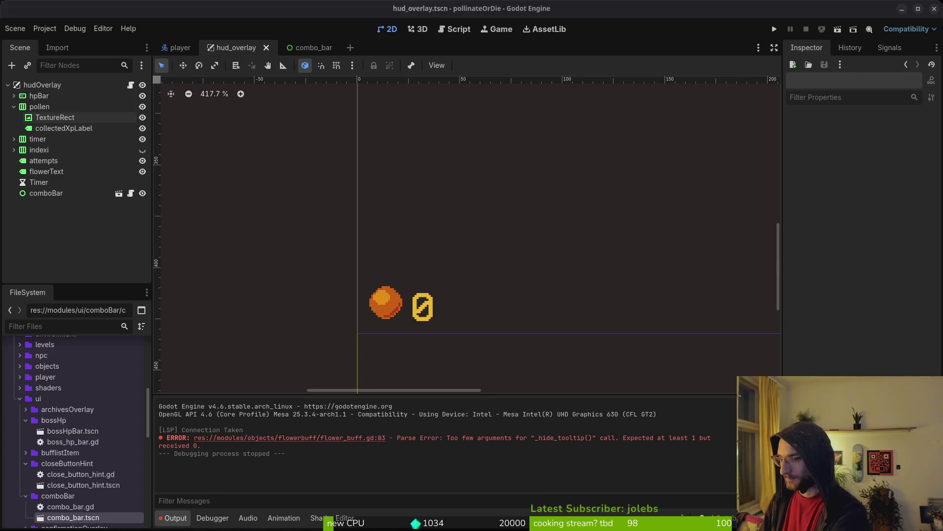
# Run 'sensors' in a terminal to check temperatures and fan speeds, then return to the editor.
pyautogui.press('super')
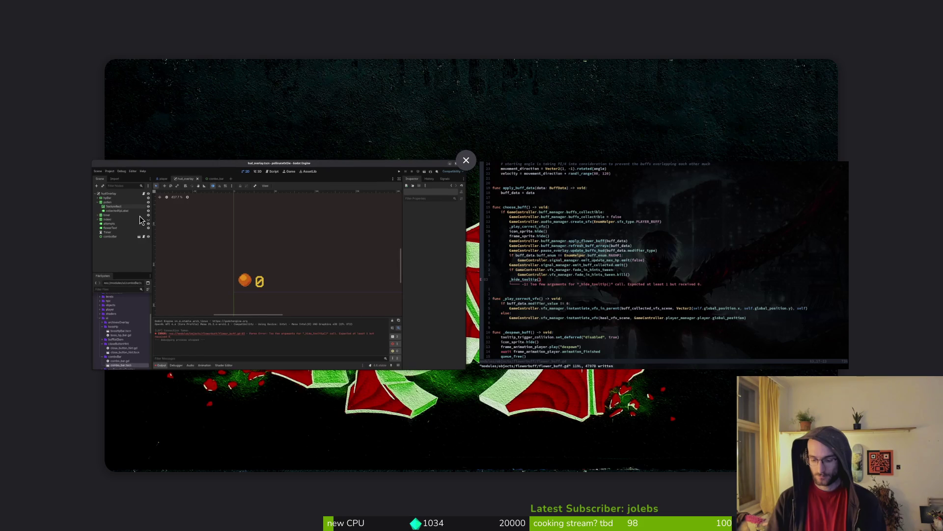
pyautogui.click(141, 220)
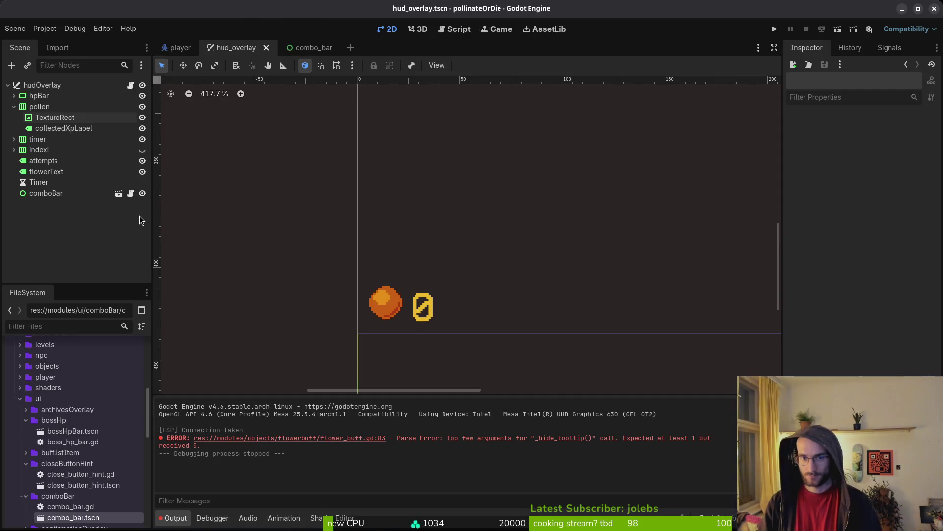
pyautogui.hotkey('ctrl', 'alt', 't')
pyautogui.write('sensors')
pyautogui.press('Return')
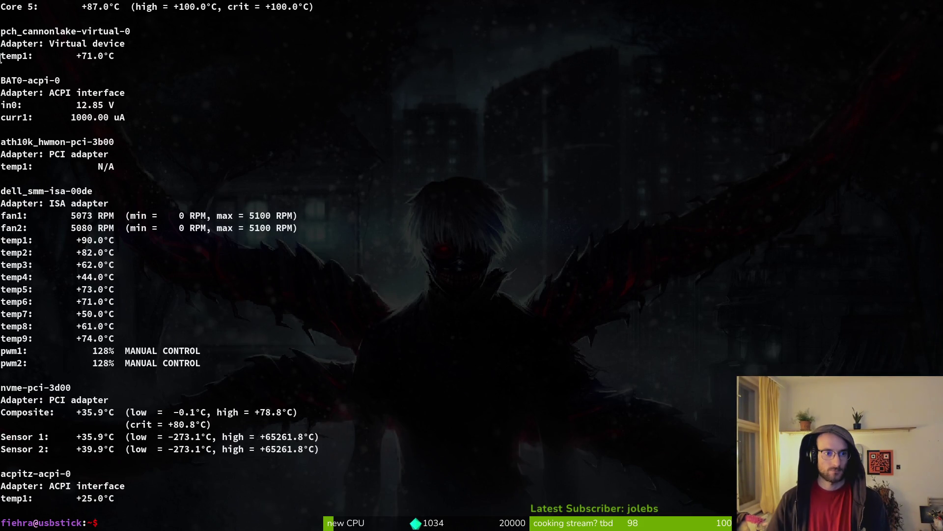
pyautogui.scroll(5, 249, 133)
pyautogui.scroll(-5, 321, 254)
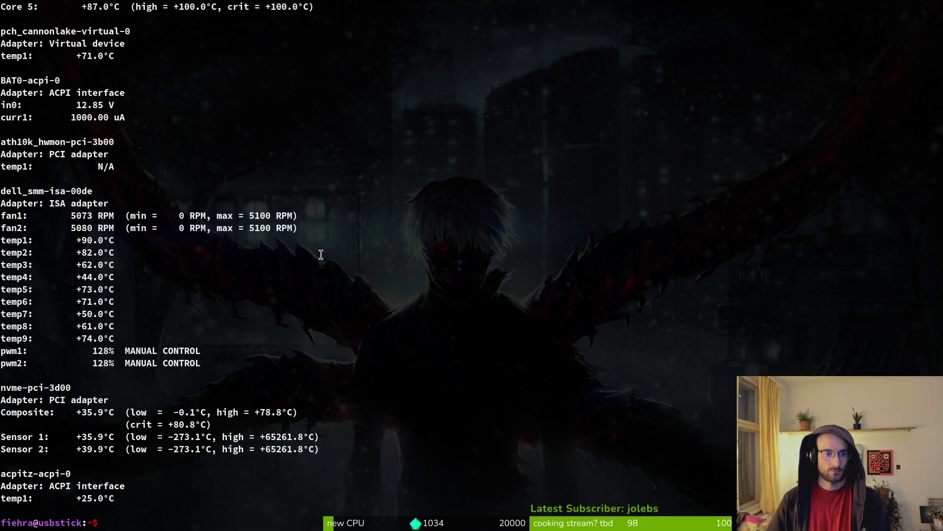
pyautogui.hotkey('ctrl', 'd')
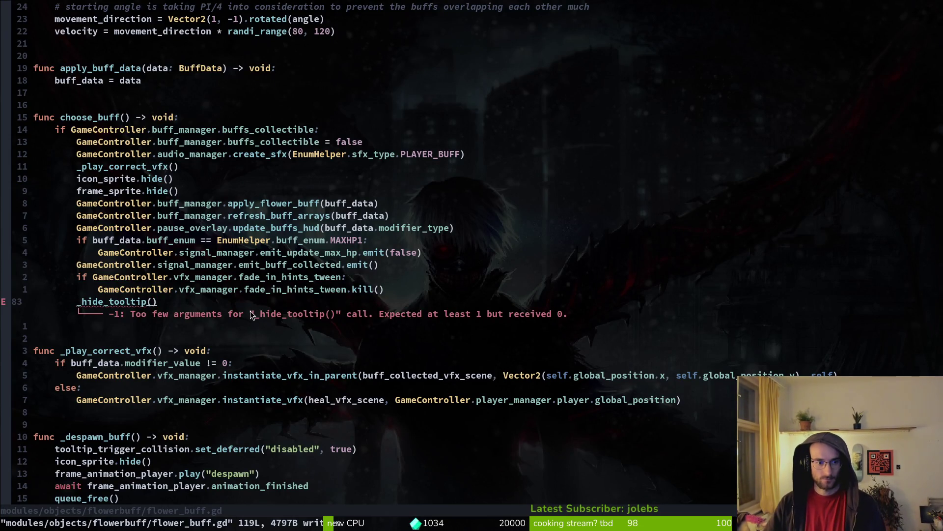
# Remove the _hide_tooltip() call from choose_buff after checking the tooltip functions below.
pyautogui.press('2')
pyautogui.press('0')
pyautogui.press('j')
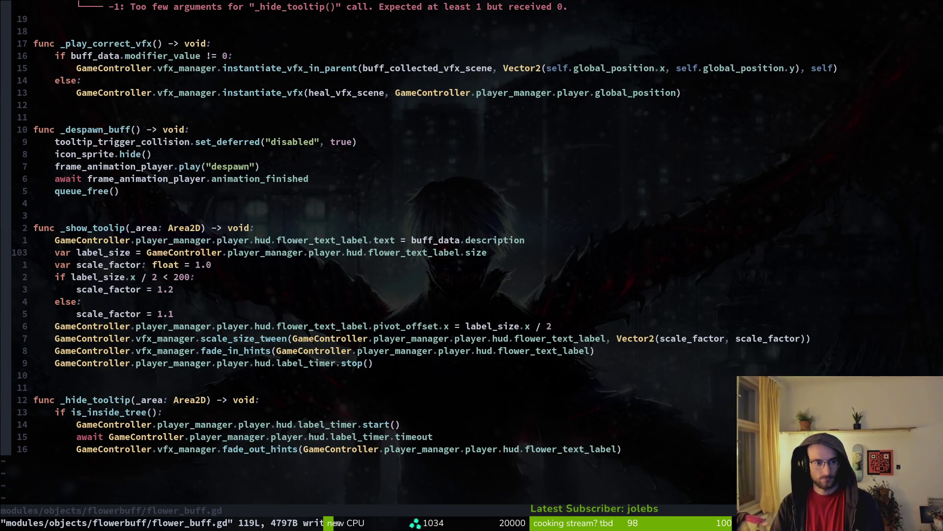
pyautogui.hotkey('ctrl', 'o')
pyautogui.press('d')
pyautogui.press('d')
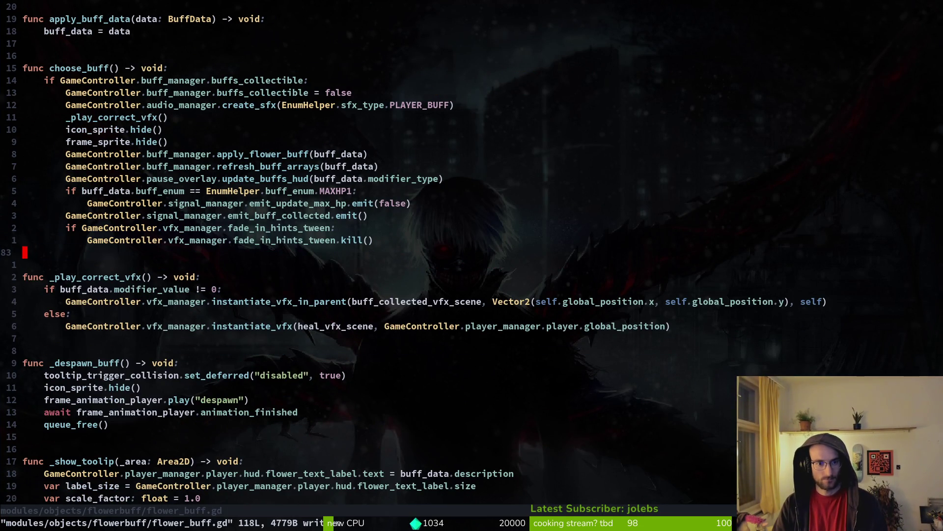
pyautogui.press('2')
pyautogui.press('0')
pyautogui.press('j')
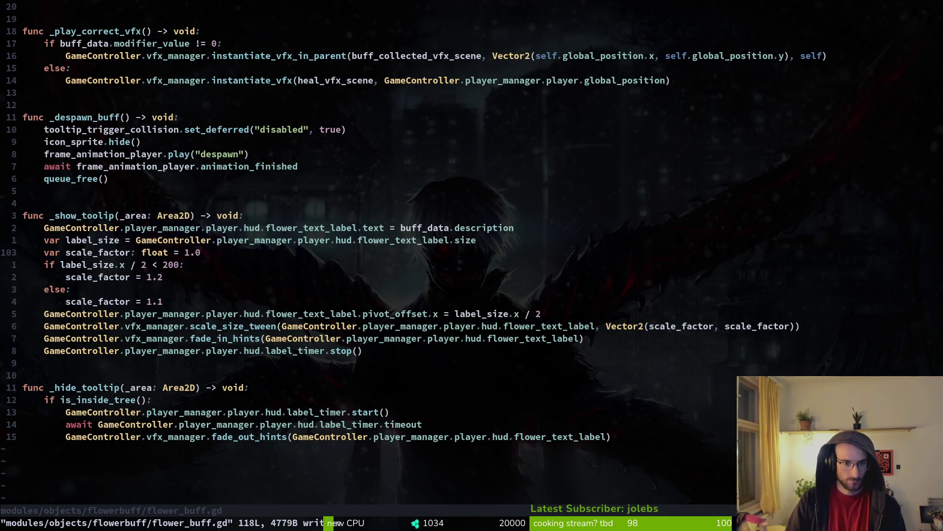
pyautogui.press('2')
pyautogui.press('0')
pyautogui.press('k')
pyautogui.press('k')
pyautogui.press('k')
pyautogui.press('k')
# Restore the lines removed by mistake, delete only the _hide_tooltip( line, and save with :w.
pyautogui.press('j')
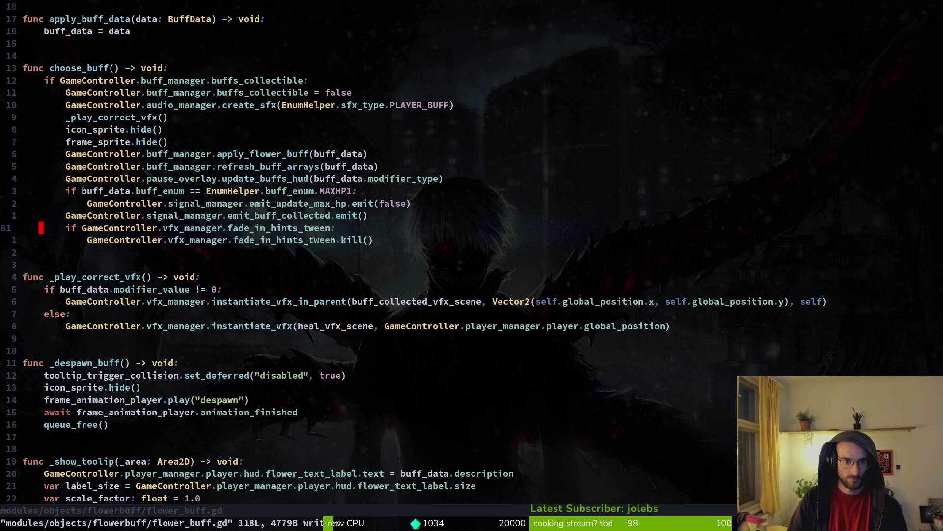
pyautogui.press('2')
pyautogui.press('0')
pyautogui.press('j')
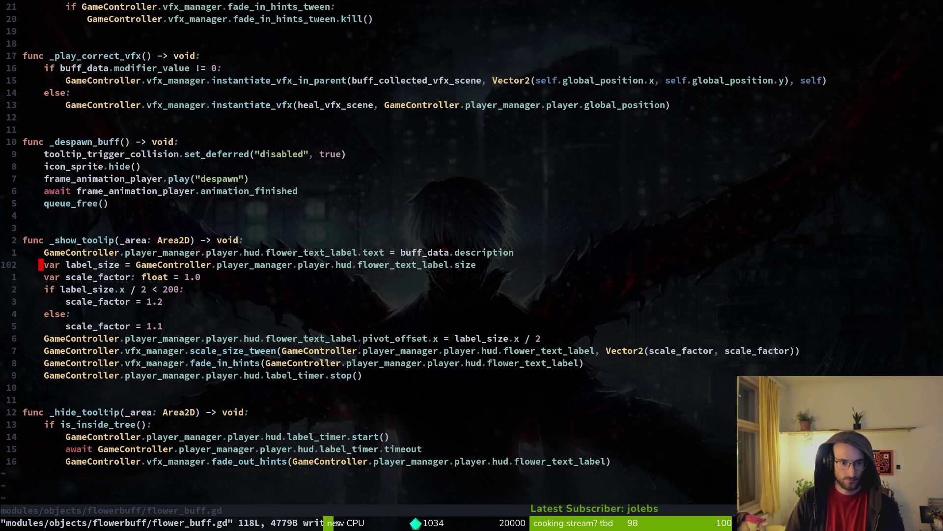
pyautogui.press('1')
pyautogui.press('9')
pyautogui.press('k')
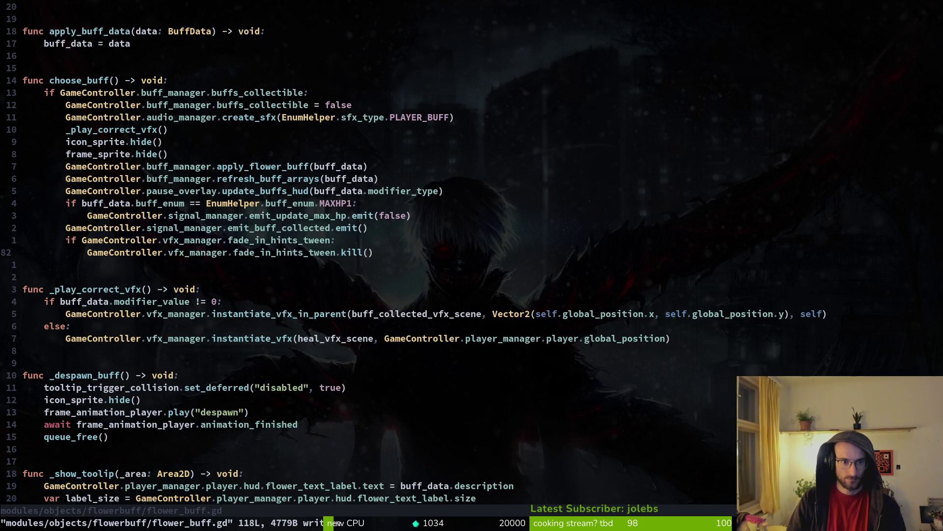
pyautogui.press('u')
pyautogui.press('u')
pyautogui.press('u')
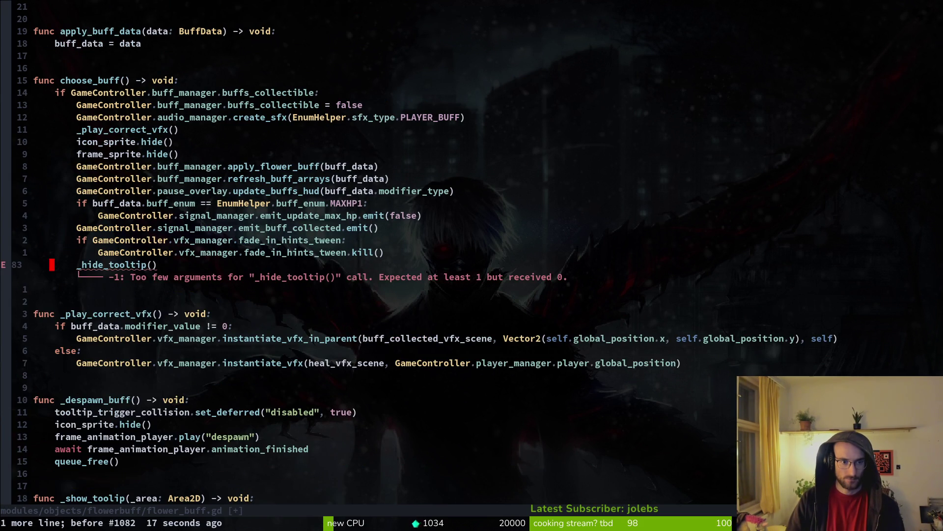
pyautogui.press('k')
pyautogui.press('d')
pyautogui.press('d')
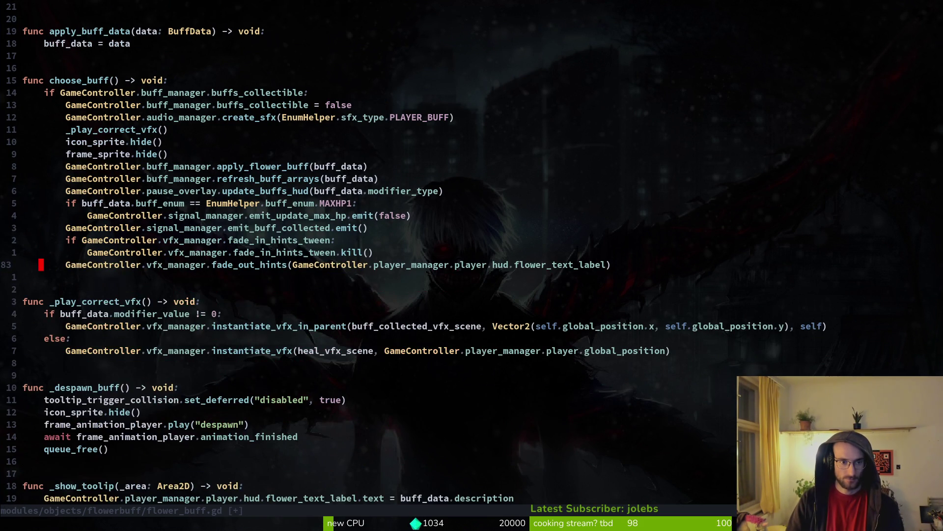
pyautogui.write(':w')
pyautogui.press('Return')
# Copy the fade_out_hints line and save the script.
pyautogui.hotkey('shift', 'v')
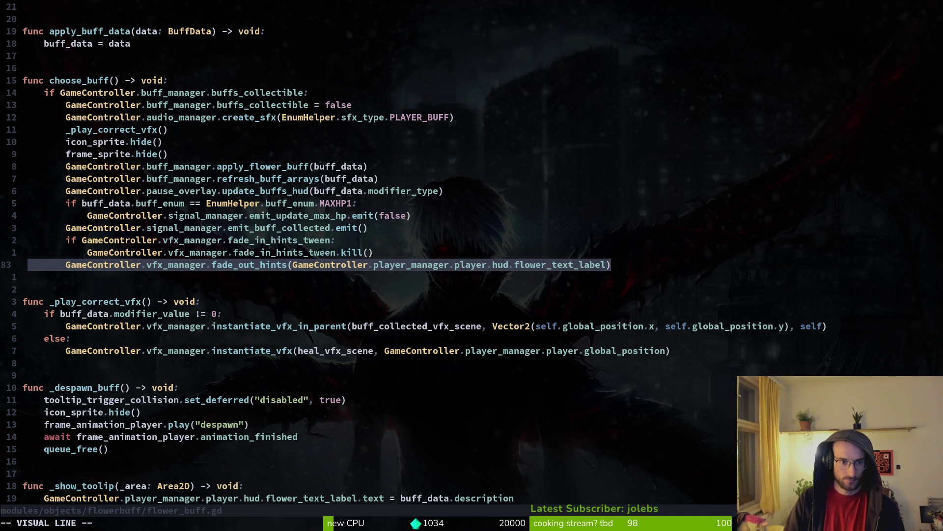
pyautogui.press('Escape')
pyautogui.write(':w')
pyautogui.press('Return')
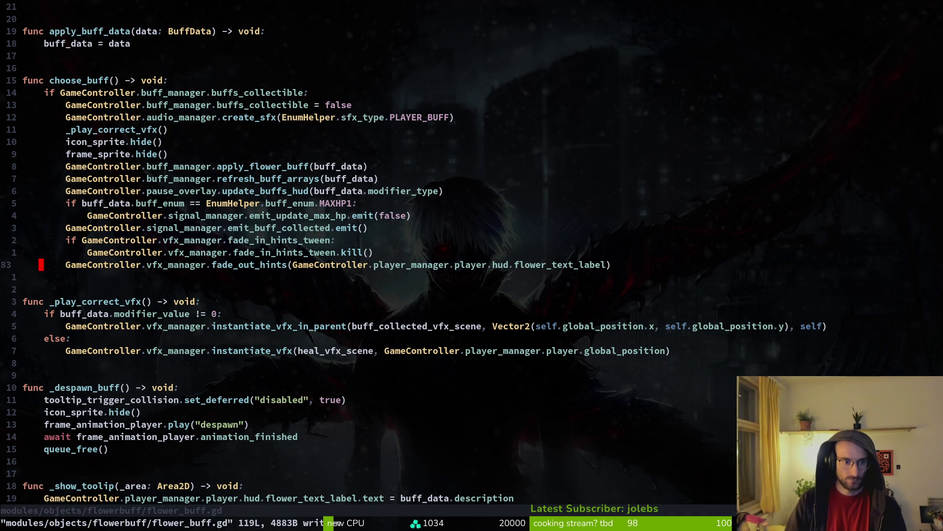
# Paste the fade_out_hints call under the despawn await in _despawn_buff, fix its indent, and save.
pyautogui.hotkey('ctrl', 'd')
pyautogui.press('k')
pyautogui.press('k')
pyautogui.press('k')
pyautogui.press('k')
pyautogui.press('k')
pyautogui.press('j')
pyautogui.press('o')
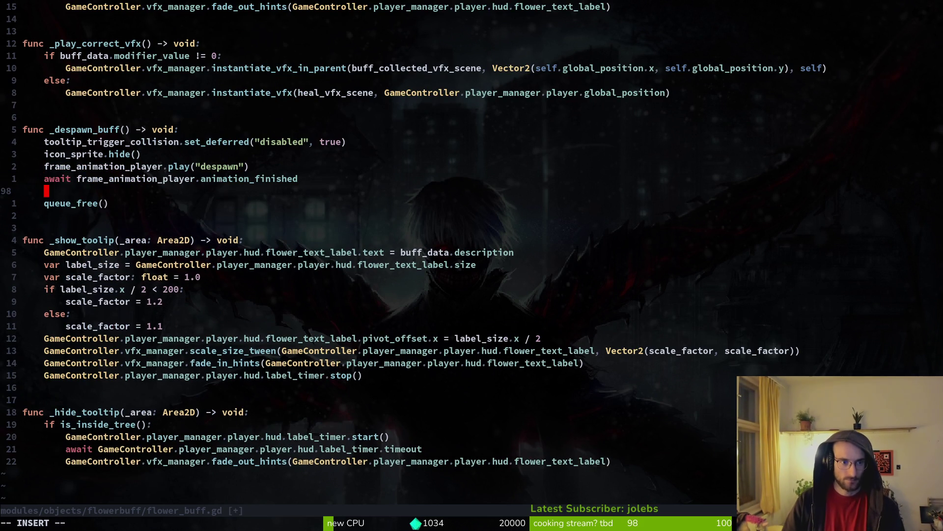
pyautogui.press('Escape')
pyautogui.press('j')
pyautogui.press('j')
pyautogui.press('j')
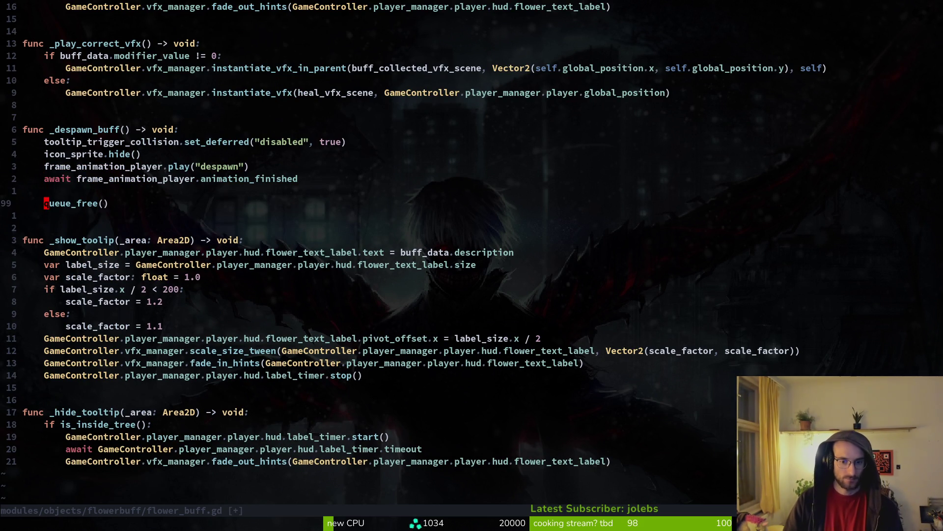
pyautogui.press('d')
pyautogui.press('d')
pyautogui.press('k')
pyautogui.press('k')
pyautogui.press('k')
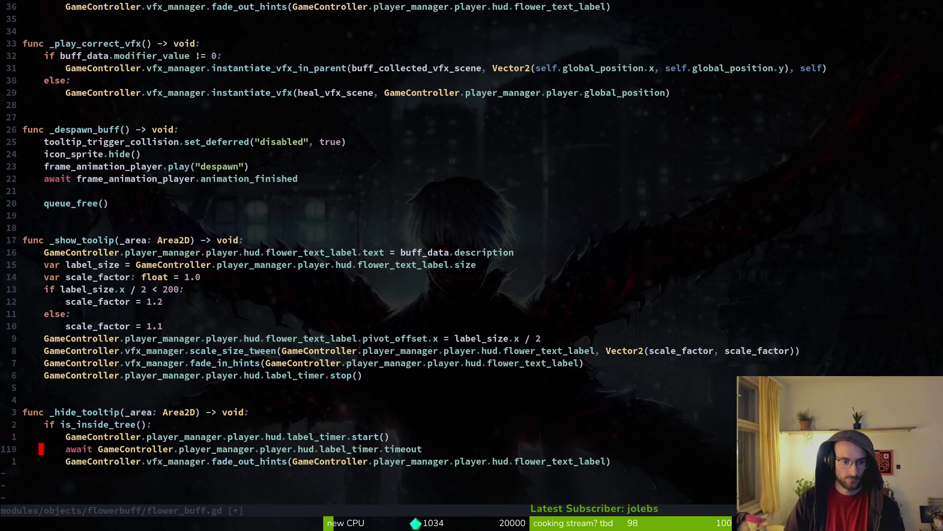
pyautogui.press('p')
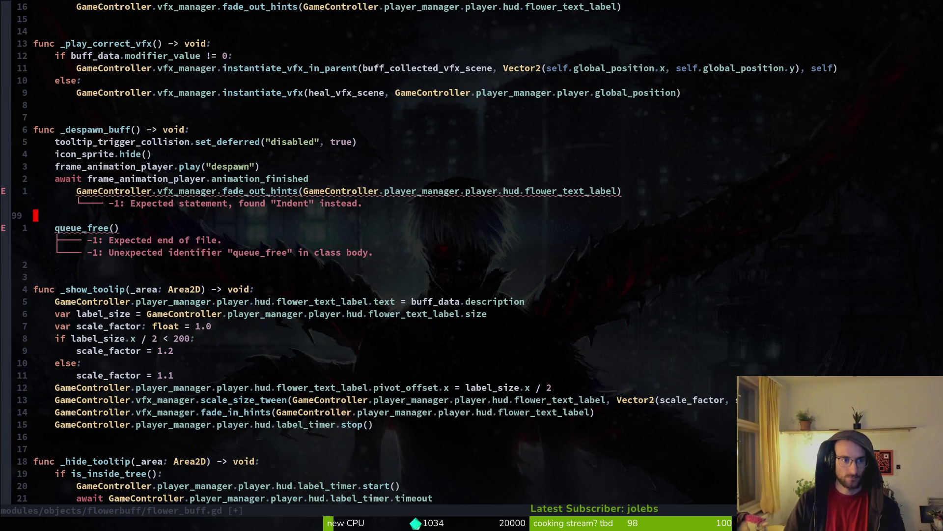
pyautogui.press('V')
pyautogui.press('j')
pyautogui.press('less')
pyautogui.press('j')
pyautogui.press('d')
pyautogui.press('d')
pyautogui.write(':w')
pyautogui.press('Return')
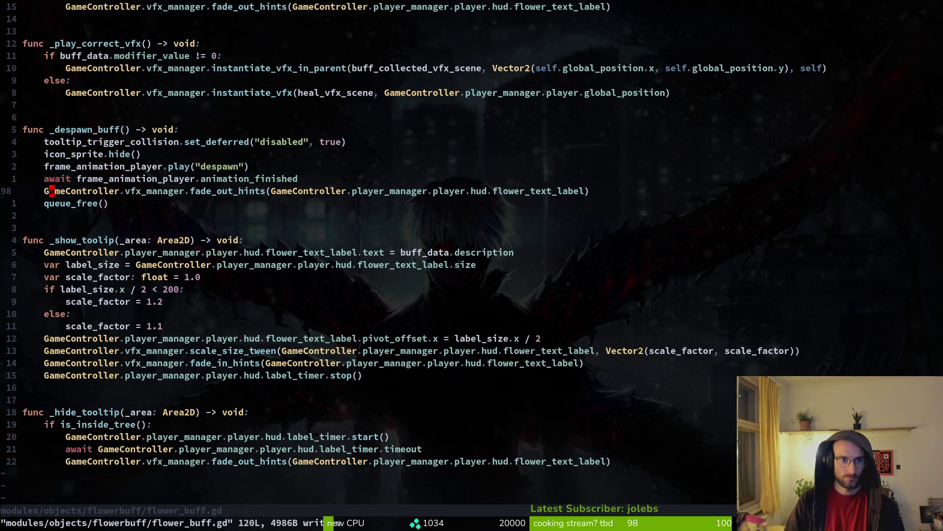
# Delete the hint tween lines from choose_buff, save, and run the game from Godot.
pyautogui.hotkey('ctrl', 'o')
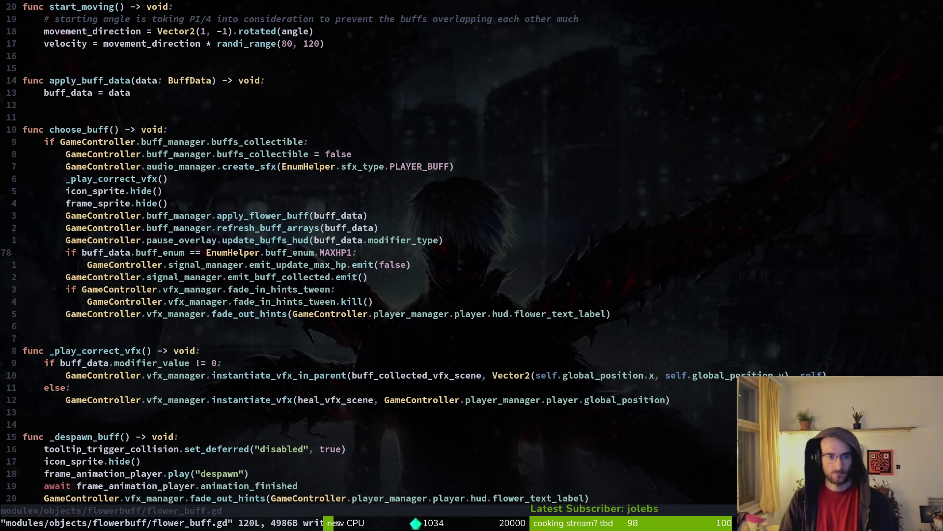
pyautogui.press('j')
pyautogui.press('j')
pyautogui.press('j')
pyautogui.press('V')
pyautogui.press('j')
pyautogui.press('j')
pyautogui.write('d:w')
pyautogui.press('Return')
pyautogui.hotkey('alt', 'Tab')
pyautogui.press('F5')
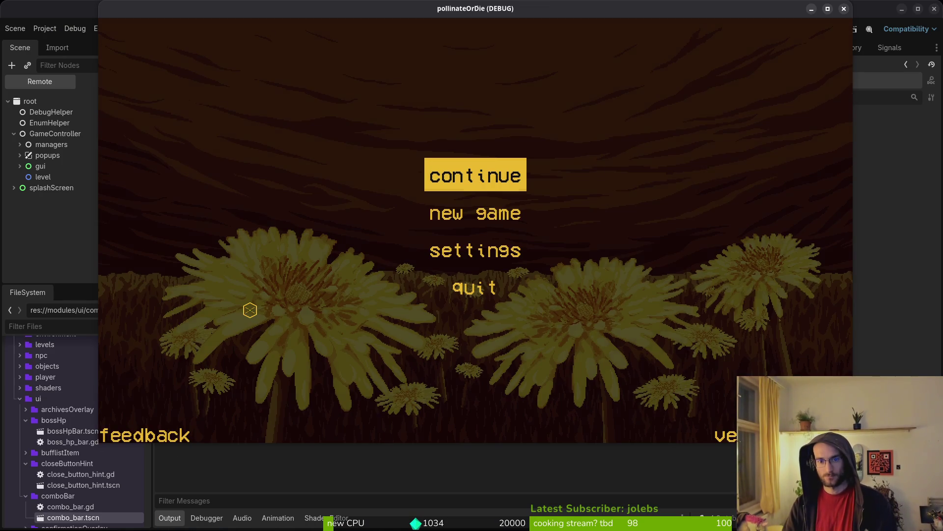
# Choose Continue on the main menu to load the saved game.
pyautogui.press('Return')
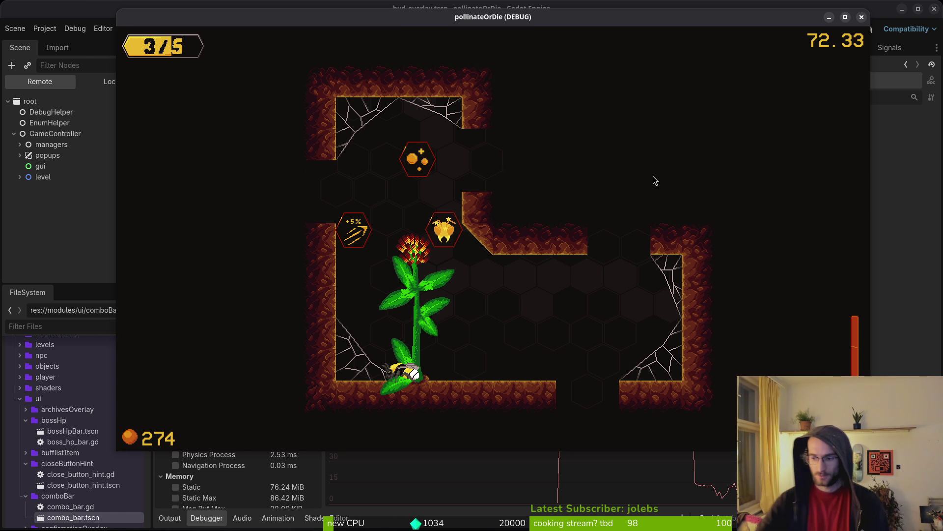
# Move the system monitor out of the way and return to the game window.
pyautogui.hotkey('alt', 'Tab')
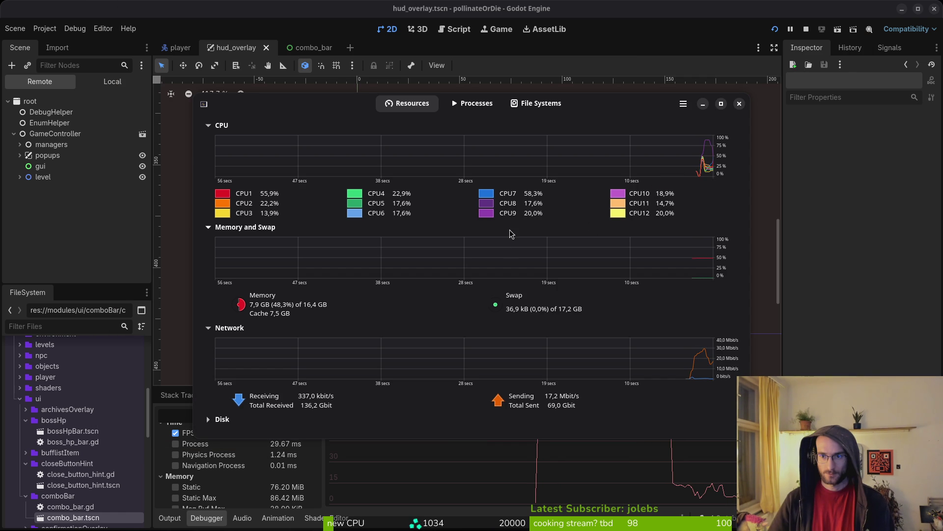
pyautogui.moveTo(343, 109)
pyautogui.mouseDown()
pyautogui.moveTo(596, 141)
pyautogui.moveTo(942, 148)
pyautogui.mouseUp()
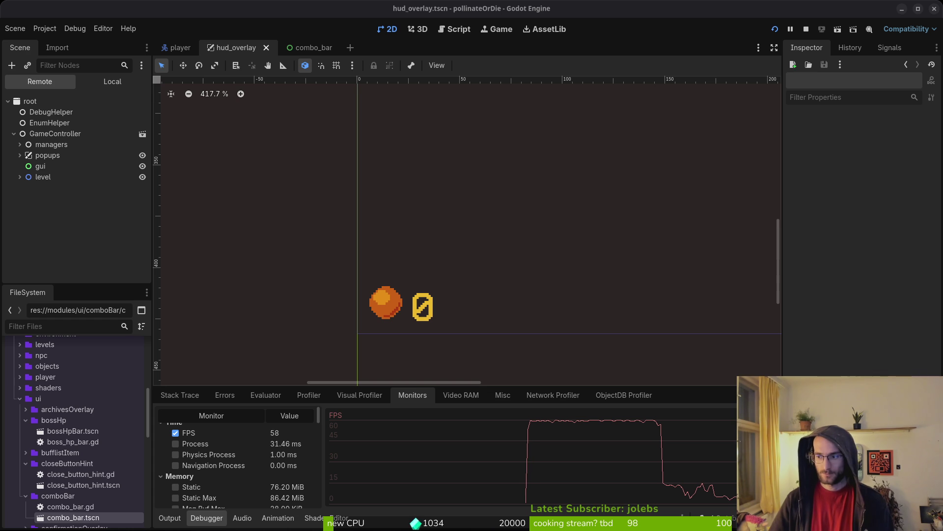
pyautogui.hotkey('alt', 'Tab')
# Fly the bee around the flower to the red hexagon and new buff pickups, then close and stop the game.
pyautogui.press('w')
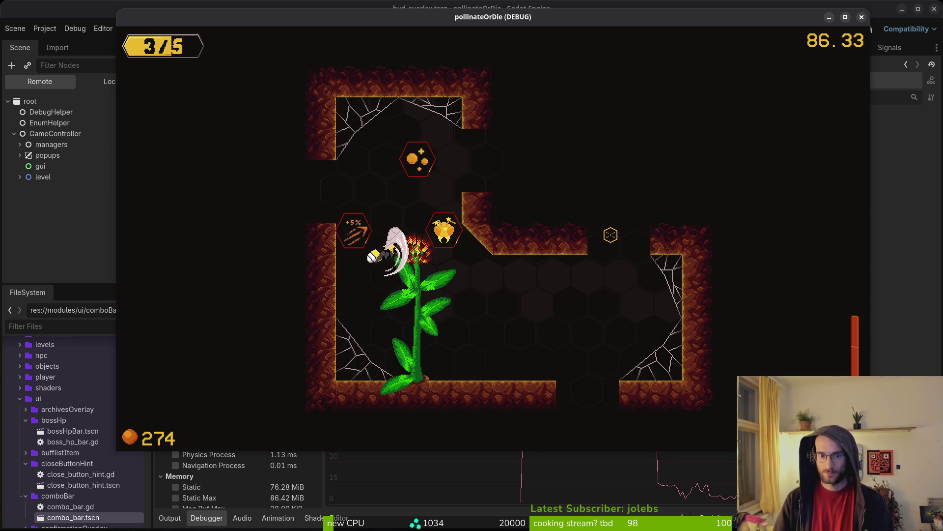
pyautogui.press('s')
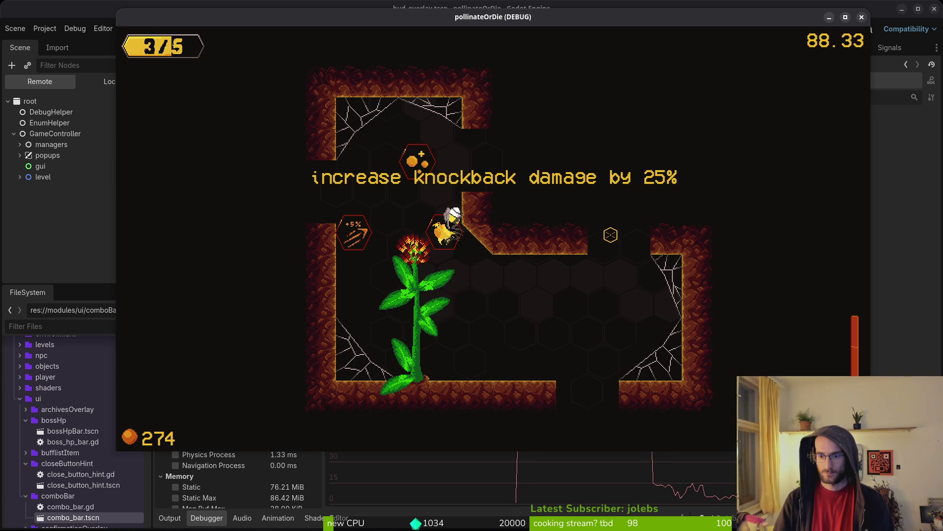
pyautogui.press('d')
pyautogui.press('s')
pyautogui.press('w')
pyautogui.press('w')
pyautogui.press('d')
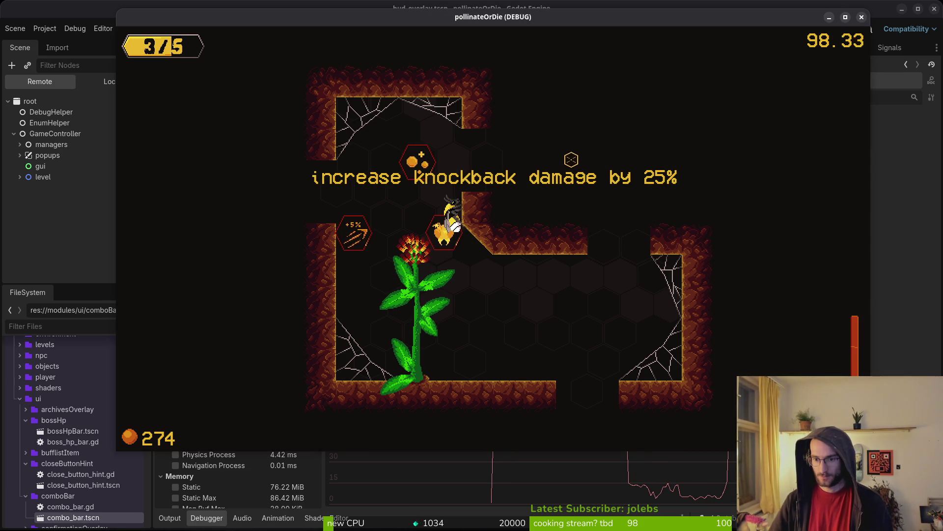
pyautogui.hotkey('alt', 'F4')
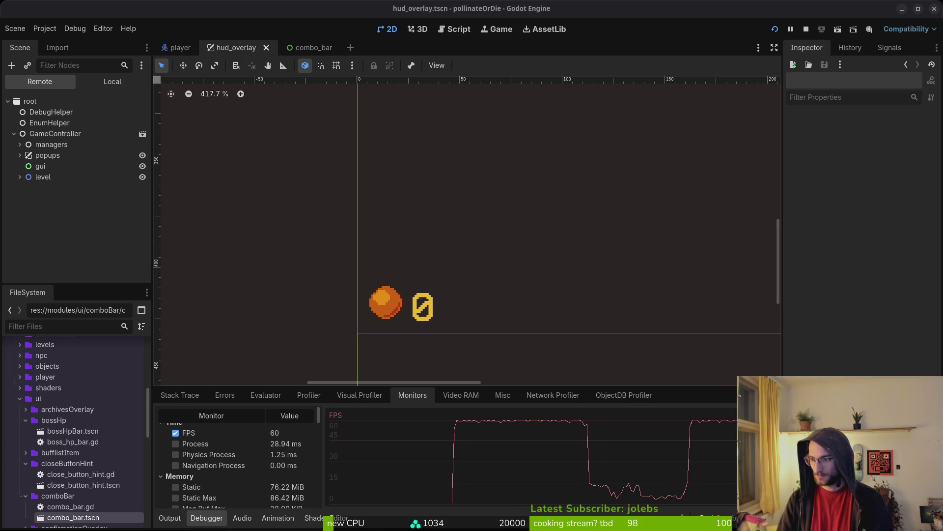
pyautogui.press('F8')
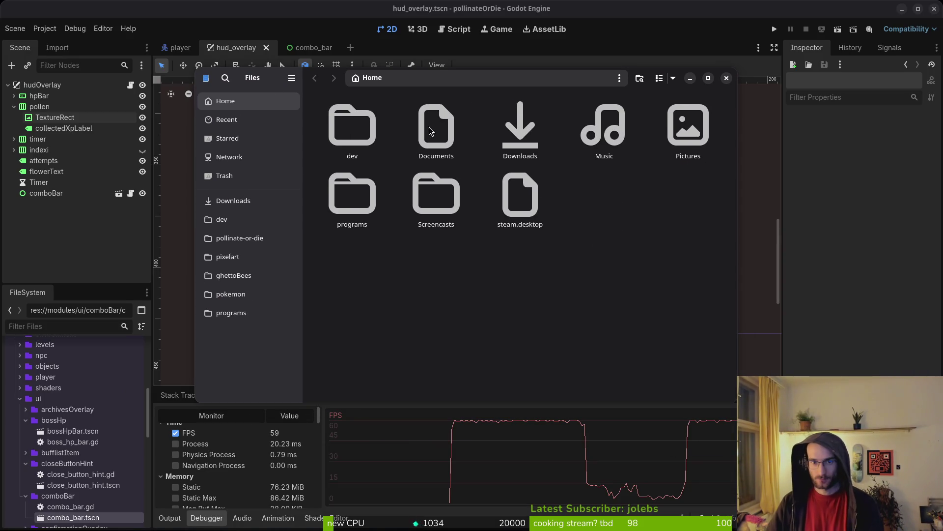
# Open Downloads and preview COLLECTING XP.wav, ATTCK_light_11.wav and SMASHED_1.wav in turn.
pyautogui.doubleClick(513, 129)
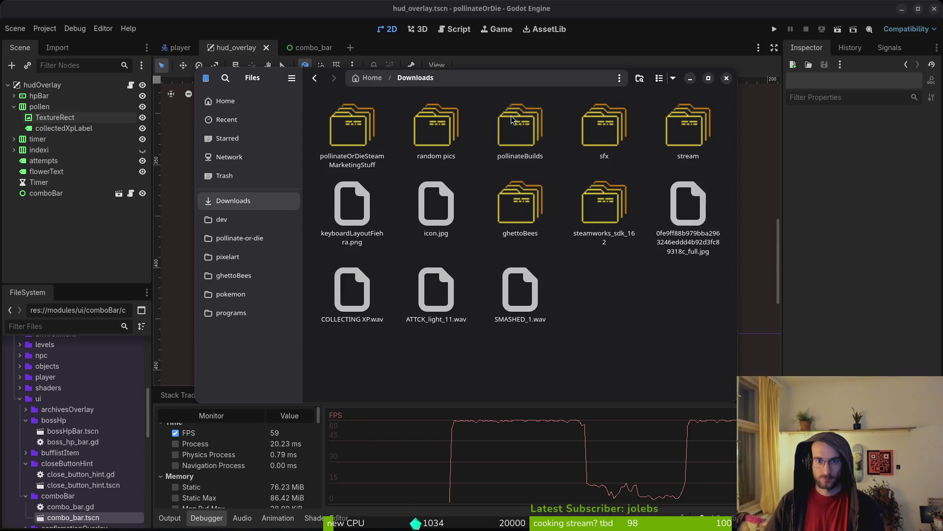
pyautogui.click(358, 273)
pyautogui.doubleClick(358, 272)
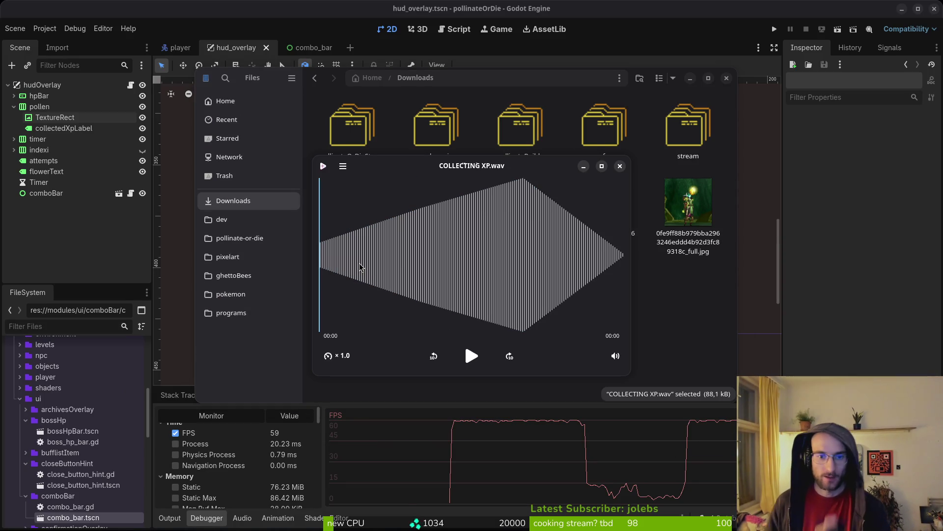
pyautogui.click(620, 166)
pyautogui.doubleClick(436, 290)
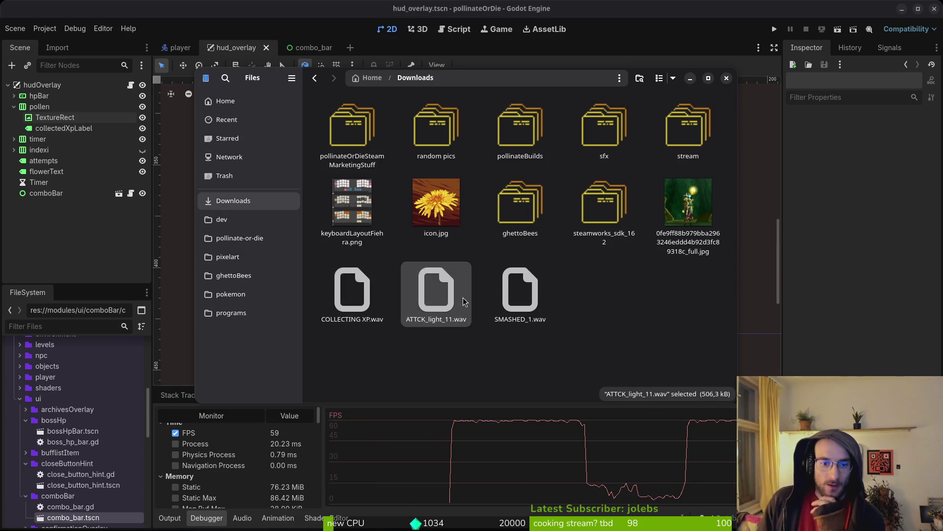
pyautogui.click(620, 166)
pyautogui.doubleClick(519, 290)
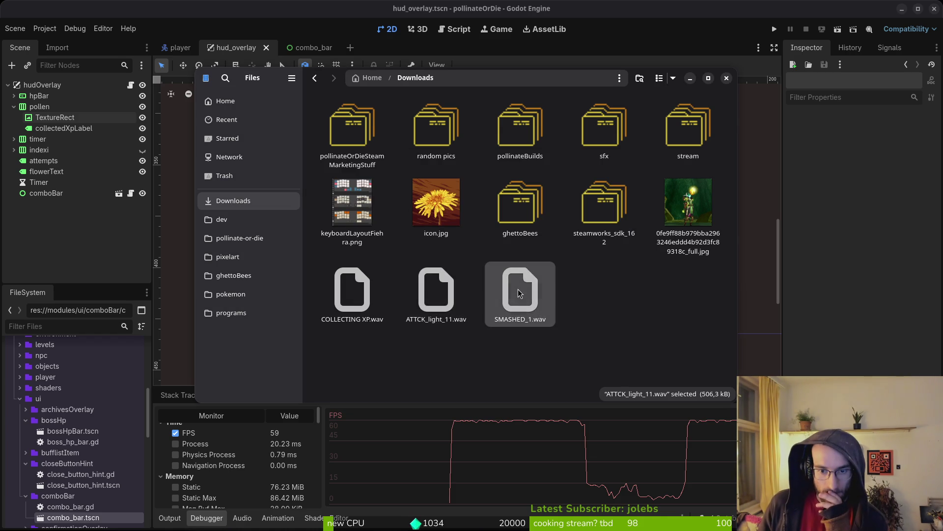
pyautogui.click(620, 166)
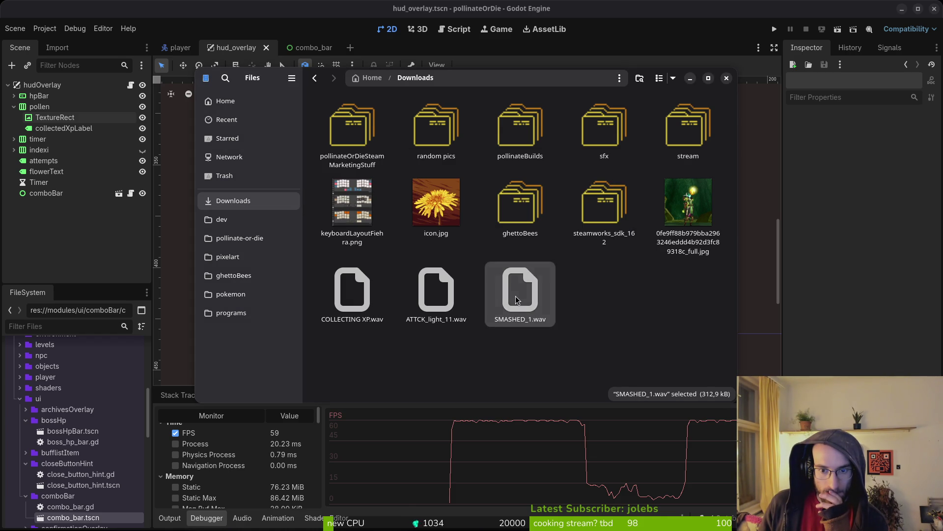
# Replay SMASHED_1.wav, COLLECTING XP.wav and ATTCK_light_11.wav to compare them.
pyautogui.doubleClick(531, 287)
pyautogui.click(620, 166)
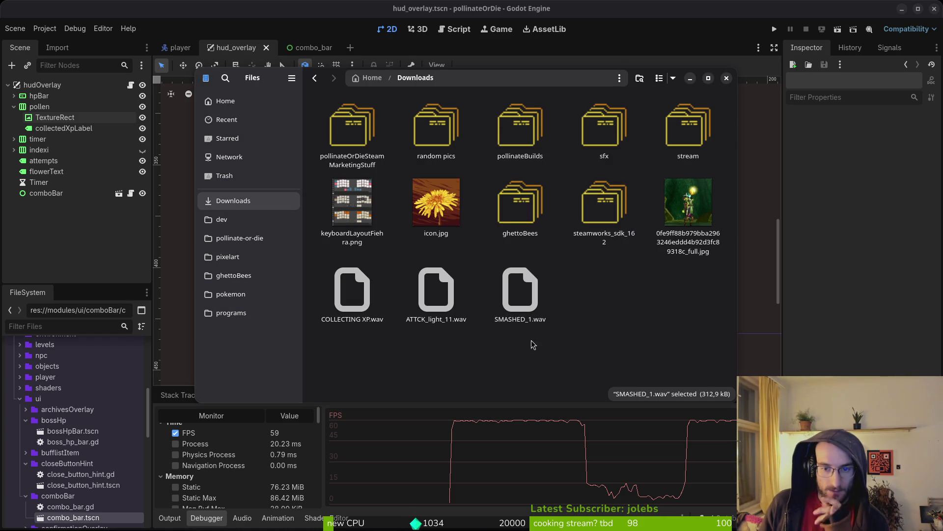
pyautogui.doubleClick(361, 290)
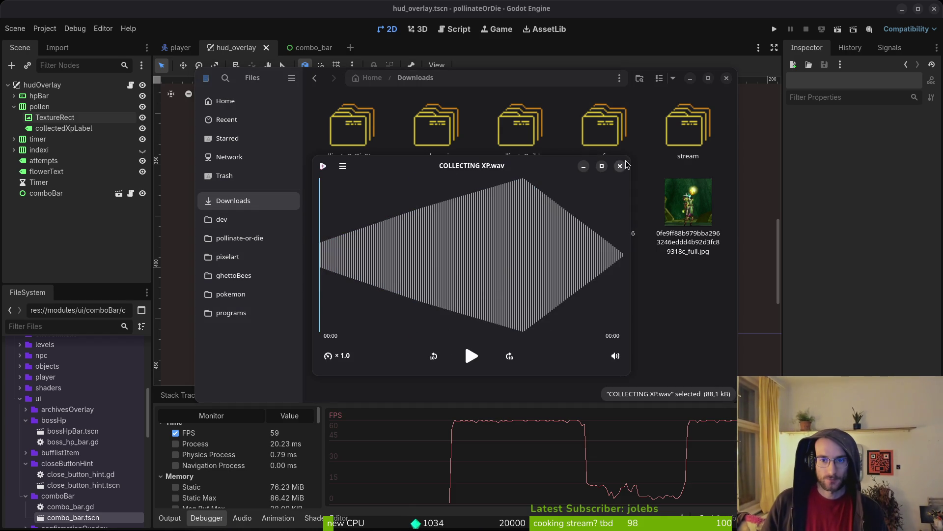
pyautogui.press('Escape')
pyautogui.doubleClick(436, 292)
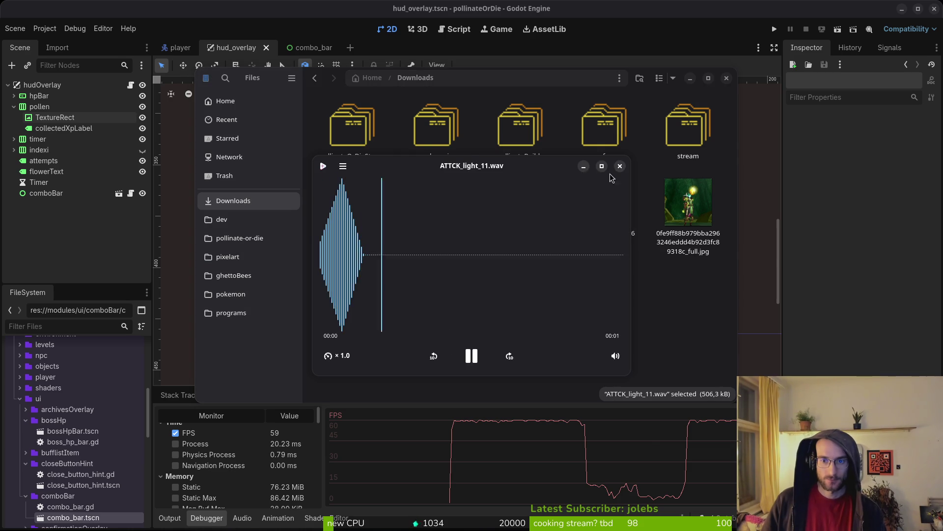
pyautogui.click(620, 166)
pyautogui.doubleClick(418, 290)
pyautogui.press('Escape')
pyautogui.doubleClick(367, 287)
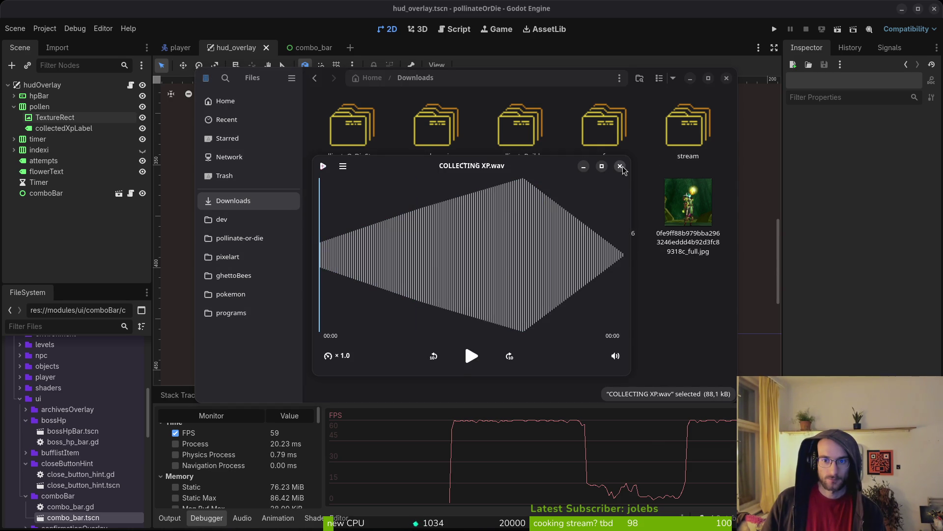
pyautogui.click(623, 167)
pyautogui.doubleClick(350, 295)
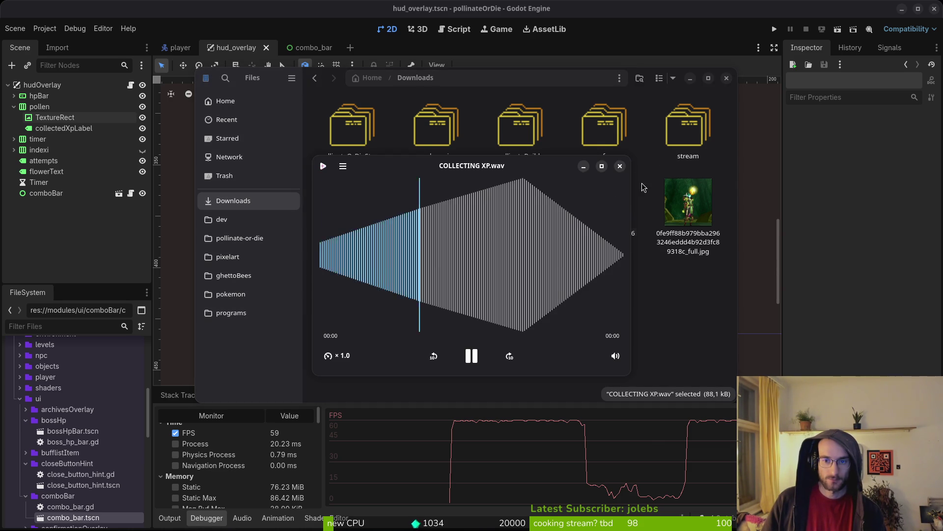
pyautogui.click(621, 168)
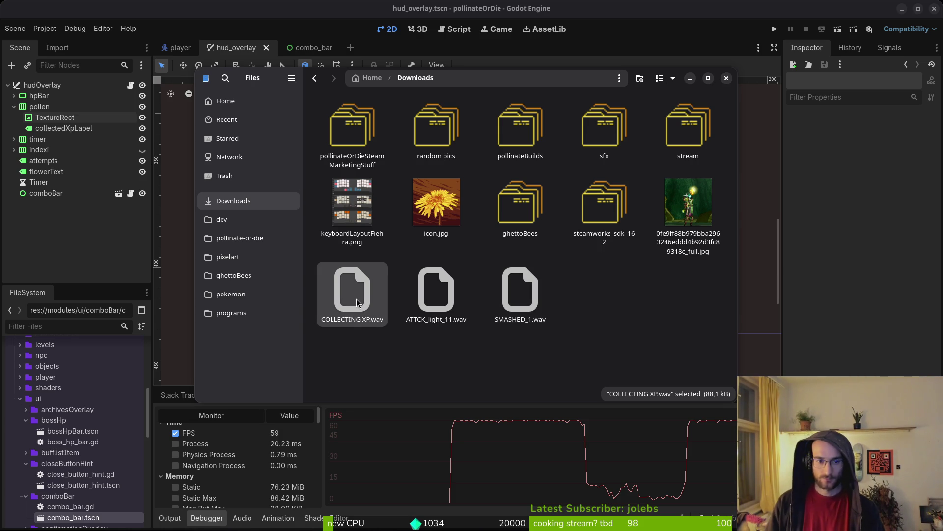
# Move COLLECTING XP.wav into pollinate-or-die's assets/audio folder.
pyautogui.hotkey('ctrl', 'x')
pyautogui.moveTo(353, 294)
pyautogui.mouseDown()
pyautogui.moveTo(272, 245)
pyautogui.moveTo(339, 255)
pyautogui.moveTo(417, 130)
pyautogui.moveTo(558, 126)
pyautogui.moveTo(515, 126)
pyautogui.moveTo(597, 143)
pyautogui.mouseUp()
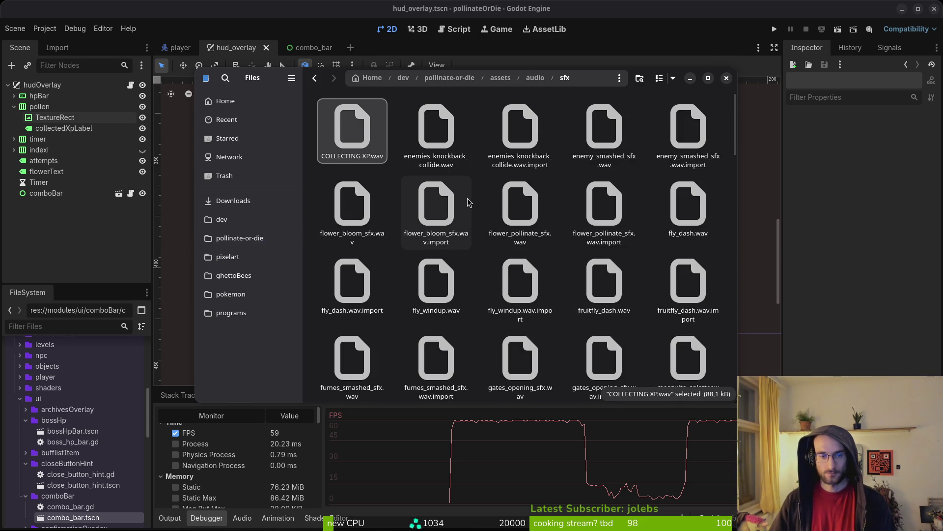
pyautogui.hotkey('alt', 'Left')
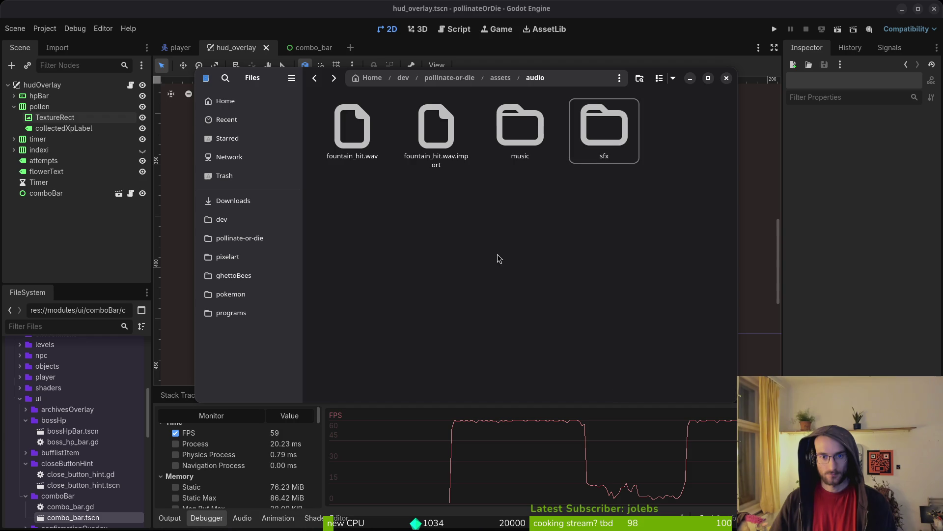
pyautogui.hotkey('ctrl', 'z')
# Preview fountain_hit.wav twice.
pyautogui.doubleClick(453, 135)
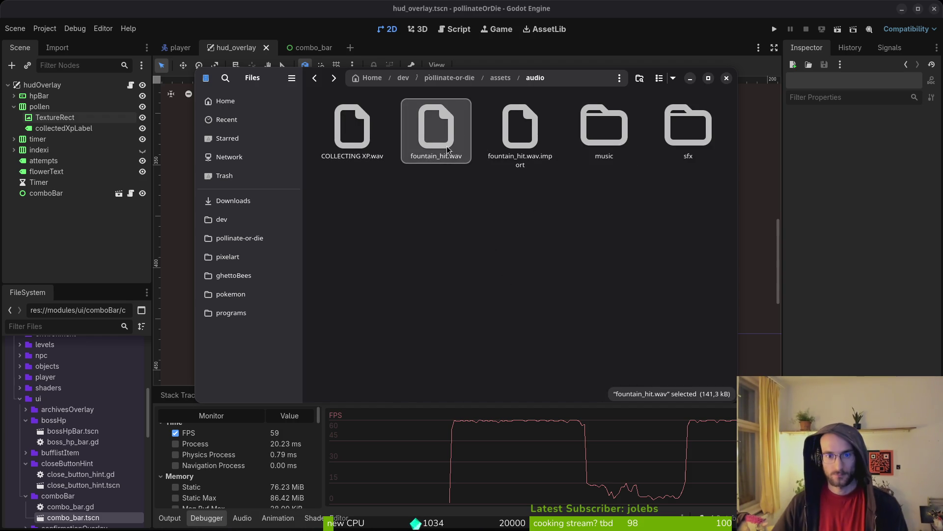
pyautogui.click(620, 166)
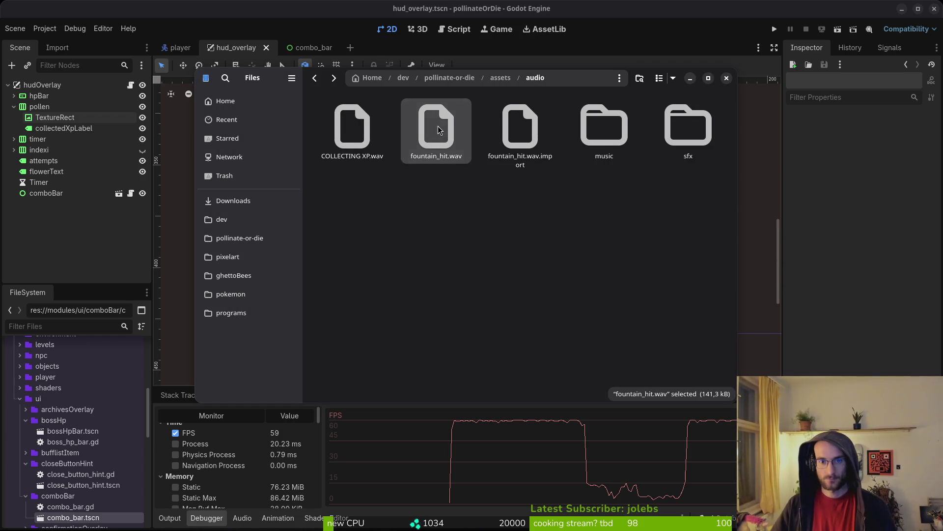
pyautogui.doubleClick(439, 127)
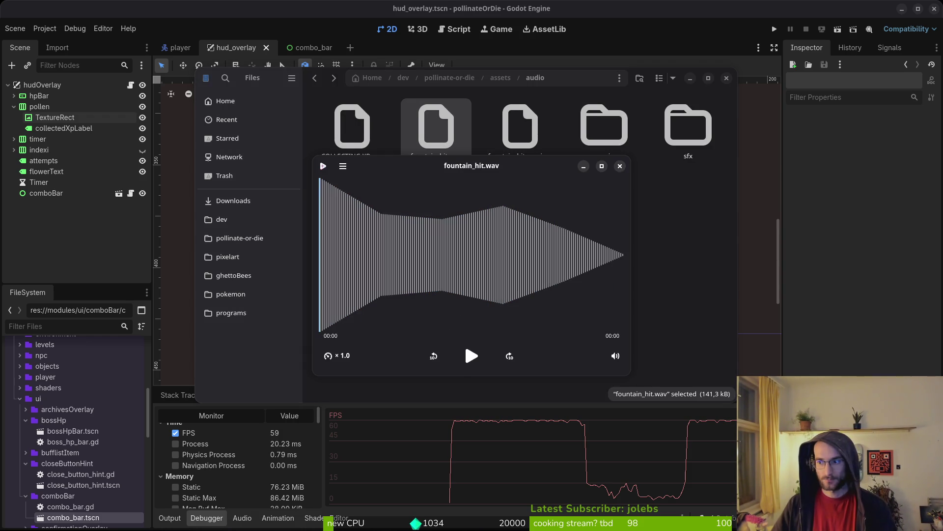
pyautogui.click(620, 166)
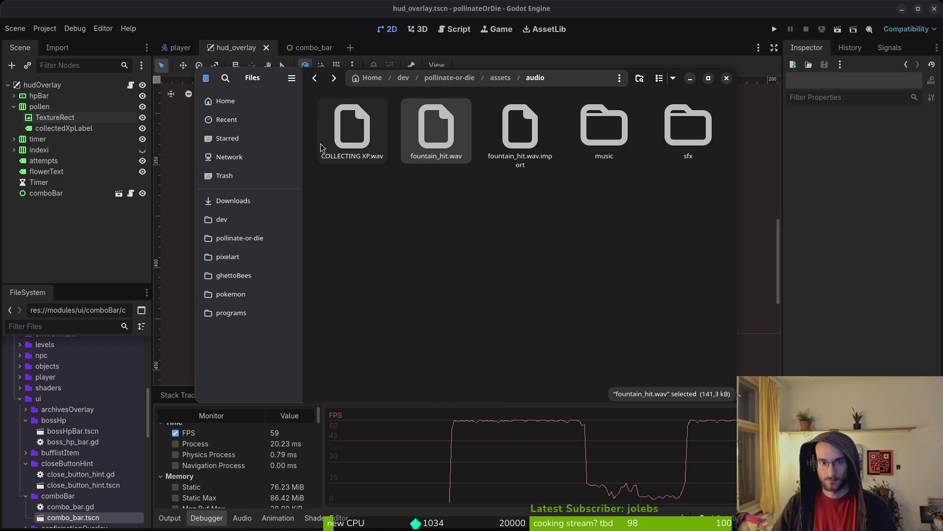
# Back in Godot, collapse the bossHp, closeButtonHint and comboBar folders.
pyautogui.click(106, 234)
pyautogui.click(26, 420)
pyautogui.click(25, 442)
pyautogui.click(25, 452)
# Collapse the ui and modules folders in the FileSystem dock and select the data folder.
pyautogui.click(19, 398)
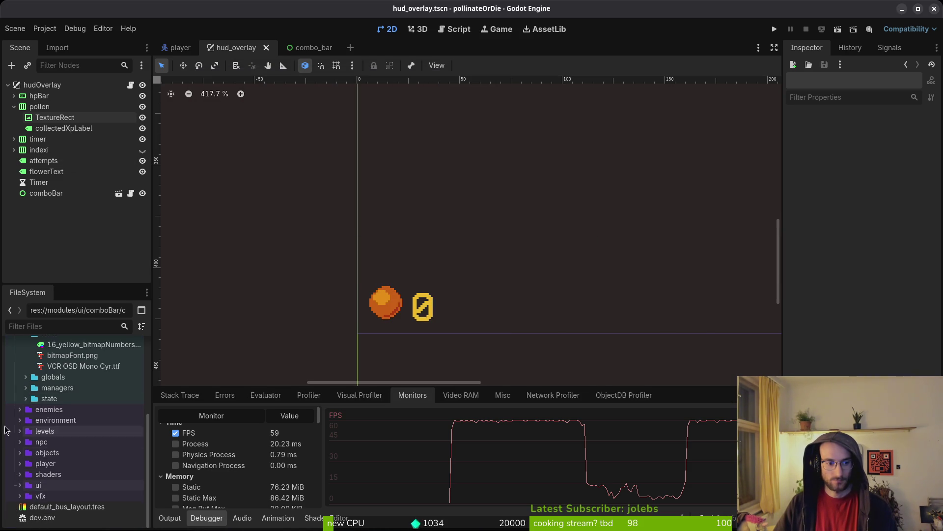
pyautogui.scroll(3, 21, 418)
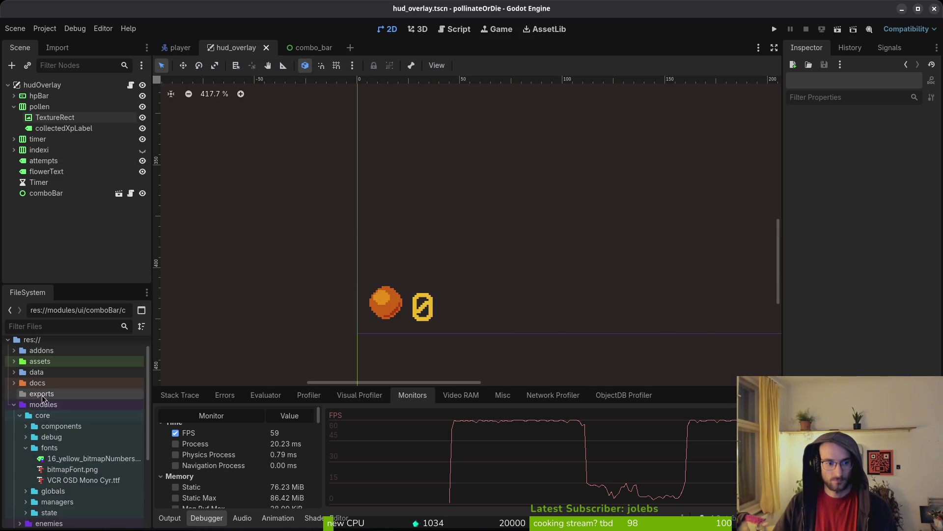
pyautogui.click(15, 405)
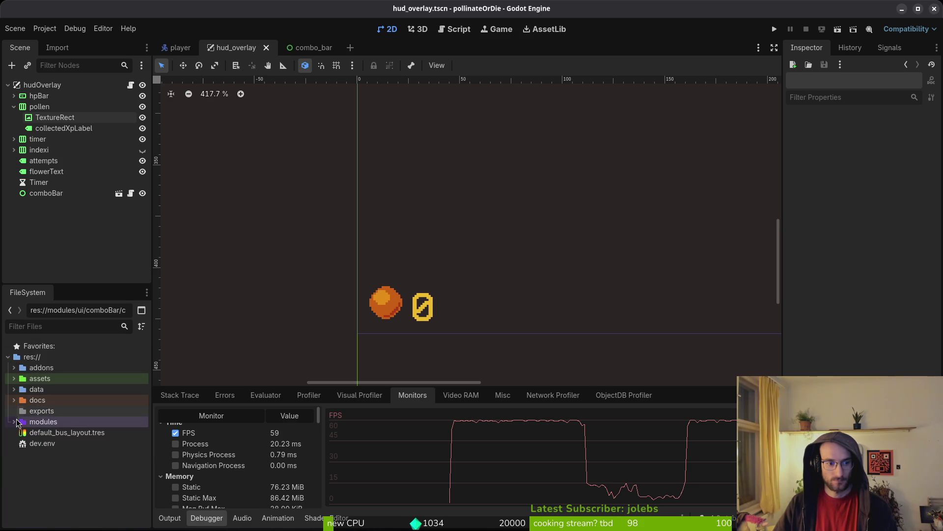
pyautogui.click(18, 390)
pyautogui.click(14, 389)
pyautogui.click(14, 389)
# Set the data folder colour to yellow, replacing a first teal attempt.
pyautogui.rightClick(14, 391)
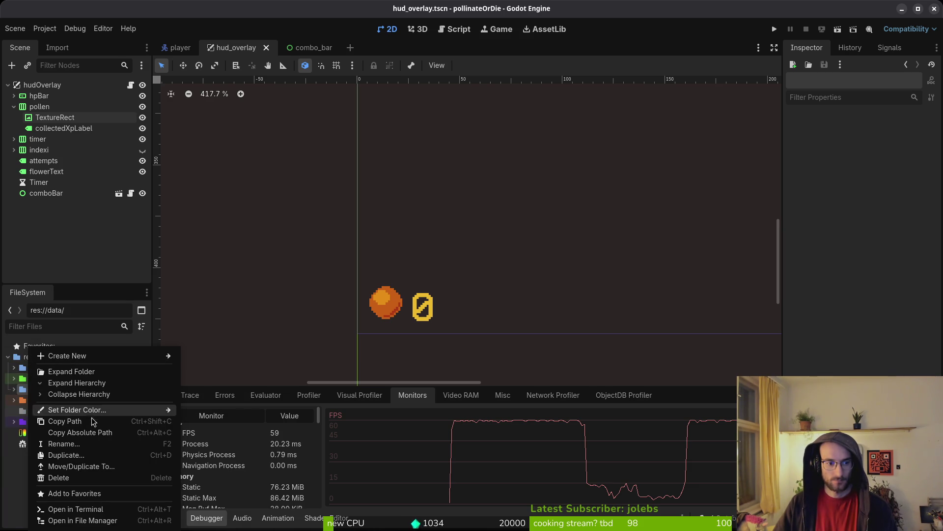
pyautogui.moveTo(99, 410)
pyautogui.click(225, 471)
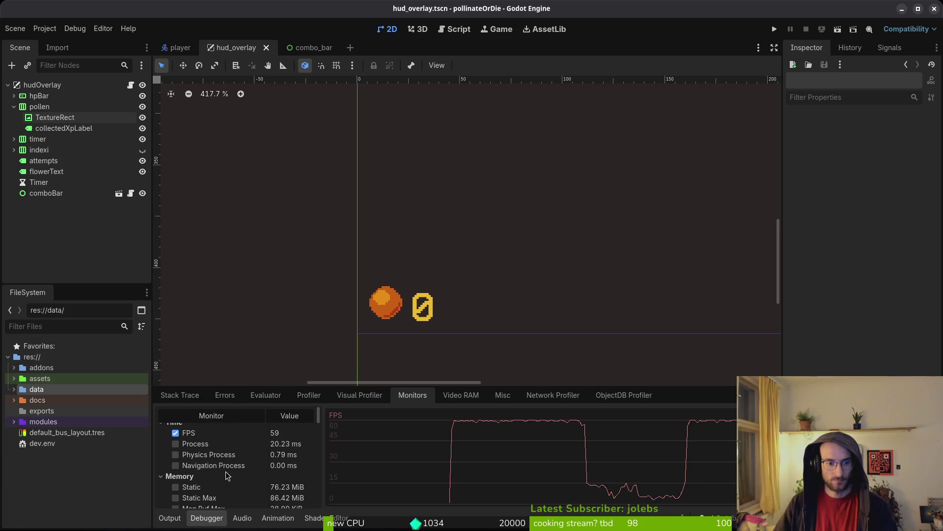
pyautogui.click(49, 459)
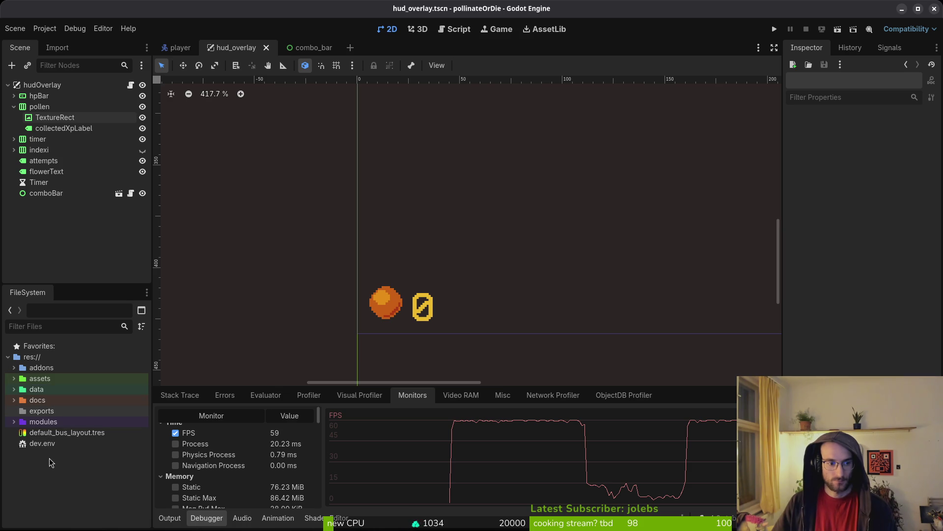
pyautogui.click(33, 390)
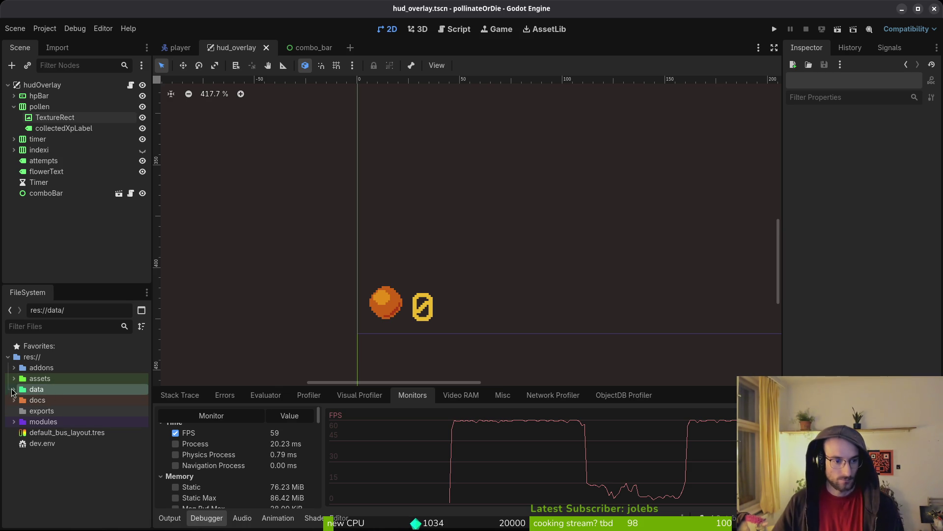
pyautogui.rightClick(33, 391)
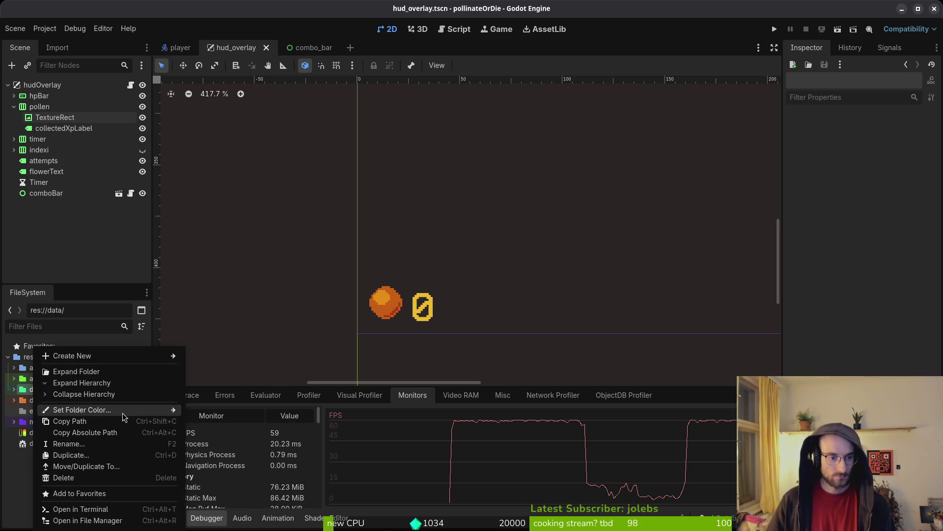
pyautogui.moveTo(162, 409)
pyautogui.click(253, 447)
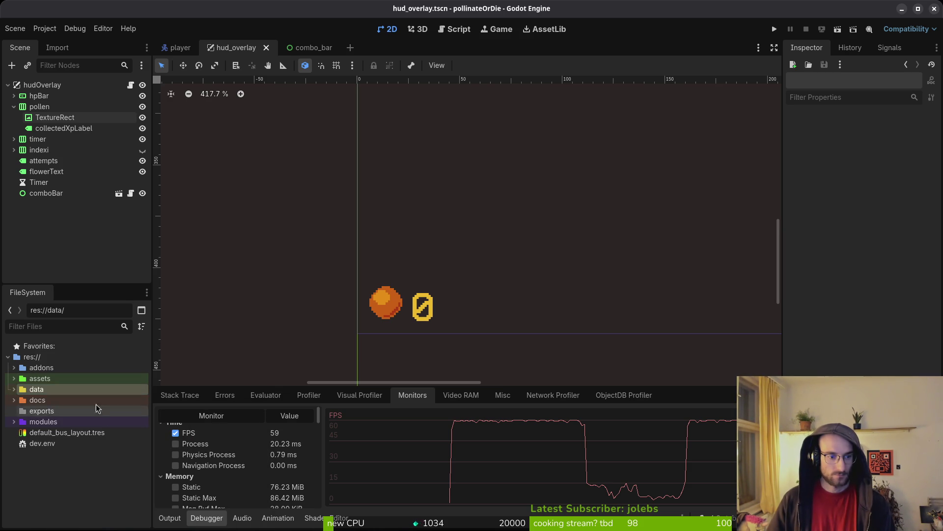
# Expand data and its sfx folder, then bring up the context menu for sfx_data.gd.
pyautogui.click(15, 390)
pyautogui.click(20, 443)
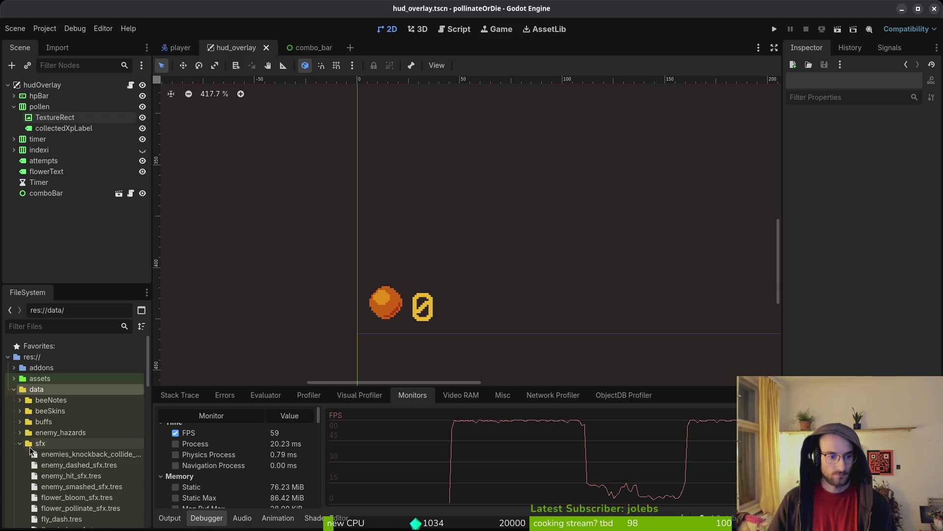
pyautogui.scroll(-10, 76, 438)
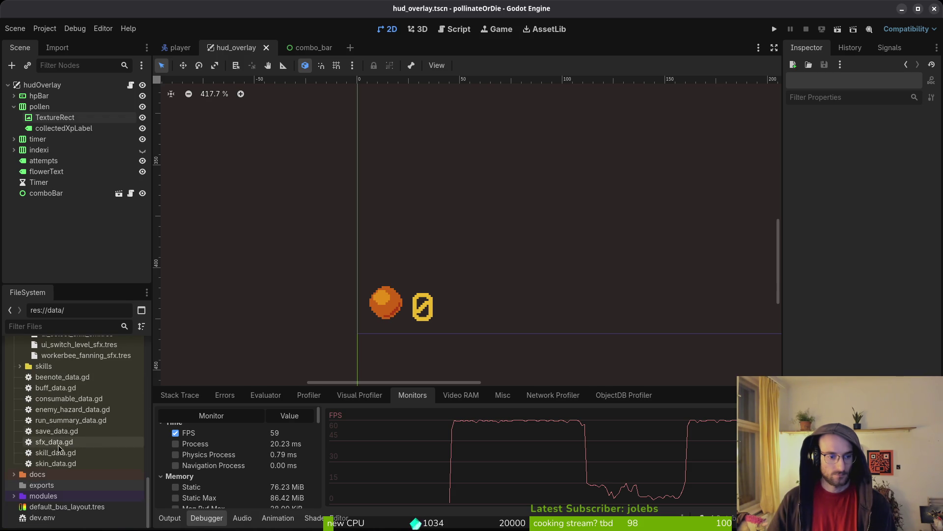
pyautogui.click(56, 443)
pyautogui.hotkey('ctrl', 'a')
pyautogui.press('Escape')
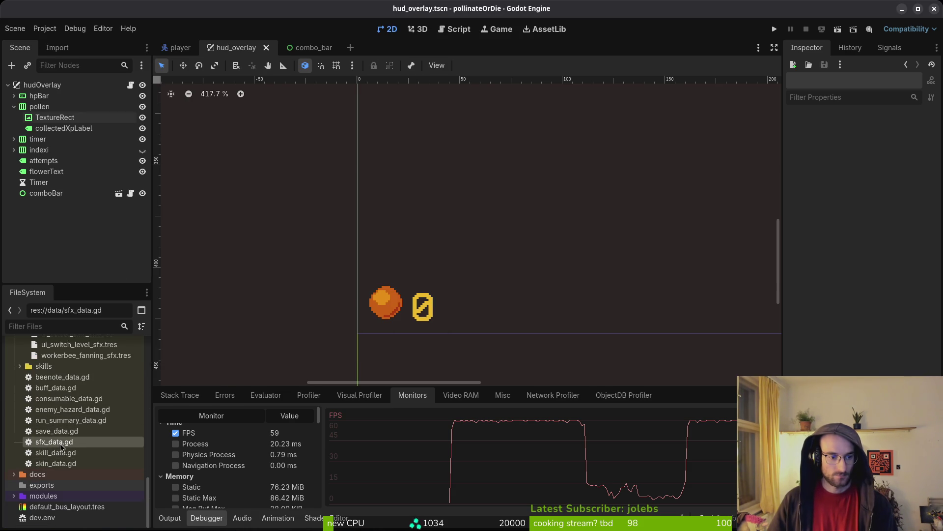
pyautogui.rightClick(57, 442)
# Create a new resource of type SfxData.
pyautogui.moveTo(131, 386)
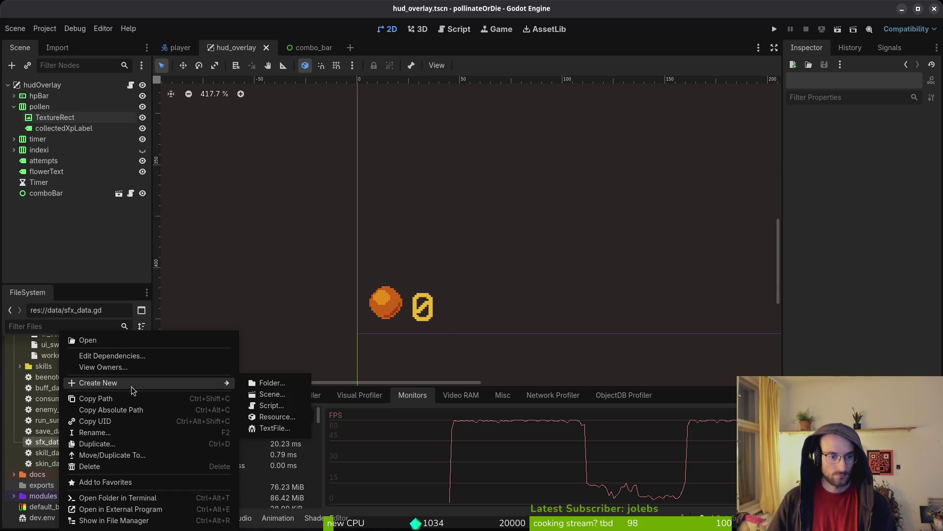
pyautogui.click(286, 417)
pyautogui.write('sfx')
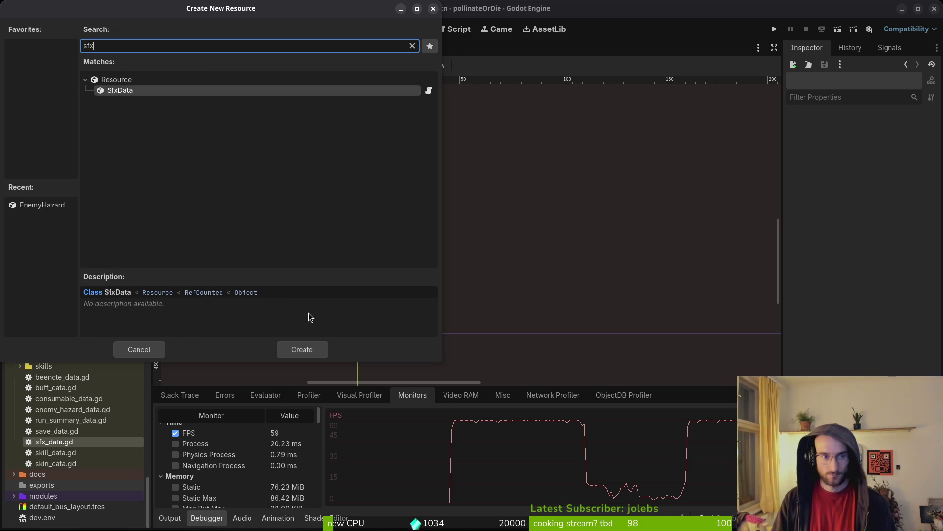
pyautogui.press('Return')
# Save it as focus_flower_sfx.tres inside the data/sfx folder.
pyautogui.click(524, 147)
pyautogui.doubleClick(524, 148)
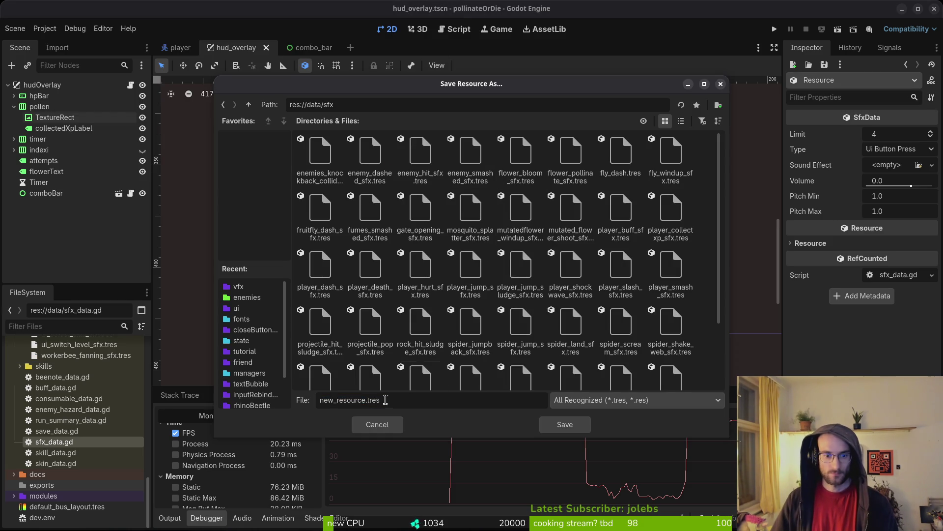
pyautogui.write('focus_')
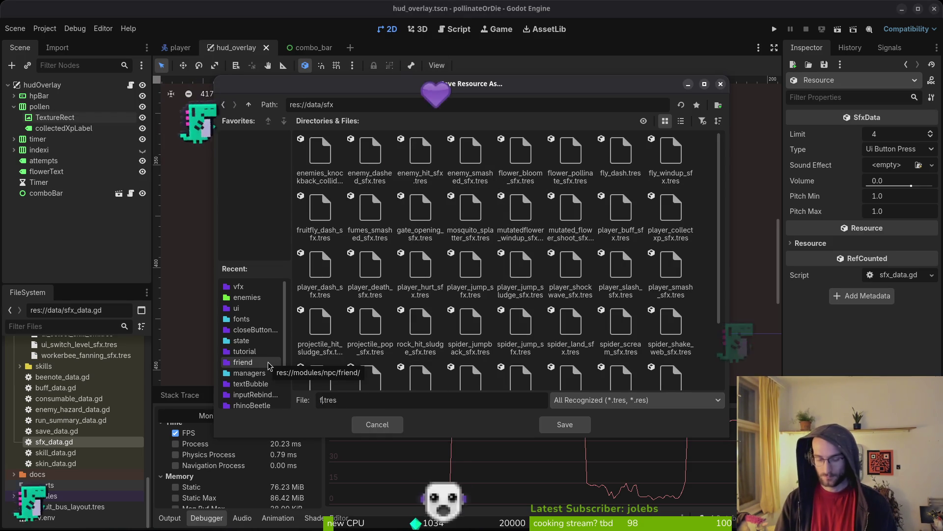
pyautogui.write('f')
pyautogui.write('lower')
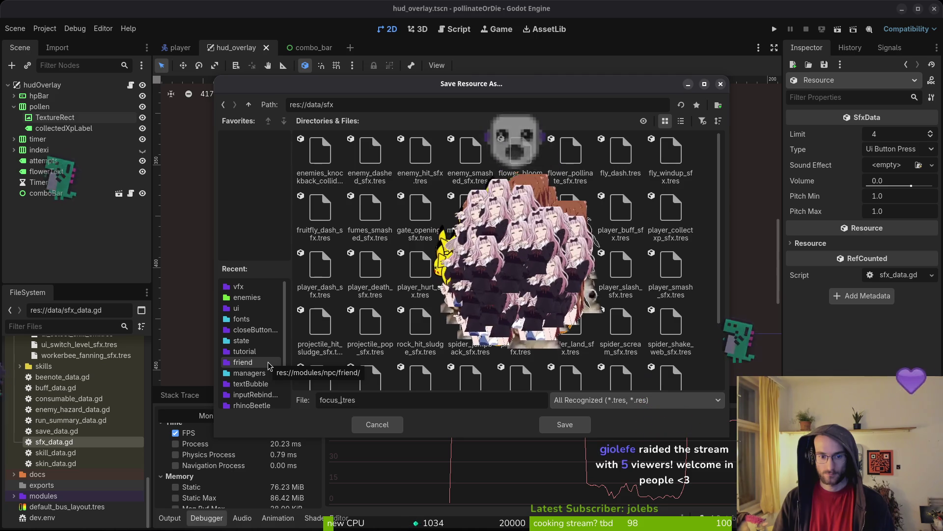
pyautogui.write('_sfx')
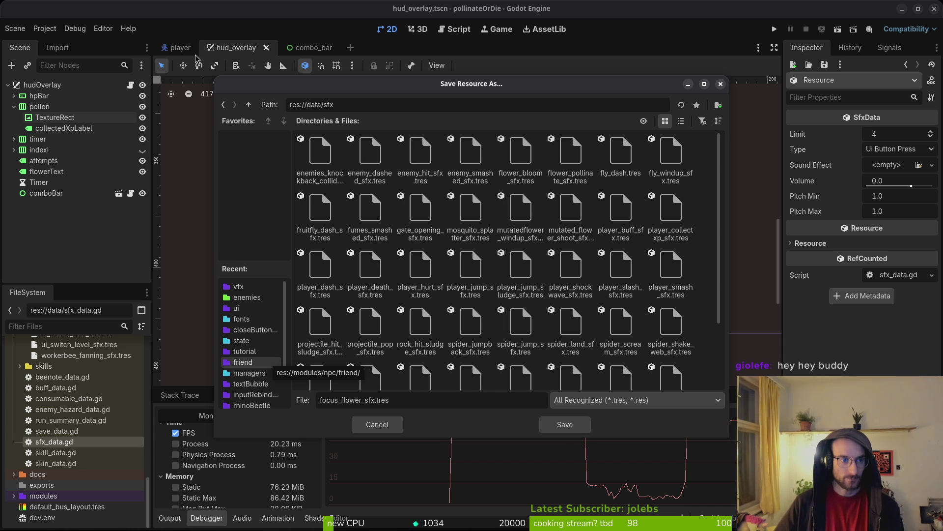
pyautogui.press('Escape')
pyautogui.hotkey('ctrl', 's')
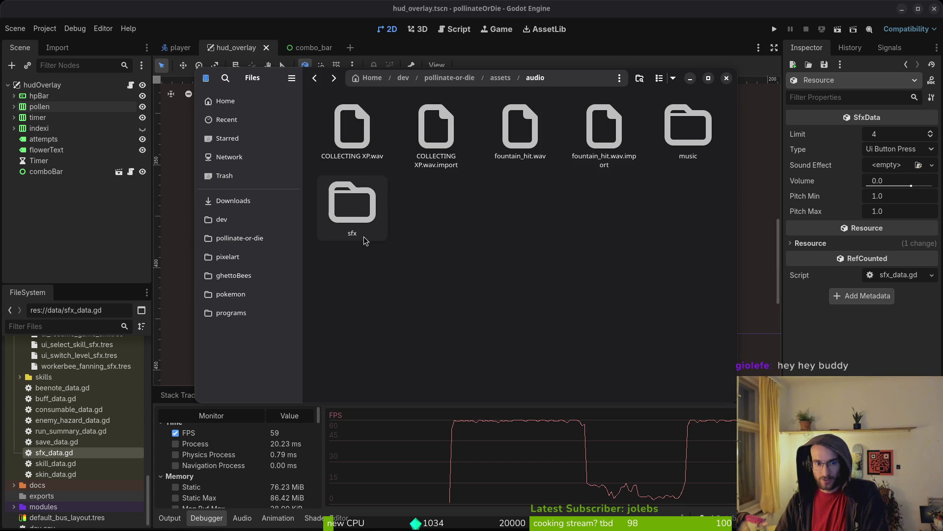
pyautogui.click(83, 366)
pyautogui.scroll(5, 84, 373)
pyautogui.scroll(6, 76, 381)
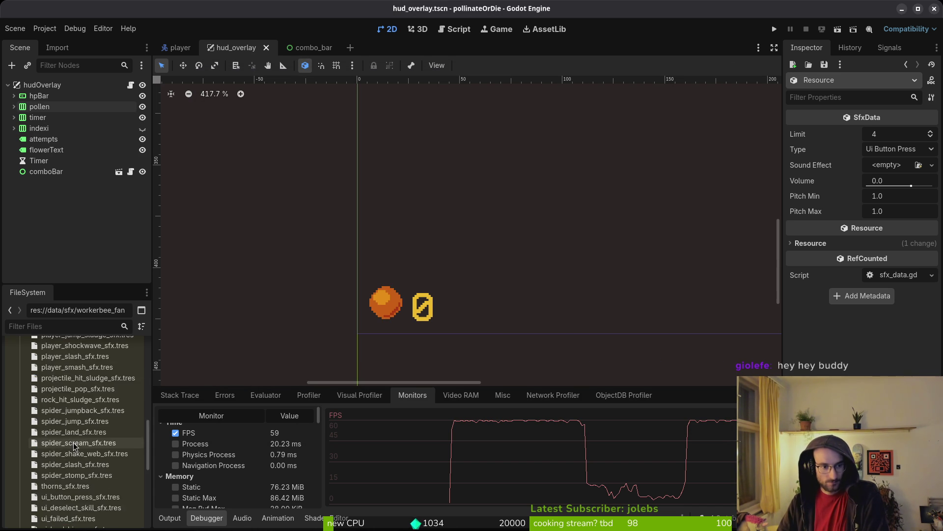
# Select focus_flower_sfx.tres to show it in the Inspector, then switch to Neovim.
pyautogui.scroll(2, 71, 388)
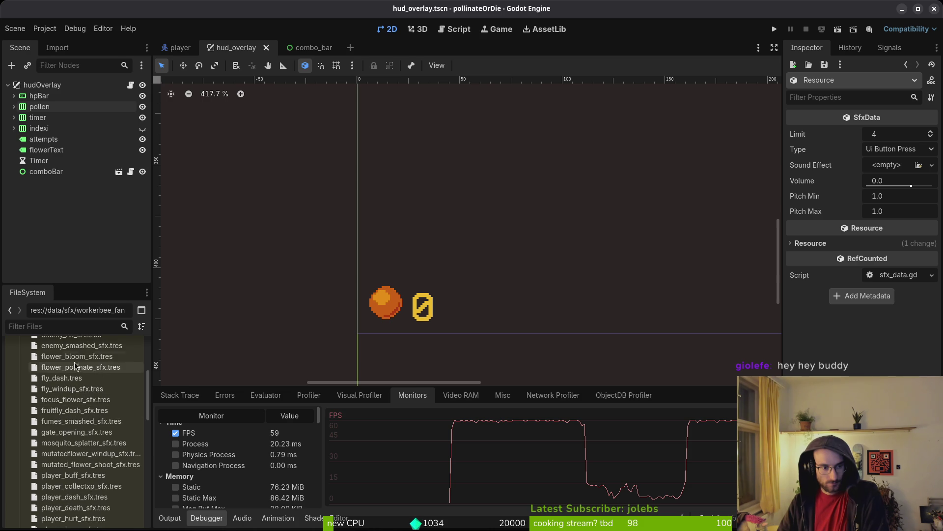
pyautogui.click(101, 401)
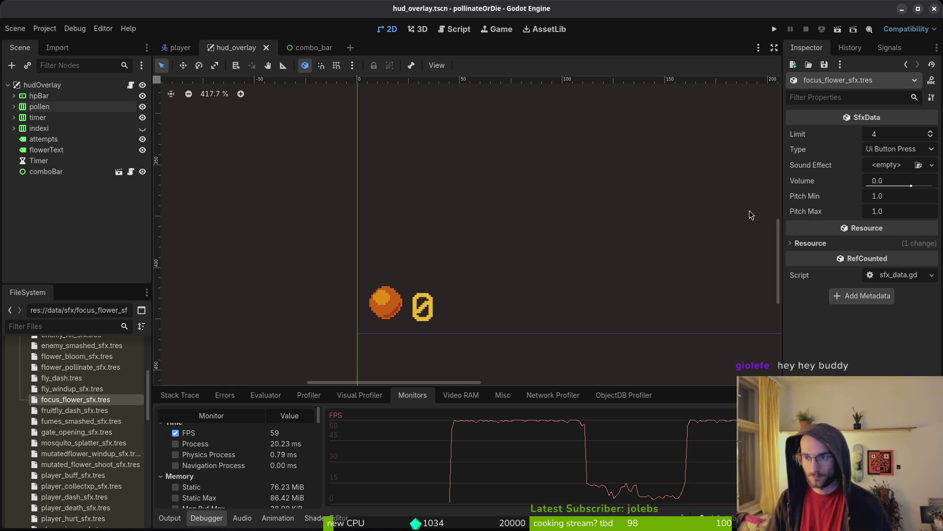
pyautogui.hotkey('alt', 'Tab')
# Open enum.helper.gd via Telescope and duplicate the SPIDER_SLASH line at the end of sfx_type.
pyautogui.write('enhe')
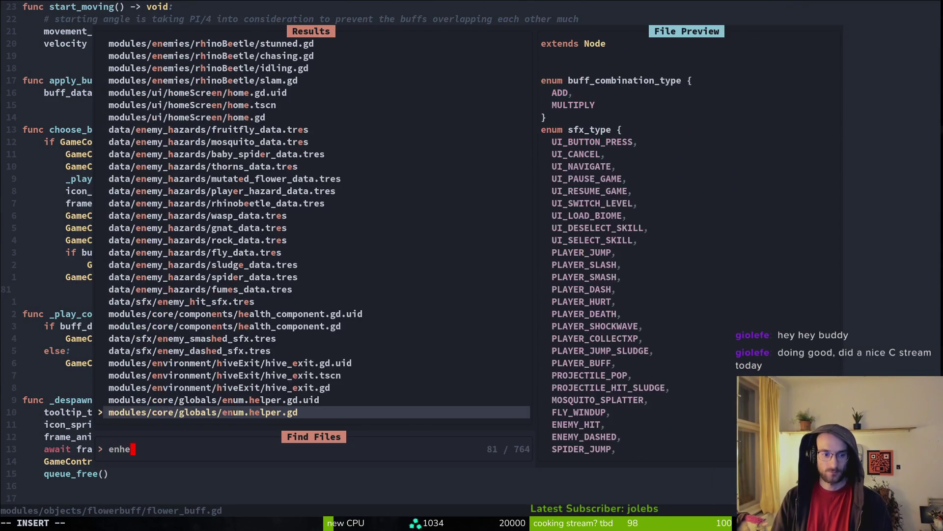
pyautogui.press('Return')
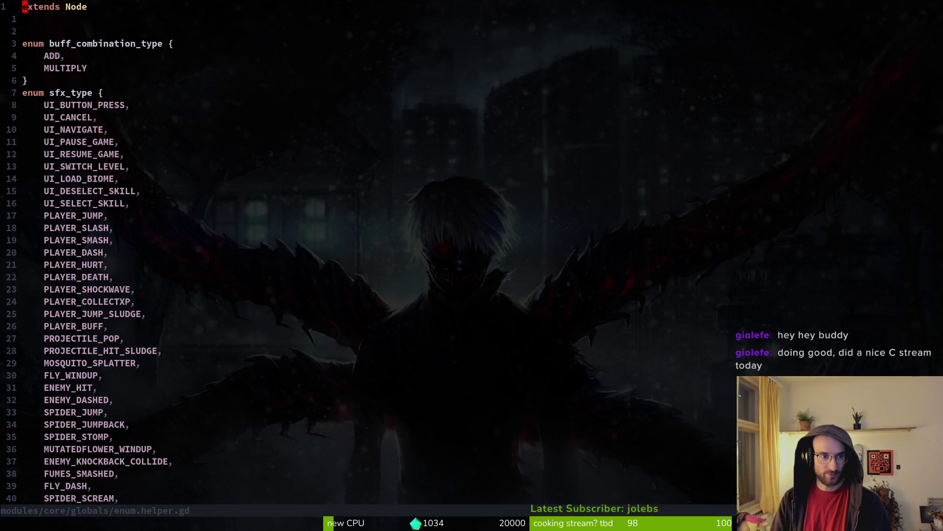
pyautogui.press('j')
pyautogui.press('j')
pyautogui.press('j')
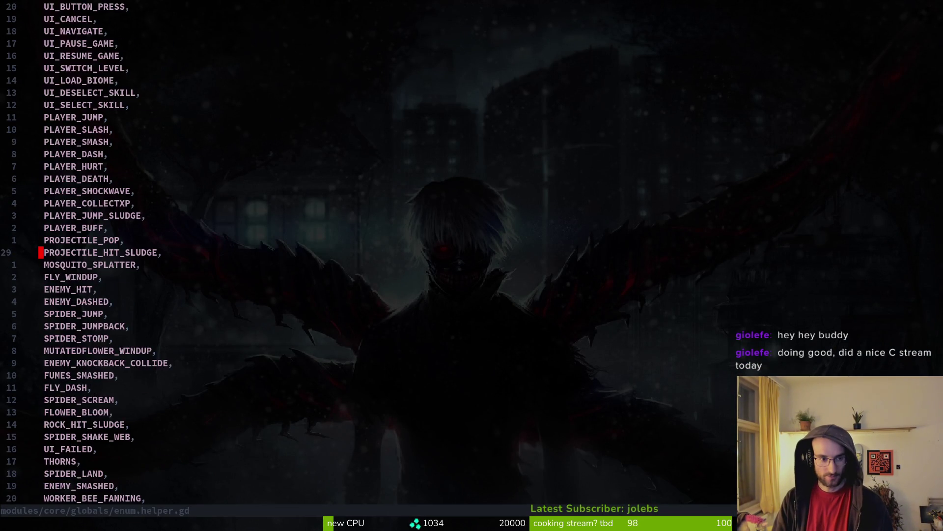
pyautogui.hotkey('shift', 'v')
pyautogui.press('y')
pyautogui.press('j')
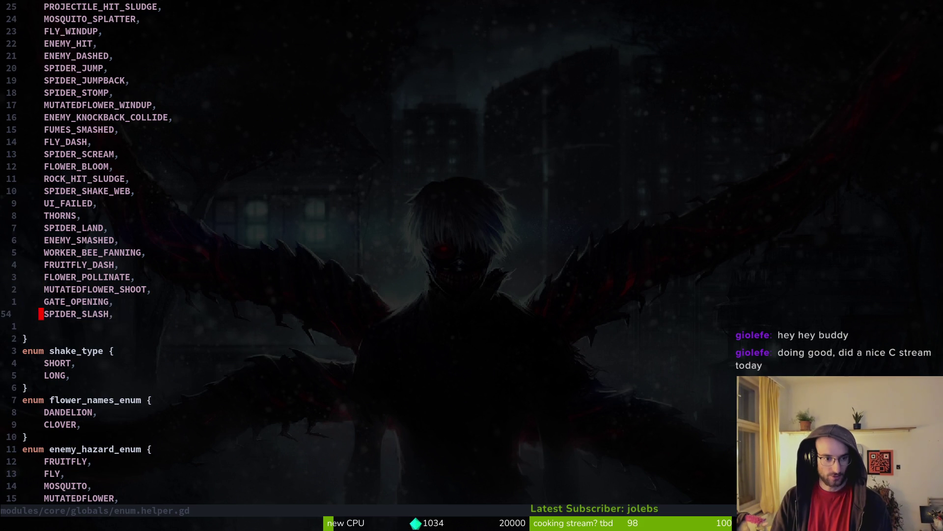
pyautogui.press('y')
pyautogui.press('y')
pyautogui.press('p')
# Rename the duplicated enum entry to FOCUS_FLOWER_BUFF.
pyautogui.press('c')
pyautogui.press('i')
pyautogui.press('w')
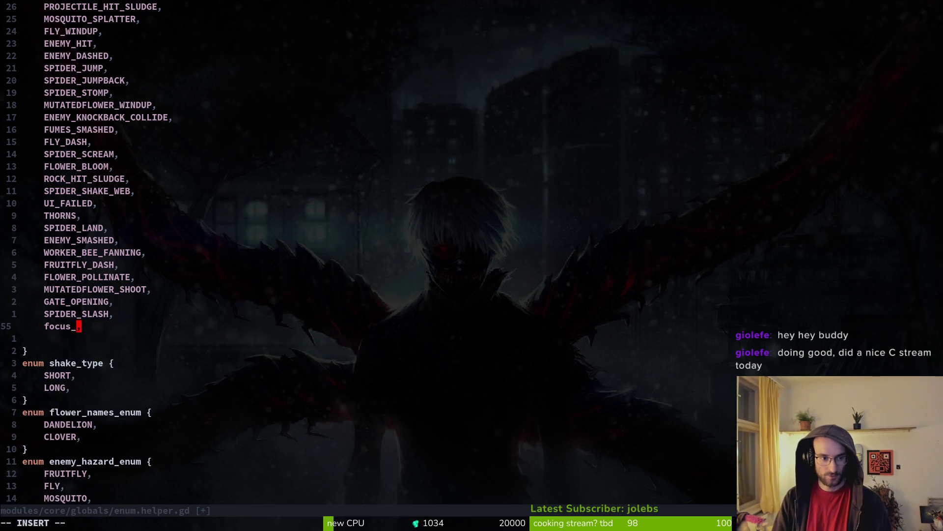
pyautogui.press('BackSpace')
pyautogui.press('BackSpace')
pyautogui.press('BackSpace')
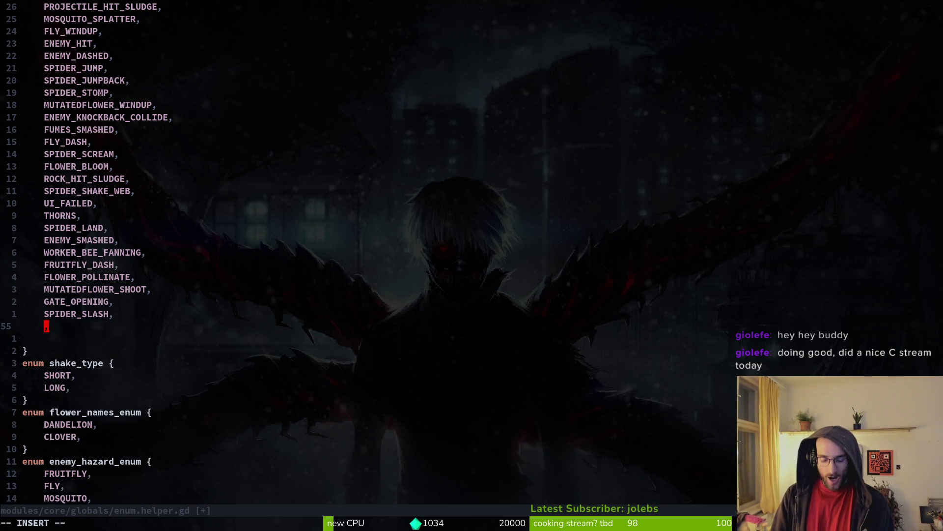
pyautogui.write('FLOWER_')
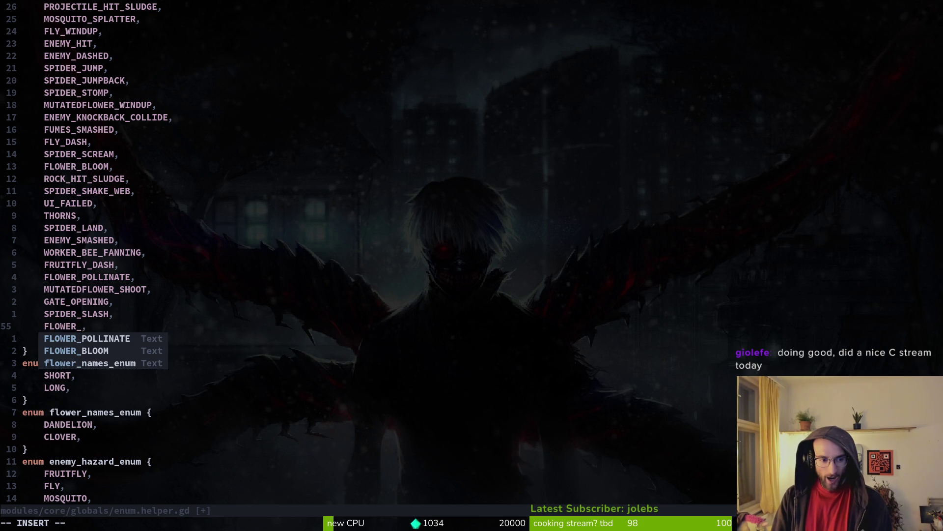
pyautogui.press('BackSpace')
pyautogui.press('BackSpace')
pyautogui.press('BackSpace')
pyautogui.write('OCUS,')
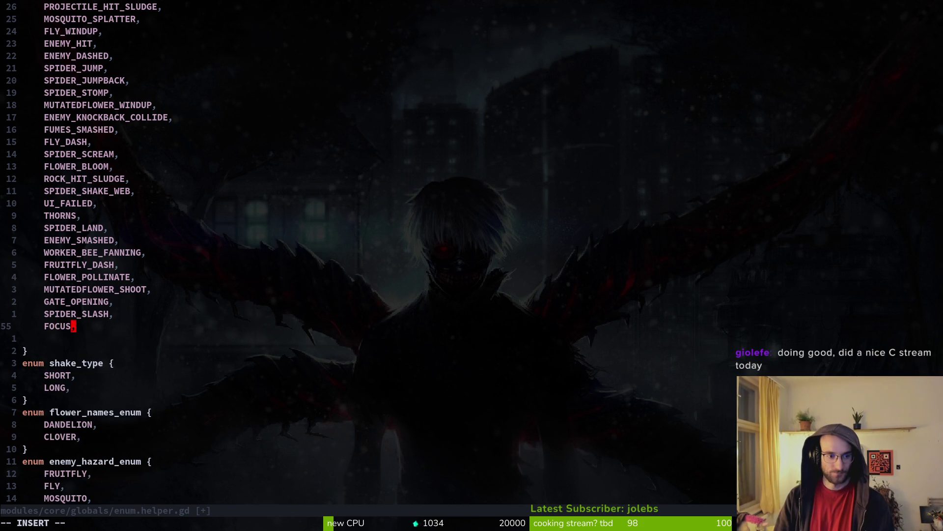
pyautogui.write('FLOWE')
pyautogui.write('OWER')
pyautogui.write('FF')
pyautogui.press('Escape')
# Save enum.helper.gd with :w and return to Godot.
pyautogui.write(':w')
pyautogui.press('Return')
pyautogui.press('^')
pyautogui.write(':w')
pyautogui.press('Return')
pyautogui.hotkey('alt', 'Tab')
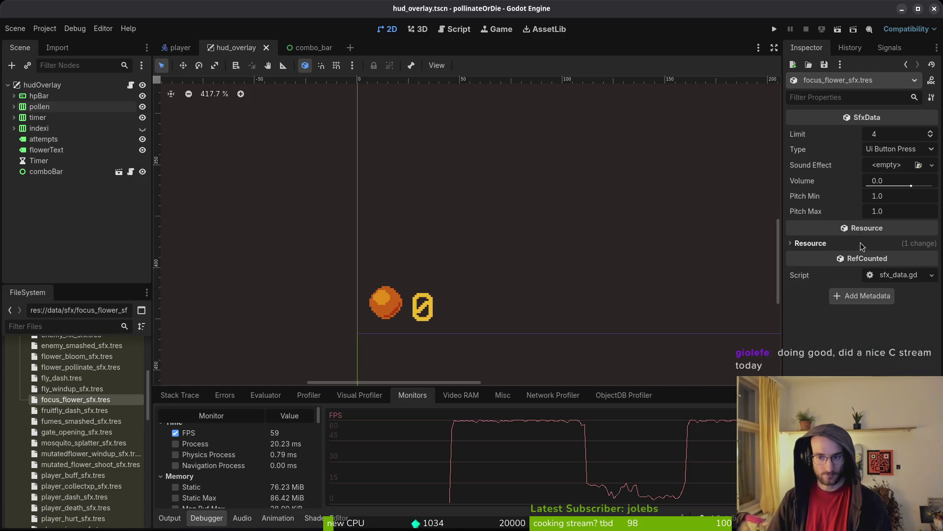
# Rename focus_flower_sfx.tres to focus_flower_buff_sfx.tres, fixing a mistyped first attempt.
pyautogui.rightClick(75, 399)
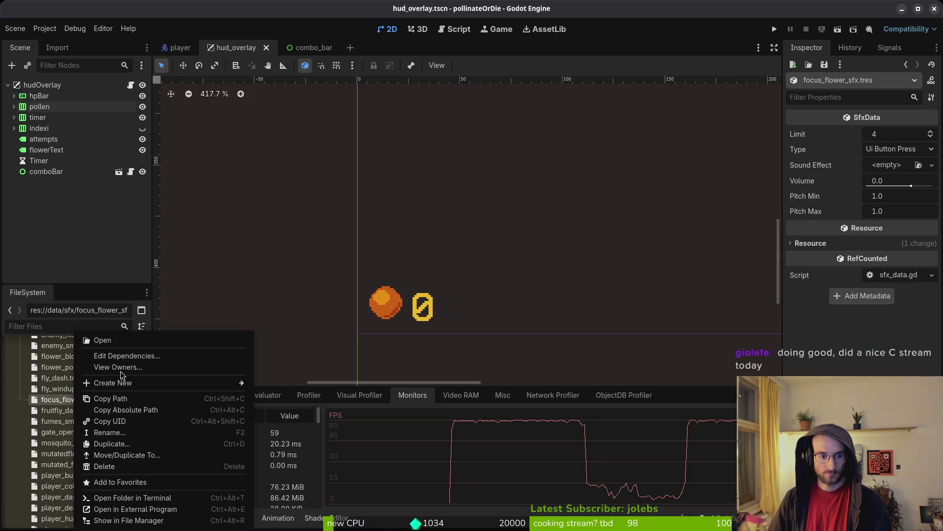
pyautogui.click(120, 433)
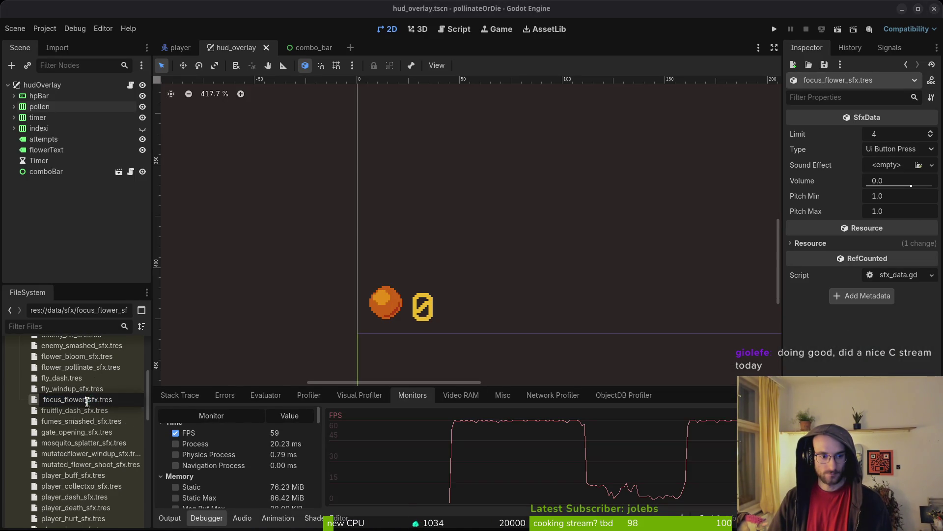
pyautogui.write('_butt')
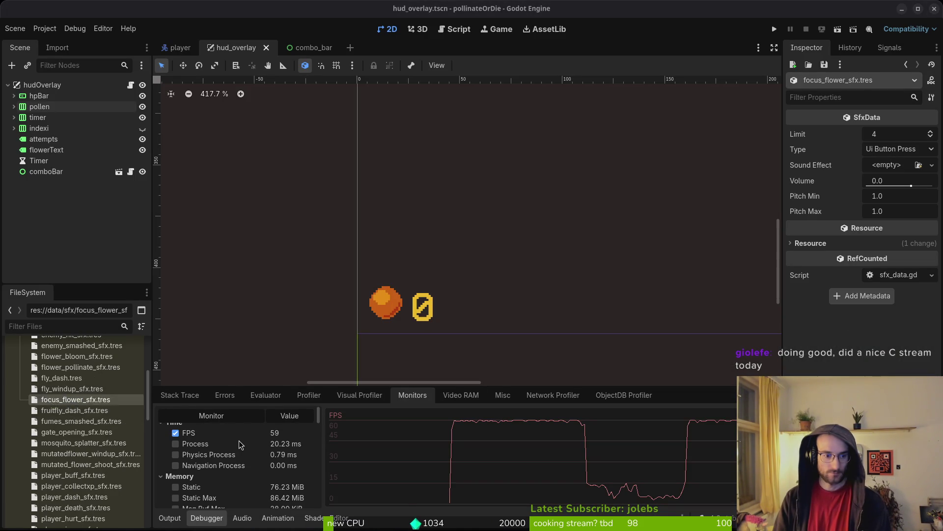
pyautogui.press('Return')
pyautogui.rightClick(92, 399)
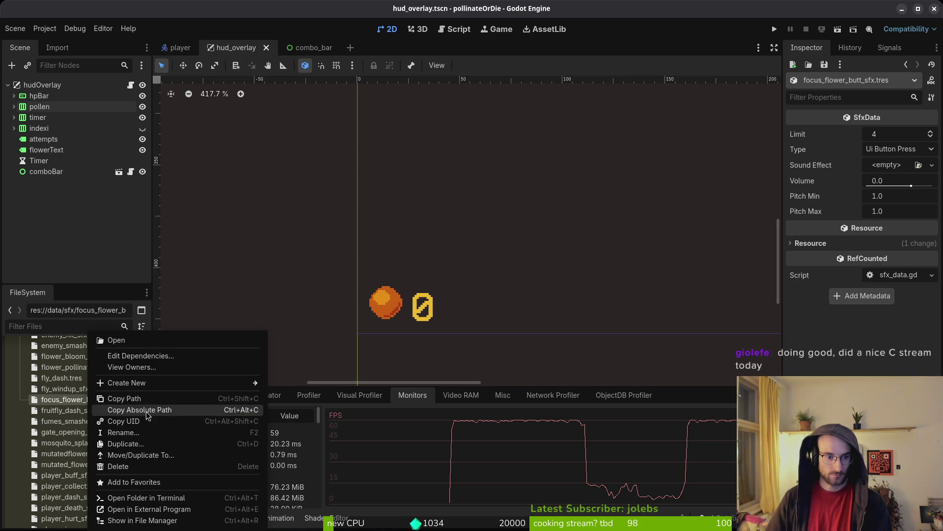
pyautogui.click(140, 433)
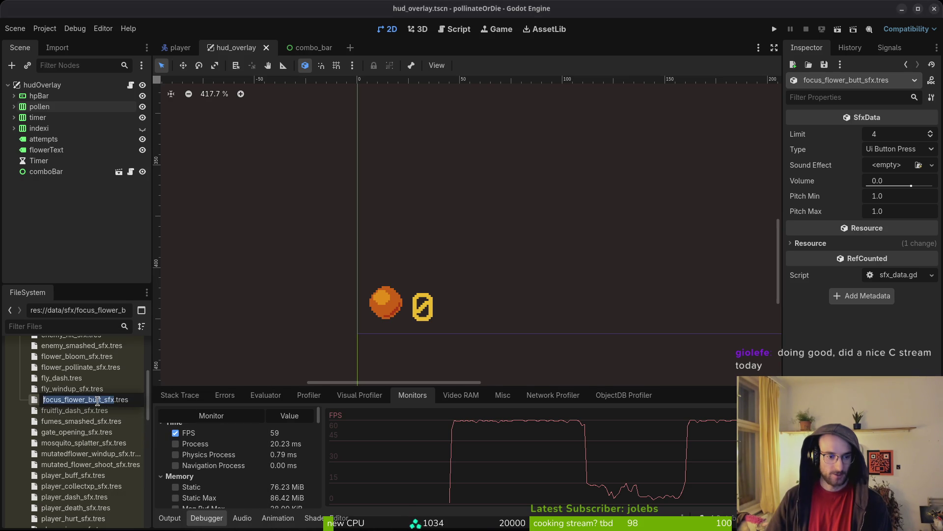
pyautogui.press('BackSpace')
pyautogui.press('BackSpace')
pyautogui.write('ff')
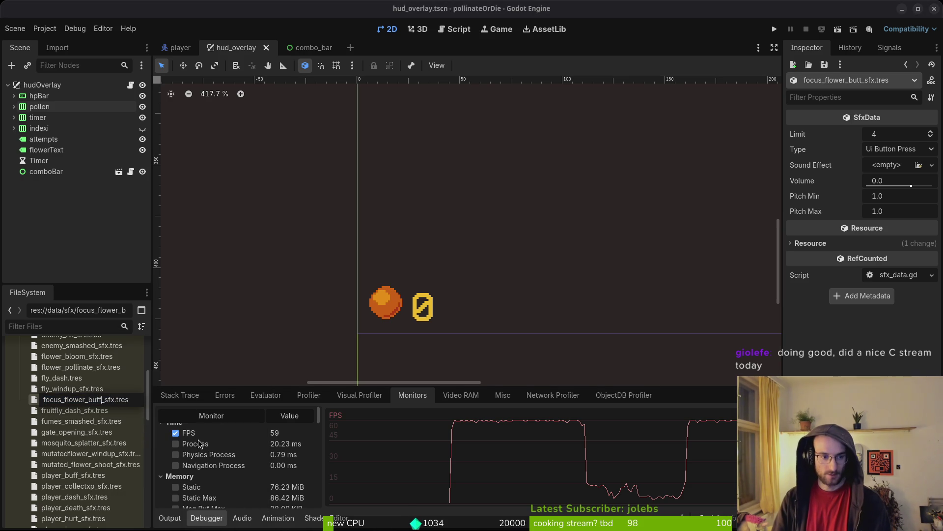
pyautogui.press('Return')
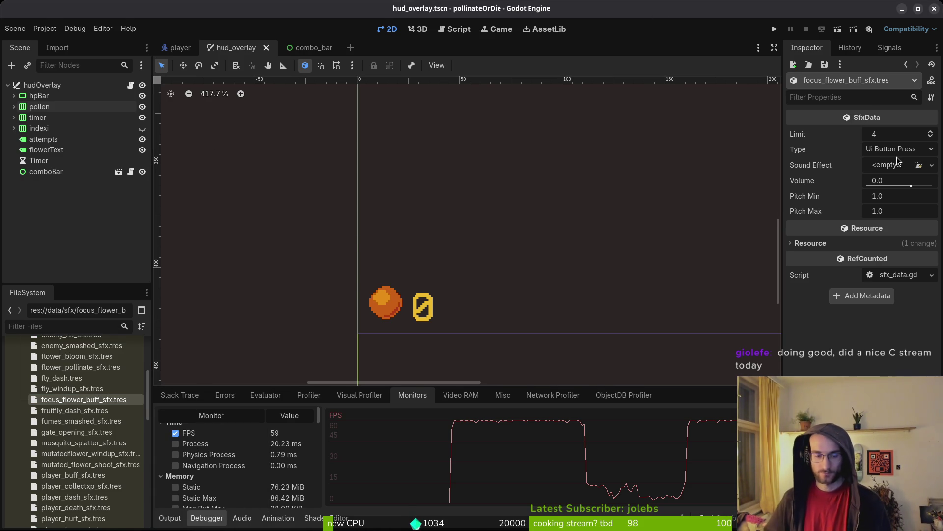
# In Neovim, re-save enum.helper.gd and sfx_data.gd.
pyautogui.hotkey('alt', 'Tab')
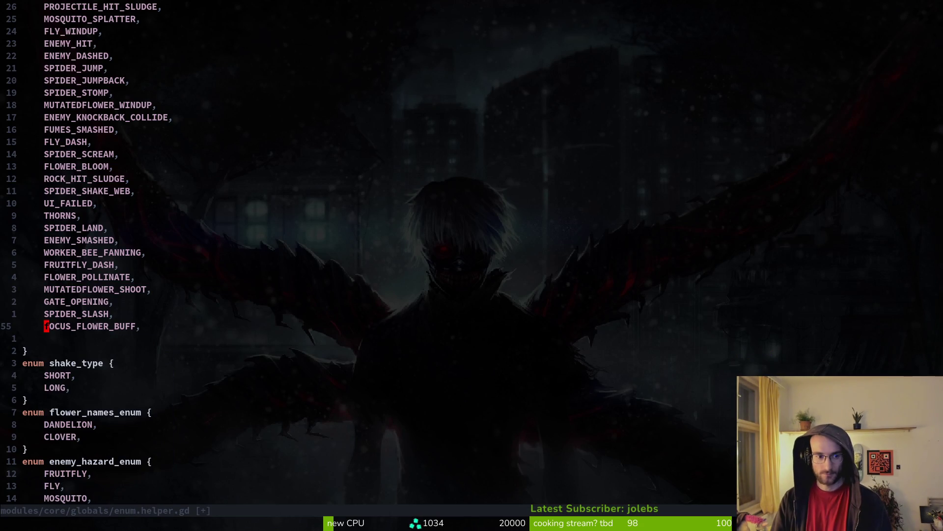
pyautogui.write('u:w')
pyautogui.press('Return')
pyautogui.hotkey('ctrl', 'p')
pyautogui.write('sfx')
pyautogui.press('Return')
pyautogui.write(':w')
pyautogui.press('Return')
# Re-save the audio_manager script and return to Godot.
pyautogui.hotkey('ctrl', 'p')
pyautogui.write('audioma')
pyautogui.press('Return')
pyautogui.write(':w')
pyautogui.press('Return')
pyautogui.hotkey('alt', 'Tab')
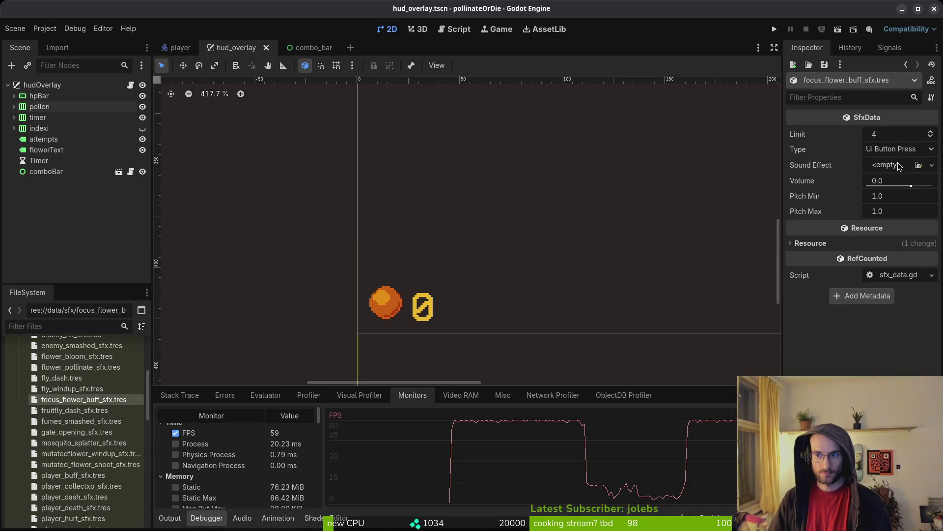
# Set the resource's Type to Focus Flower Buff, quick-load fountain_hit.wav as its sound, and save.
pyautogui.click(895, 150)
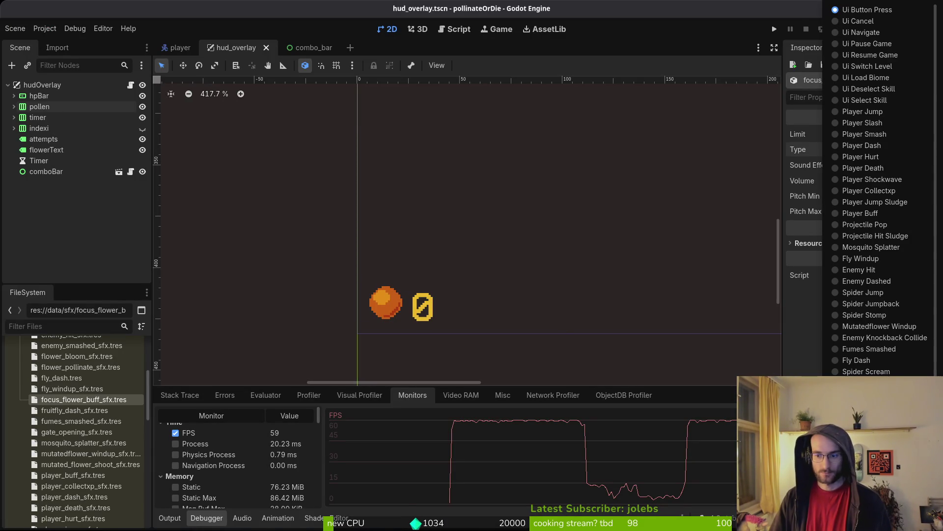
pyautogui.scroll(-1, 880, 363)
pyautogui.click(865, 384)
pyautogui.click(880, 167)
pyautogui.click(866, 326)
pyautogui.write('f')
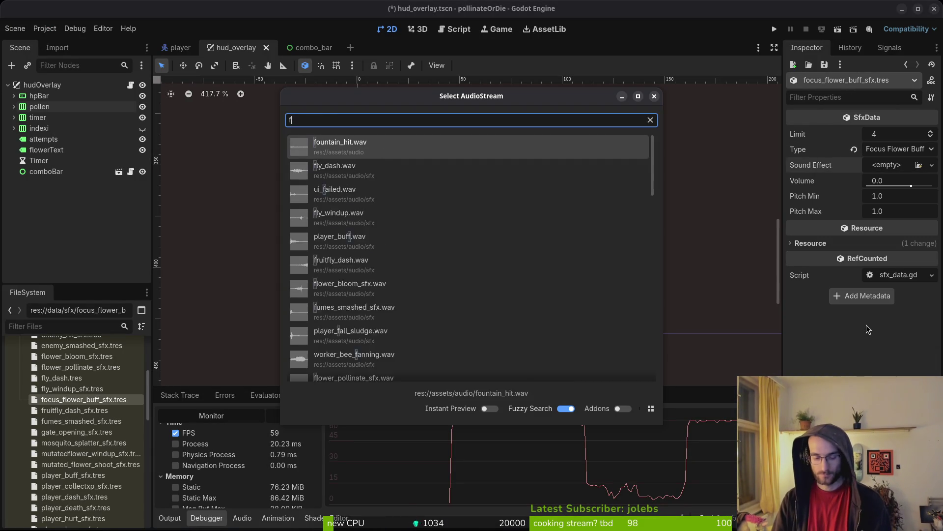
pyautogui.write('ount')
pyautogui.press('Return')
pyautogui.hotkey('ctrl', 's')
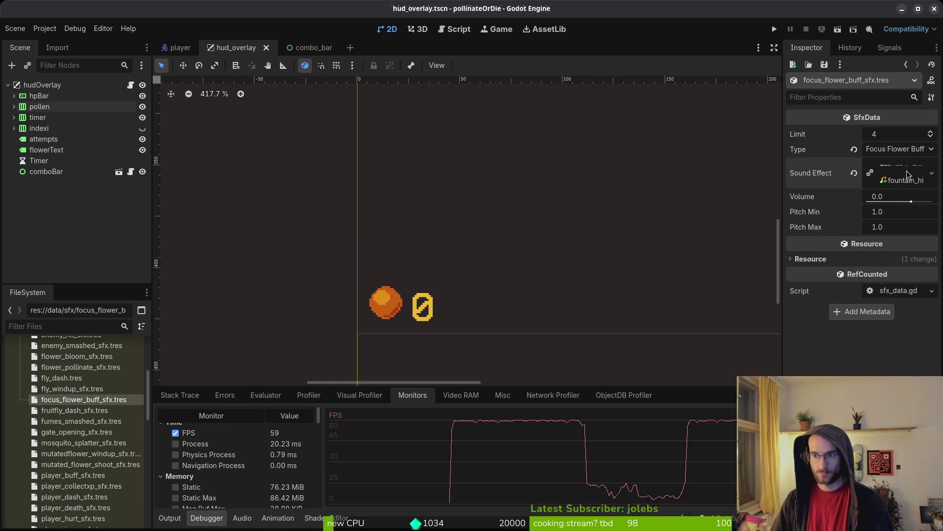
# Expand the Sound Effect and preview the fountain_hit clip several times.
pyautogui.click(904, 172)
pyautogui.click(796, 232)
pyautogui.click(796, 231)
pyautogui.click(795, 231)
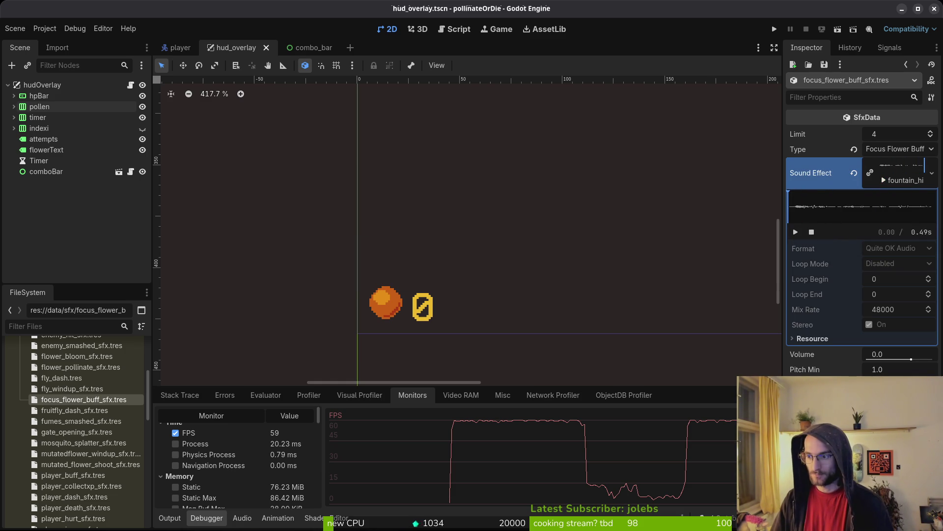
pyautogui.click(795, 232)
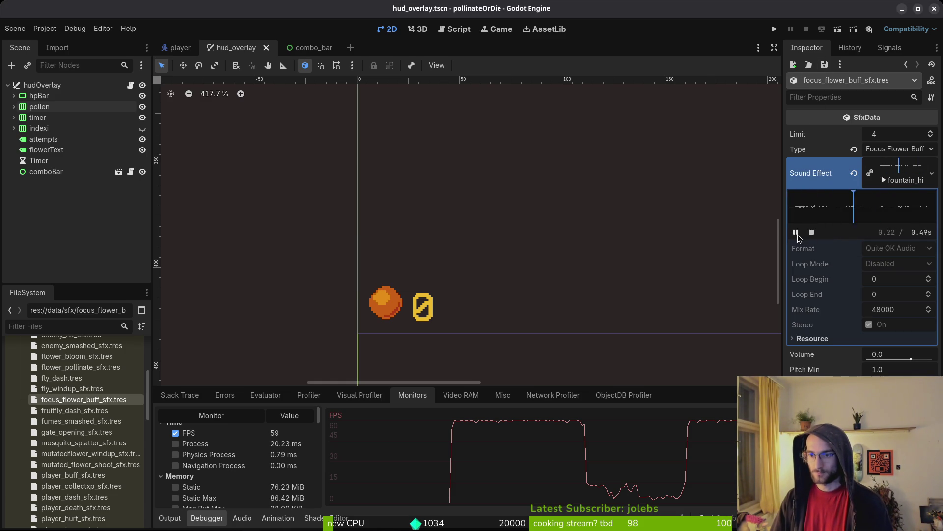
# Raise the Volume from 0.0 to 8.0, replaying the clip to check loudness.
pyautogui.moveTo(911, 359); pyautogui.dragTo(922, 360)
pyautogui.click(796, 232)
pyautogui.click(796, 232)
pyautogui.click(900, 355)
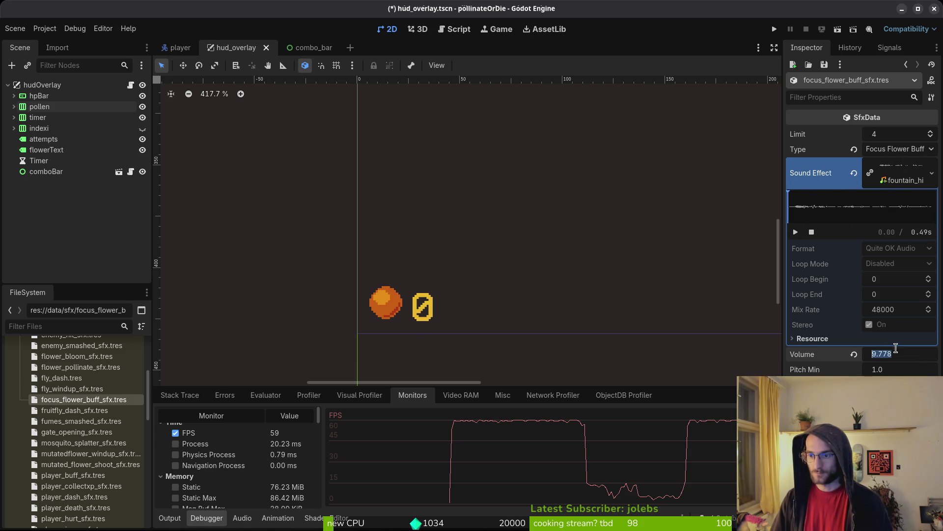
pyautogui.write('8')
pyautogui.press('Return')
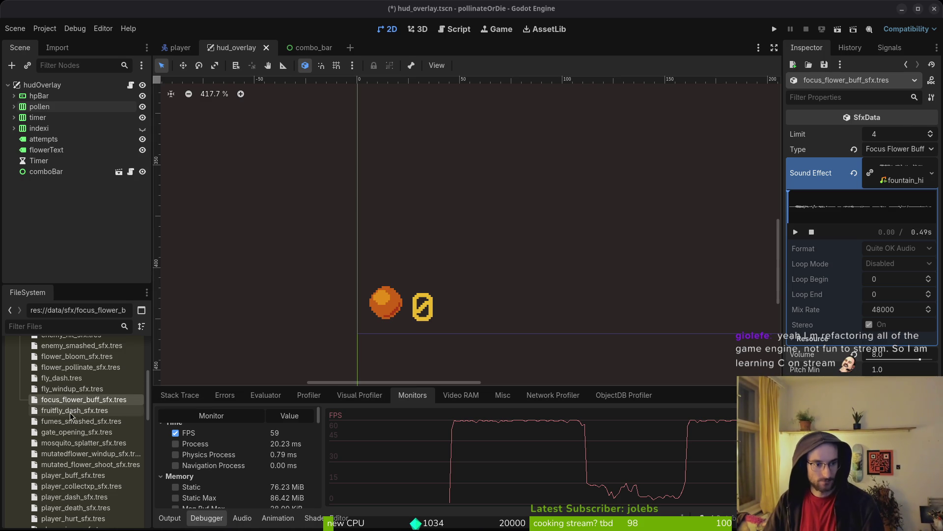
# Select player_collectxp_sfx.tres in the FileSystem dock to compare its volume 2.0 and limit 8.
pyautogui.scroll(5, 78, 442)
pyautogui.scroll(-10, 78, 441)
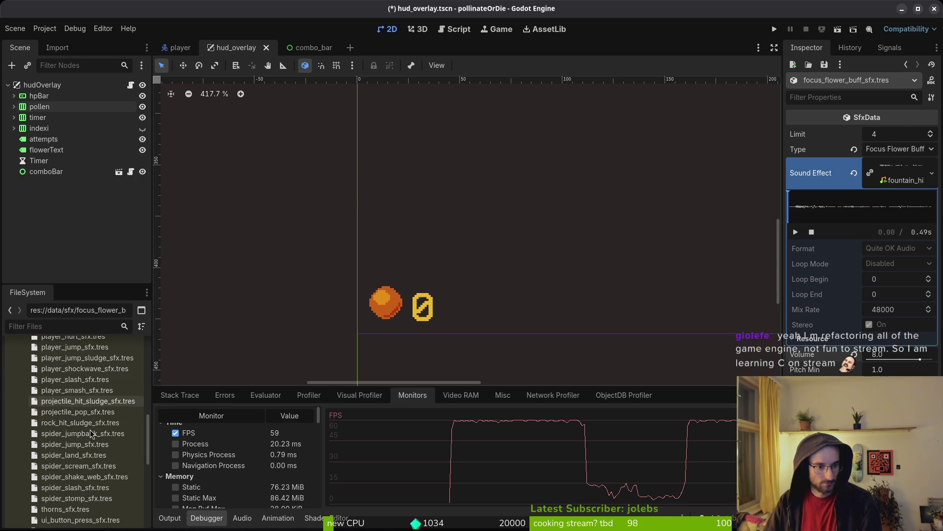
pyautogui.scroll(8, 90, 444)
pyautogui.scroll(-6, 79, 393)
pyautogui.scroll(5, 84, 423)
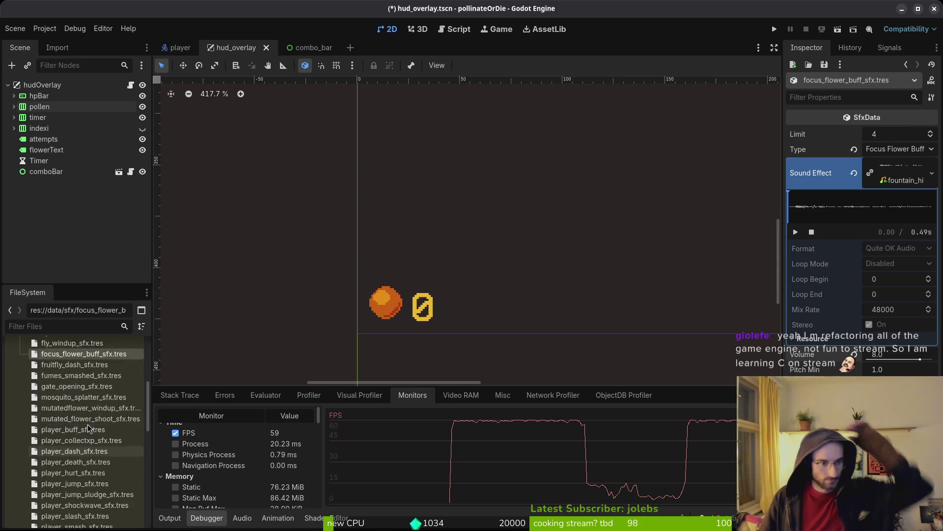
pyautogui.scroll(4, 74, 390)
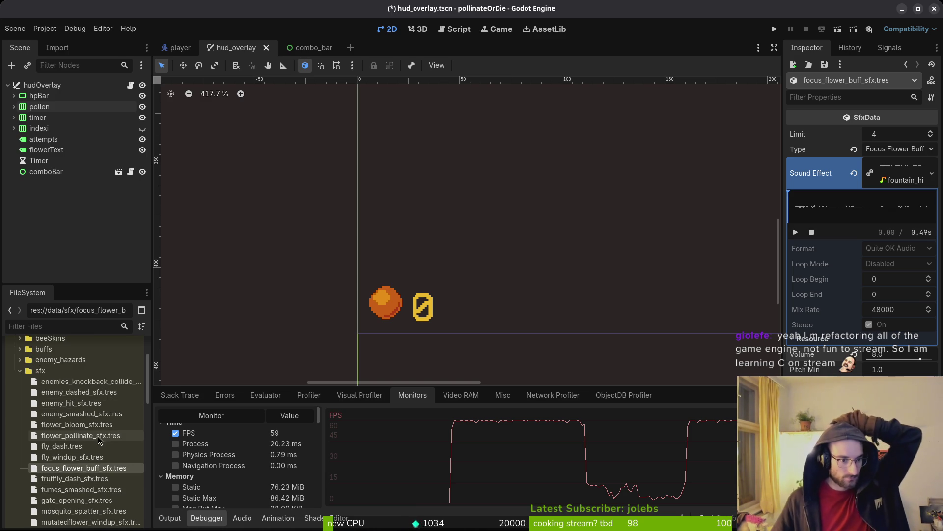
pyautogui.scroll(-6, 90, 418)
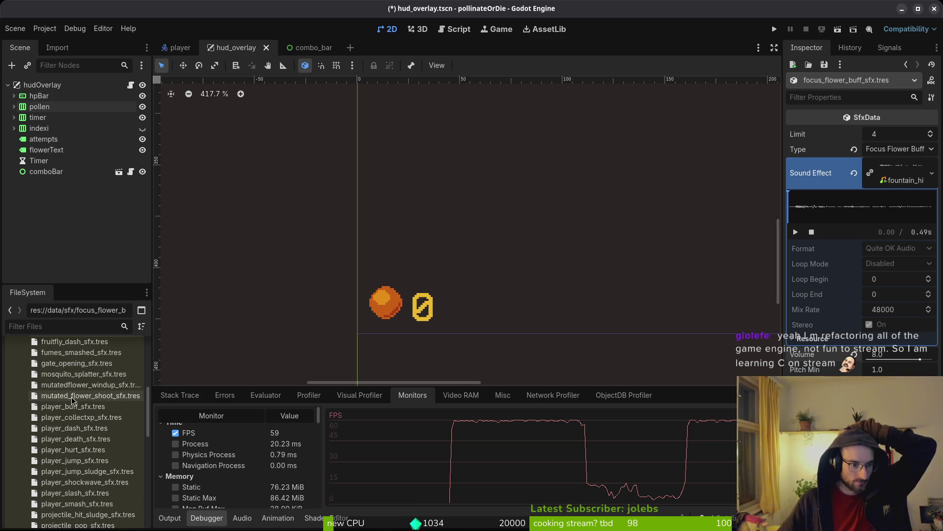
pyautogui.click(91, 417)
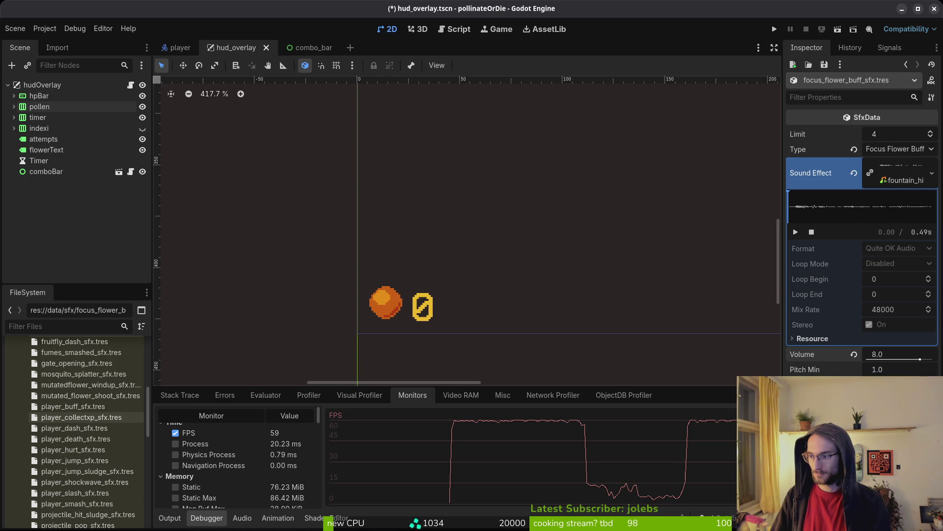
pyautogui.click(82, 417)
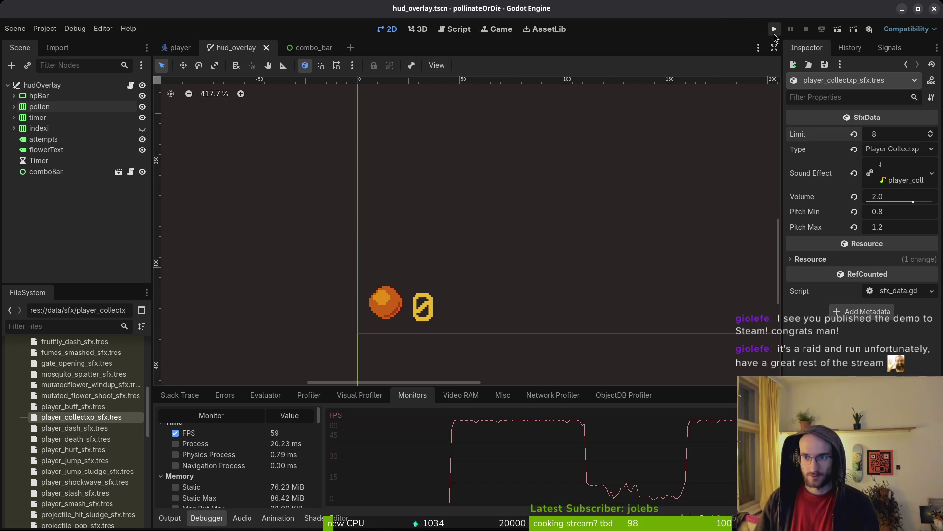
# Run the project, continue the saved game into the hive level, stop it, and save combo_bar.
pyautogui.click(780, 34)
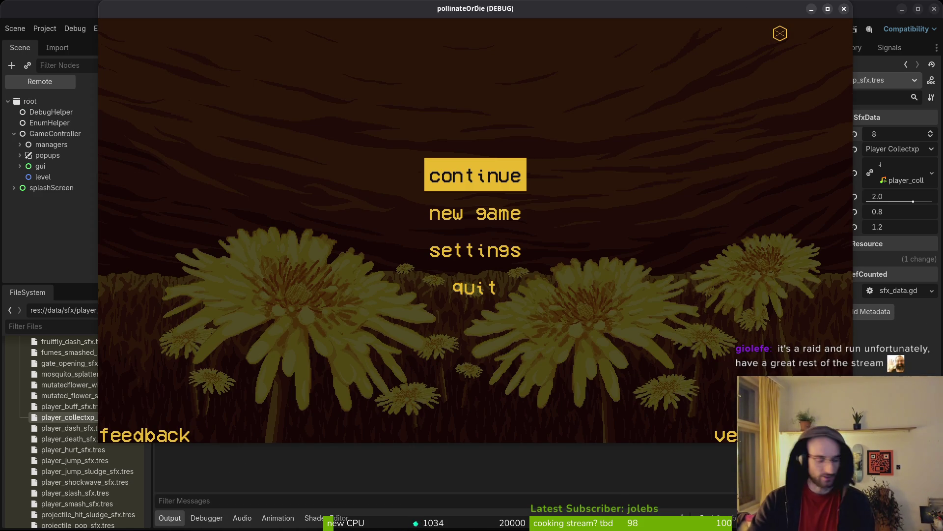
pyautogui.press('Return')
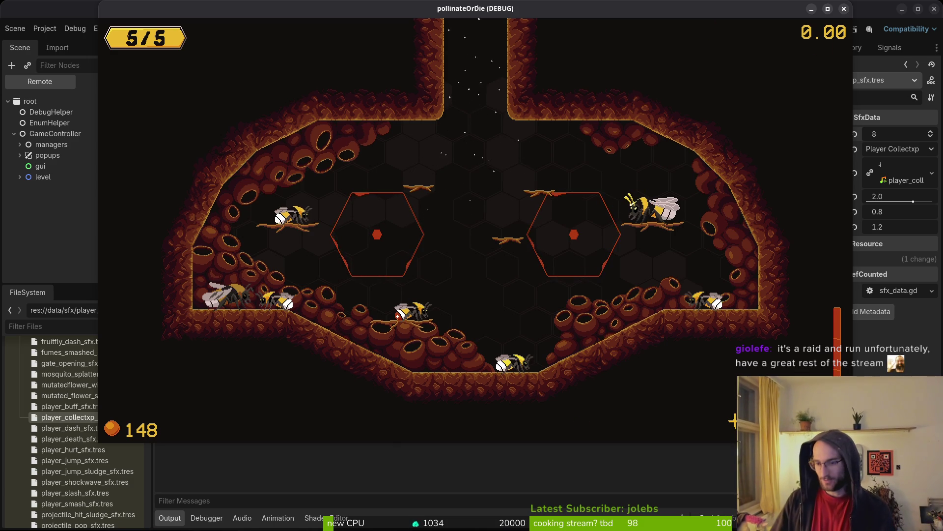
pyautogui.press('F8')
pyautogui.scroll(3, 365, 302)
pyautogui.hotkey('ctrl', 's')
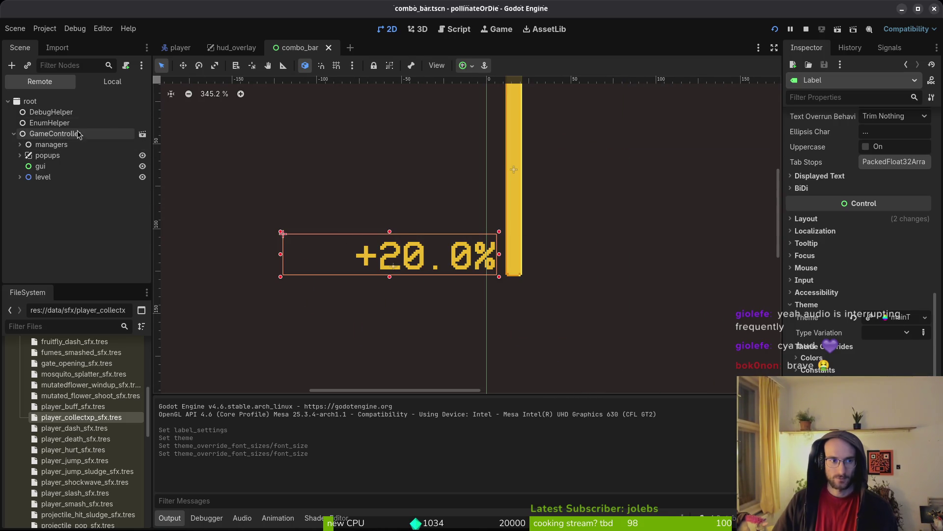
# In the Local scene tree, shrink the comboLabelVfx particles' emission box.
pyautogui.hotkey('shift', 'alt', 'o')
pyautogui.press('Escape')
pyautogui.click(102, 82)
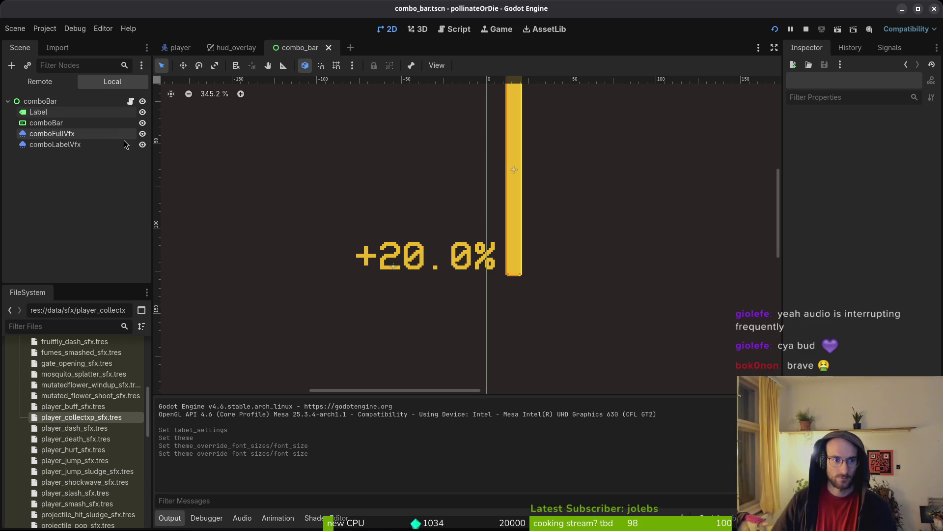
pyautogui.click(70, 144)
pyautogui.click(397, 277)
pyautogui.click(73, 146)
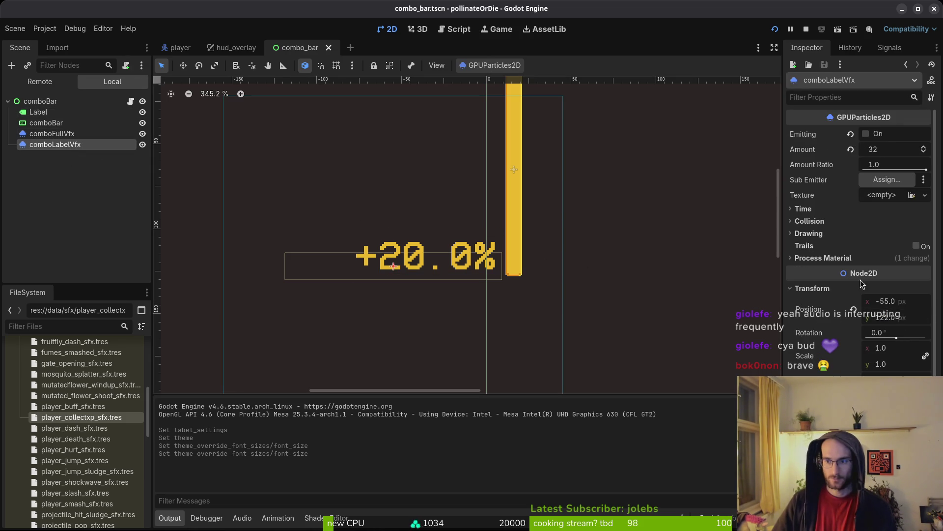
pyautogui.click(816, 258)
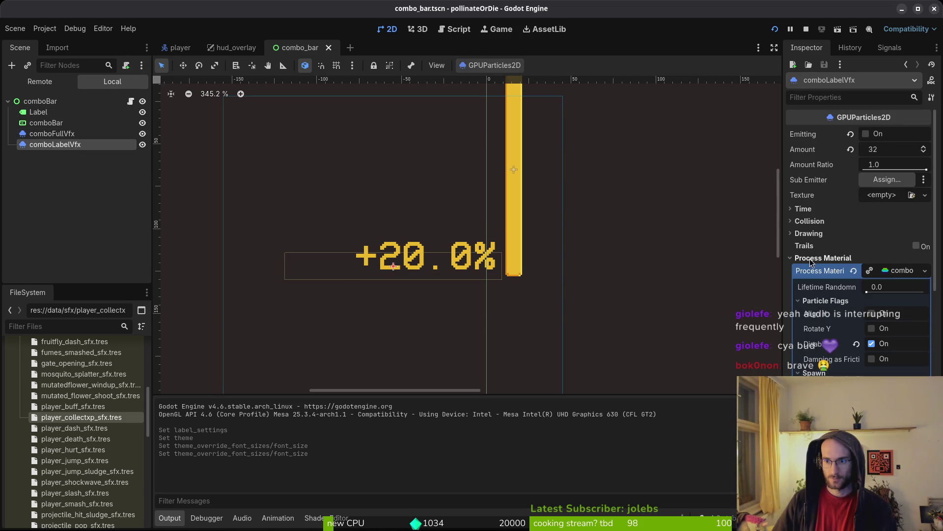
pyautogui.click(902, 270)
pyautogui.click(902, 271)
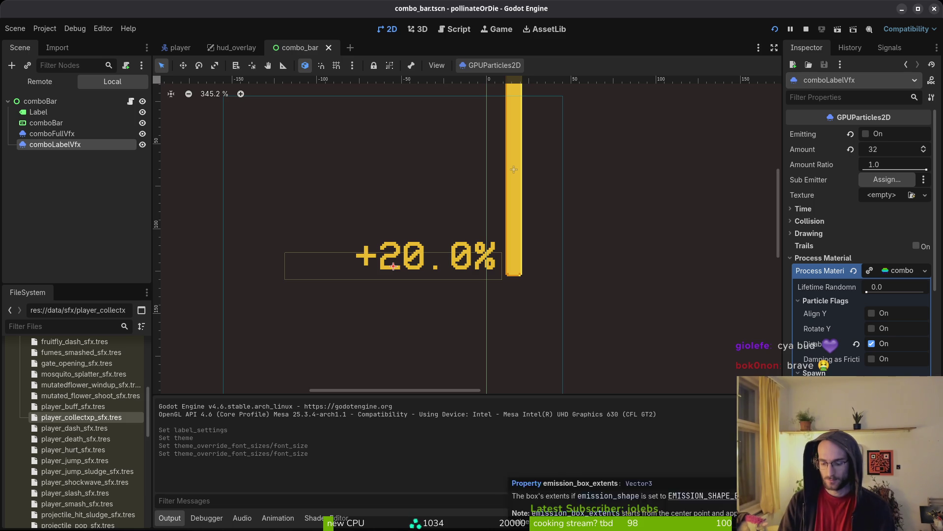
pyautogui.moveTo(502, 266)
pyautogui.mouseDown()
pyautogui.moveTo(430, 275)
pyautogui.moveTo(451, 275)
pyautogui.mouseUp()
# Nudge the +20.0% label left and save the combo_bar scene.
pyautogui.click(397, 260)
pyautogui.press('Left')
pyautogui.press('Left')
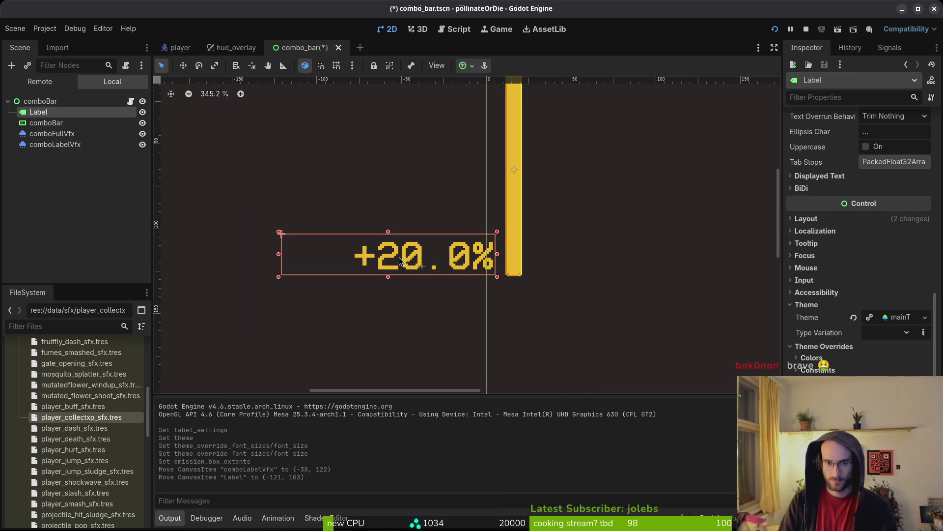
pyautogui.hotkey('ctrl', 's')
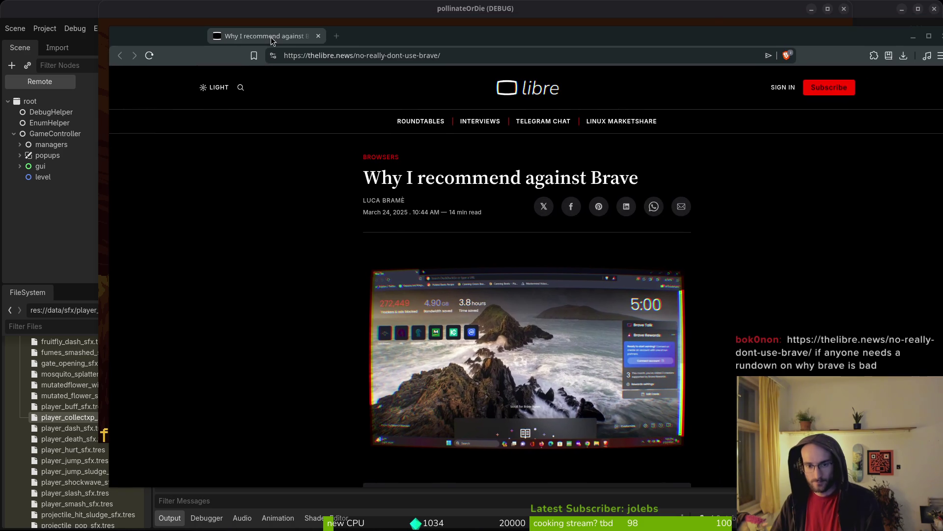
pyautogui.scroll(-5, 317, 283)
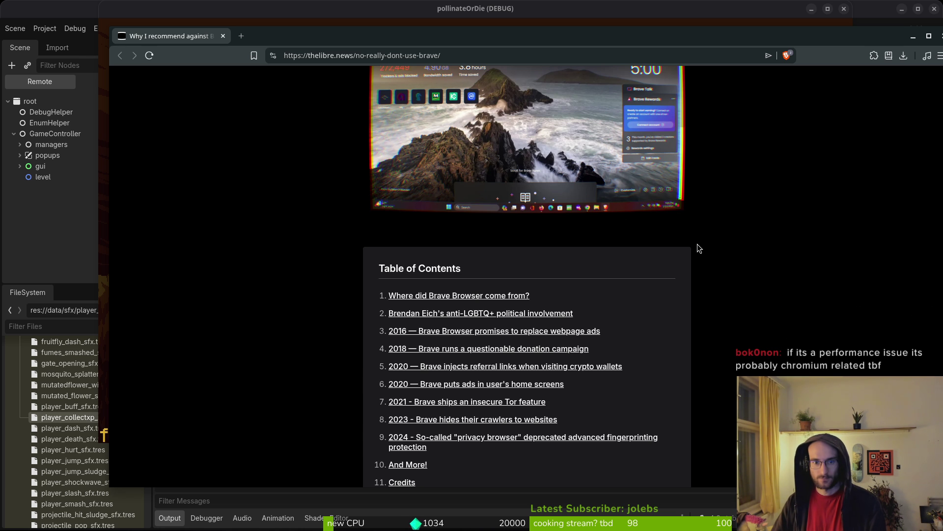
pyautogui.scroll(-10, 700, 249)
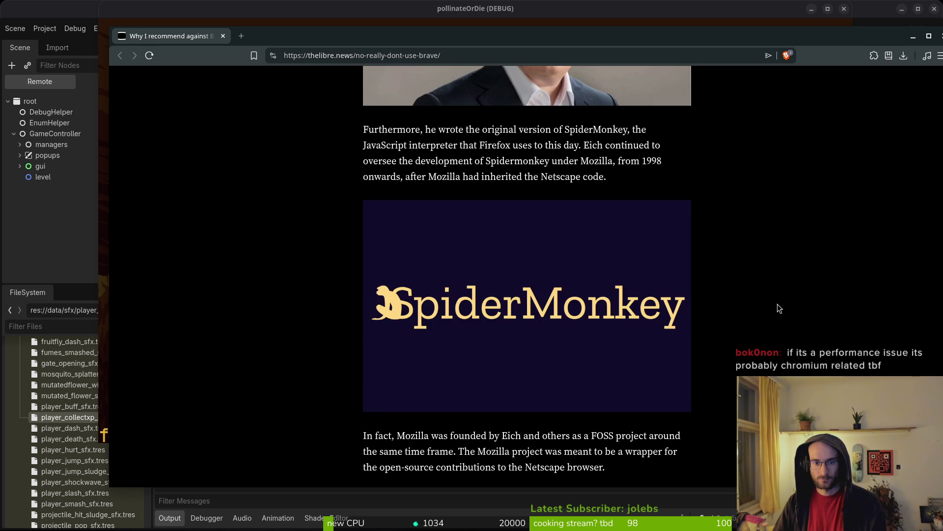
pyautogui.scroll(-1, 777, 303)
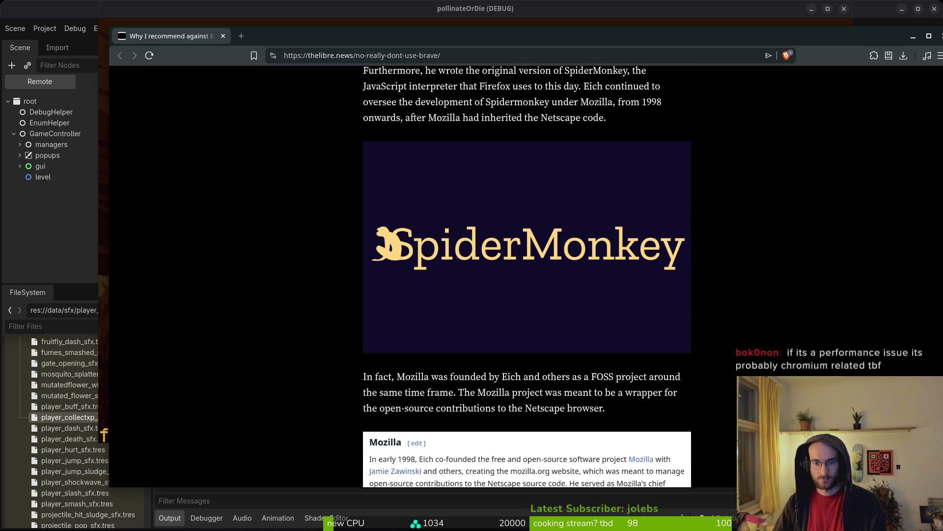
pyautogui.scroll(-5, 527, 276)
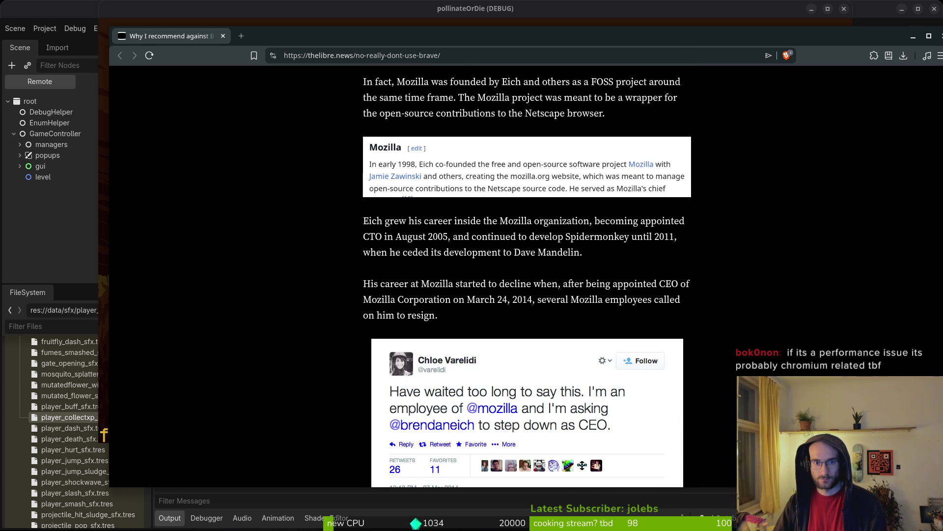
pyautogui.scroll(-6, 527, 275)
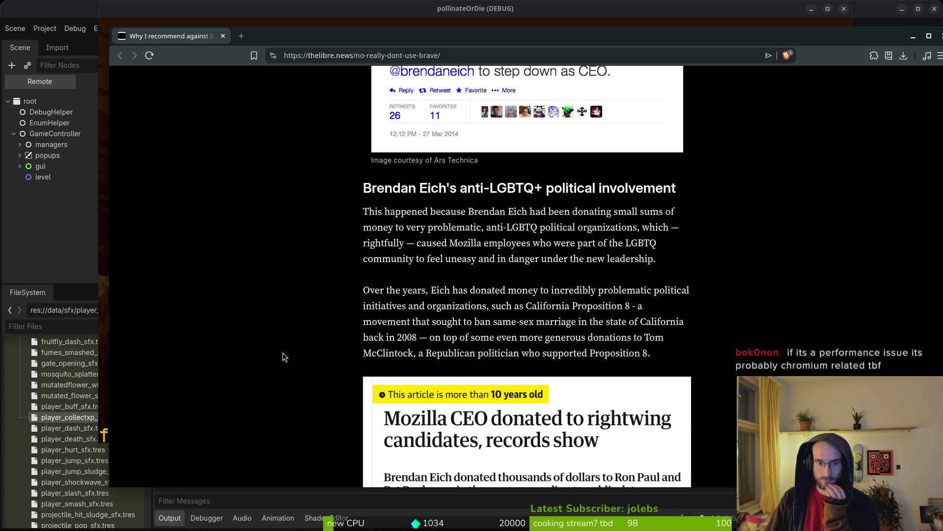
pyautogui.scroll(-5, 294, 320)
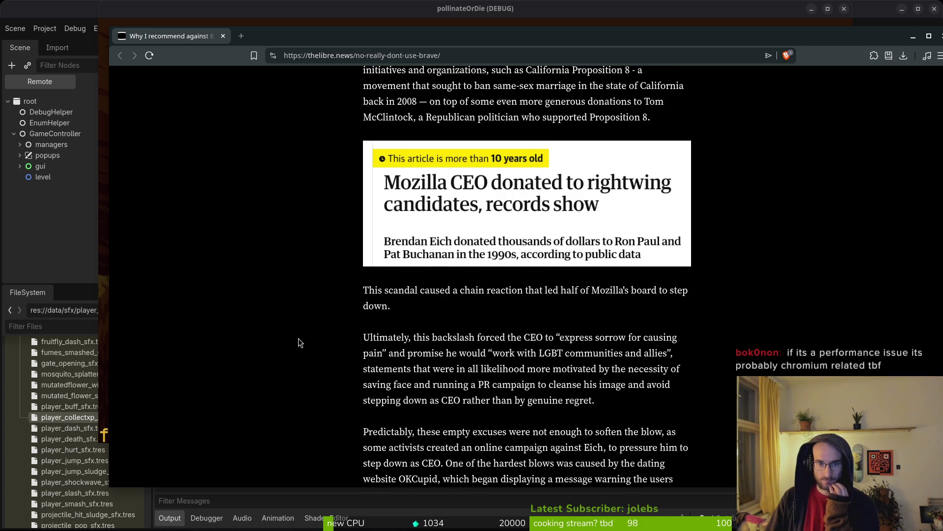
pyautogui.scroll(-3, 295, 342)
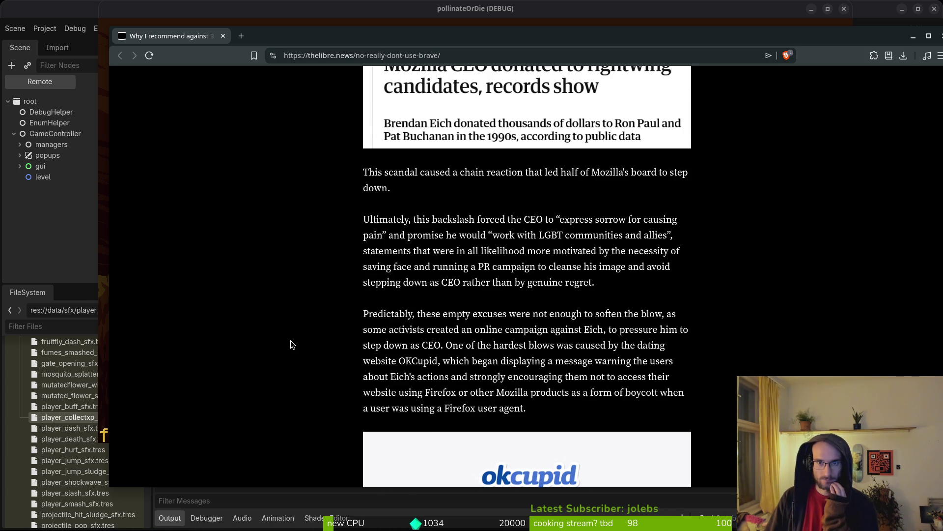
pyautogui.scroll(1, 291, 340)
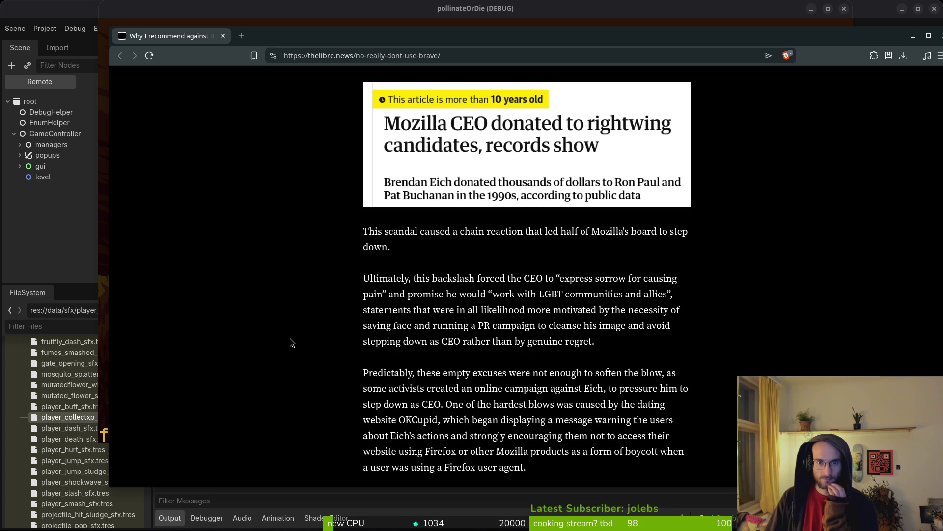
pyautogui.scroll(-5, 289, 341)
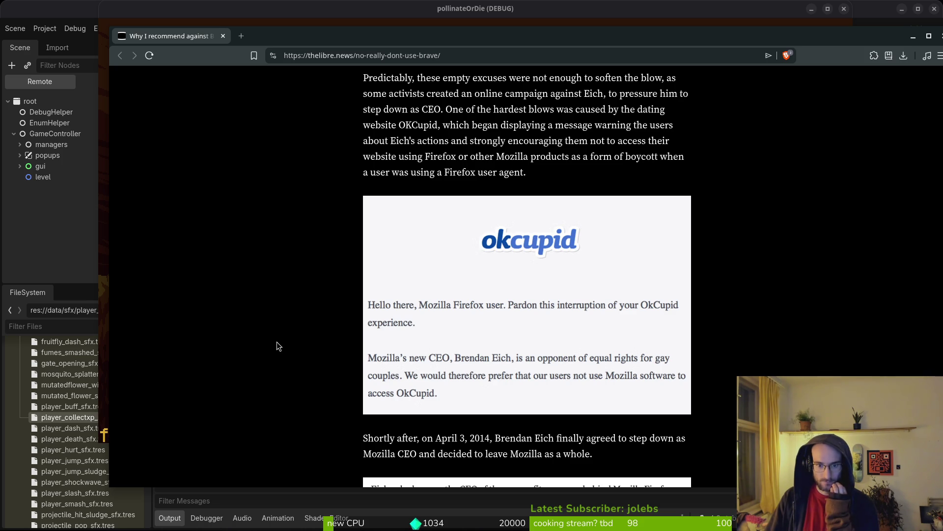
pyautogui.scroll(-2, 276, 341)
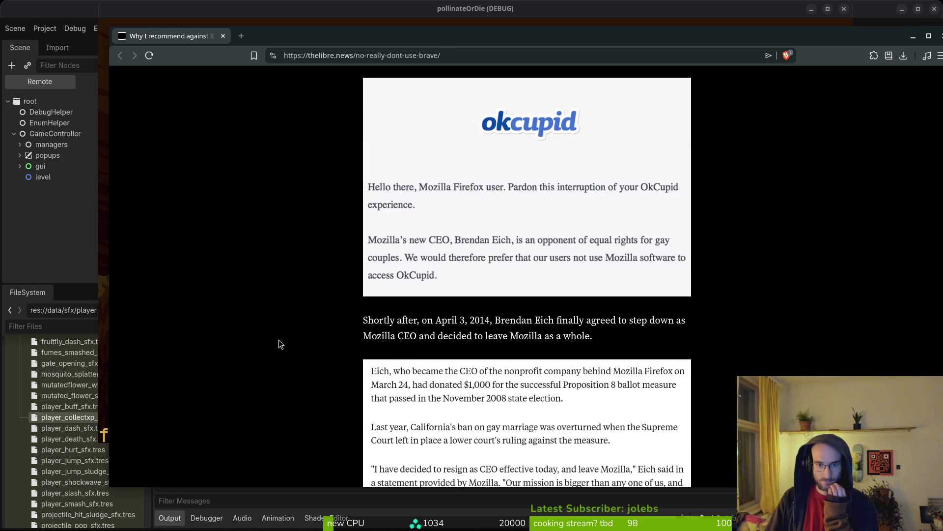
pyautogui.scroll(4, 280, 338)
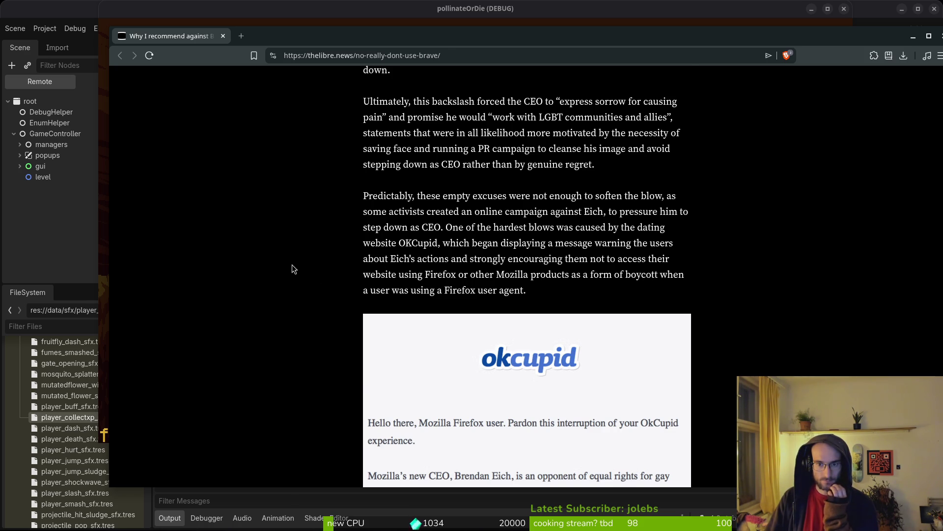
pyautogui.scroll(-6, 291, 265)
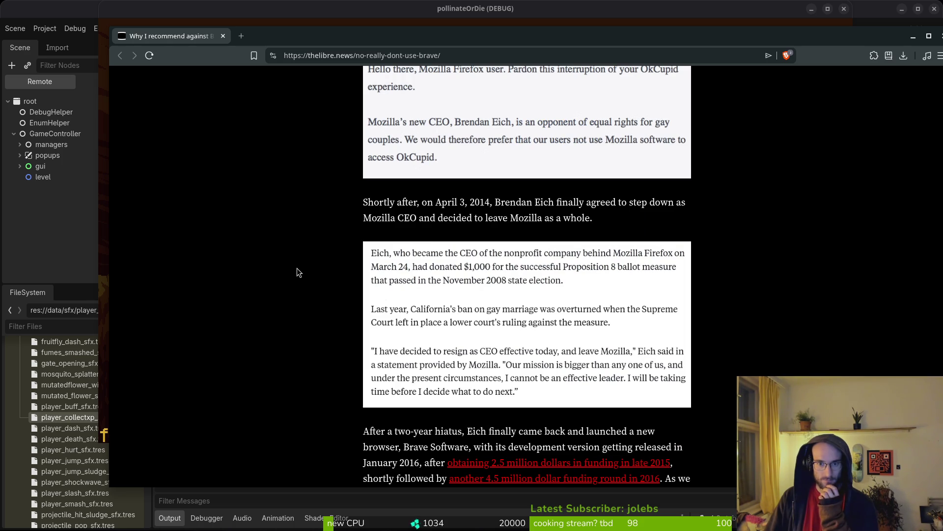
pyautogui.scroll(-4, 300, 281)
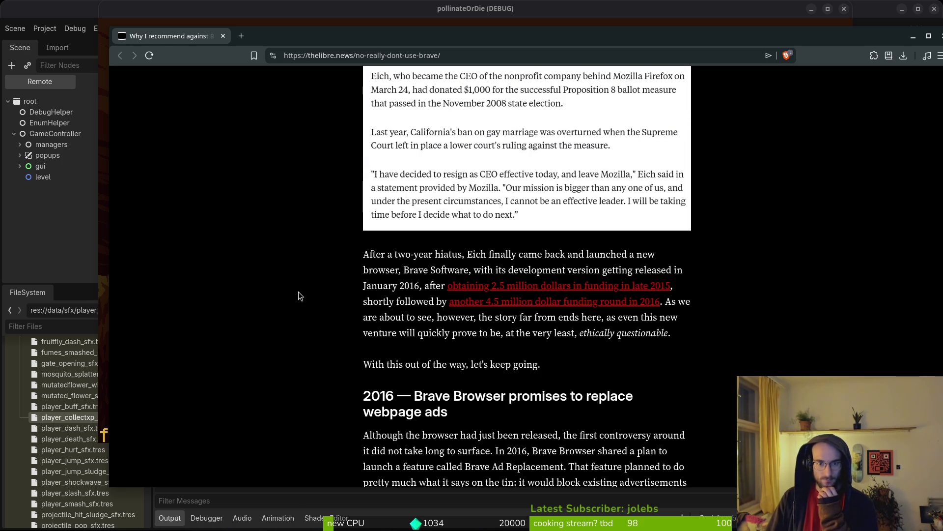
pyautogui.scroll(3, 283, 269)
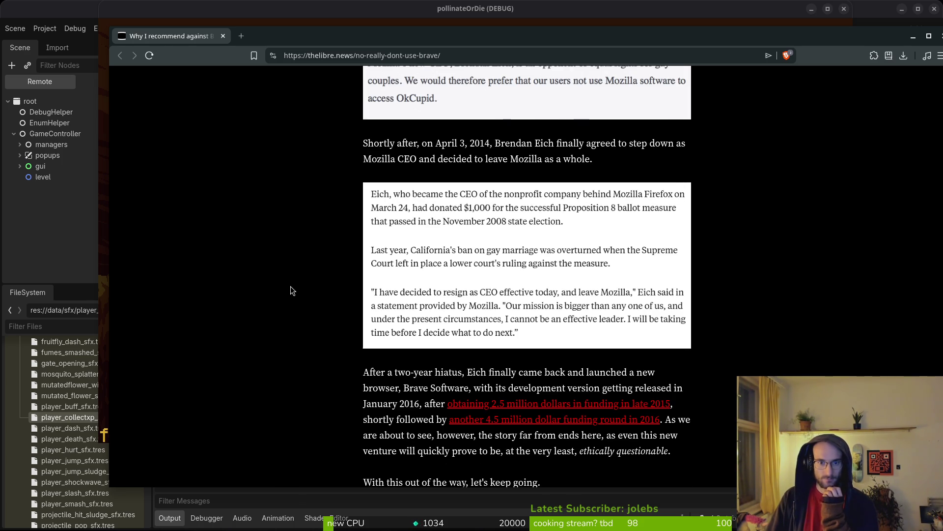
pyautogui.scroll(-4, 291, 290)
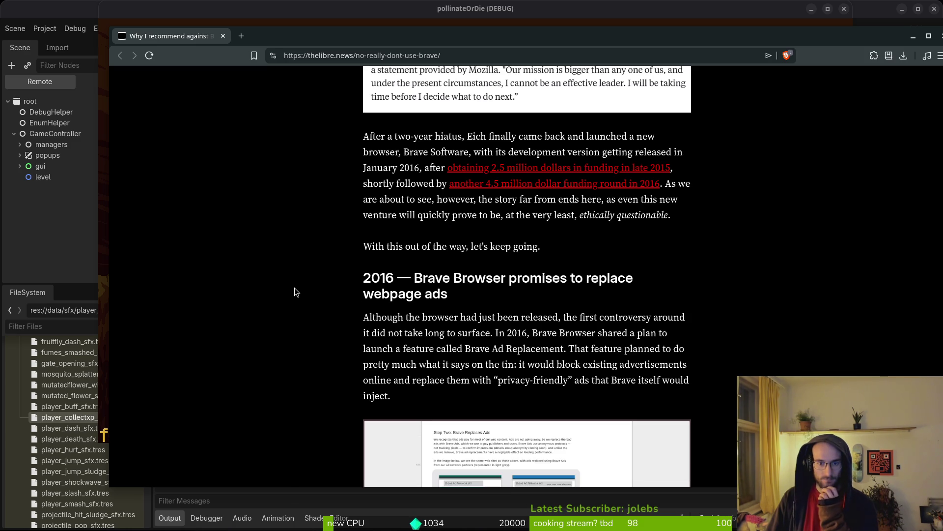
pyautogui.scroll(-6, 295, 292)
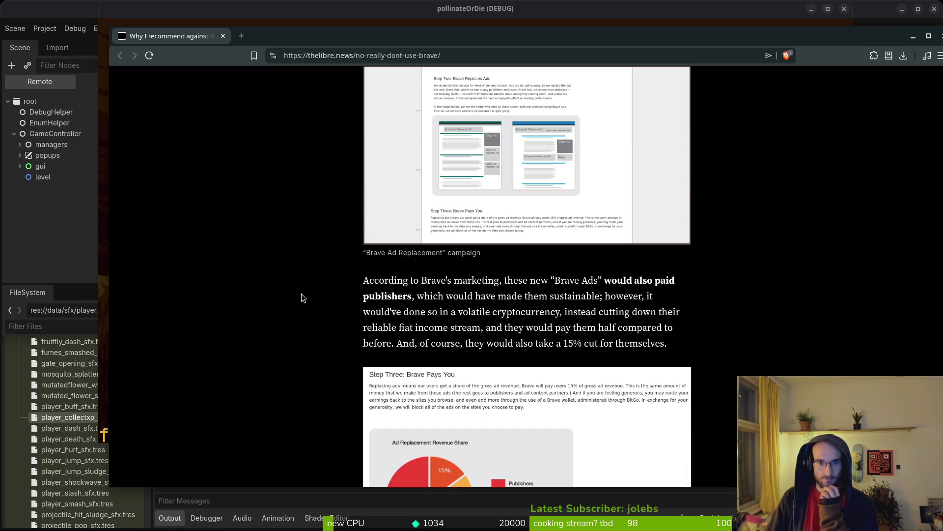
pyautogui.scroll(-4, 302, 295)
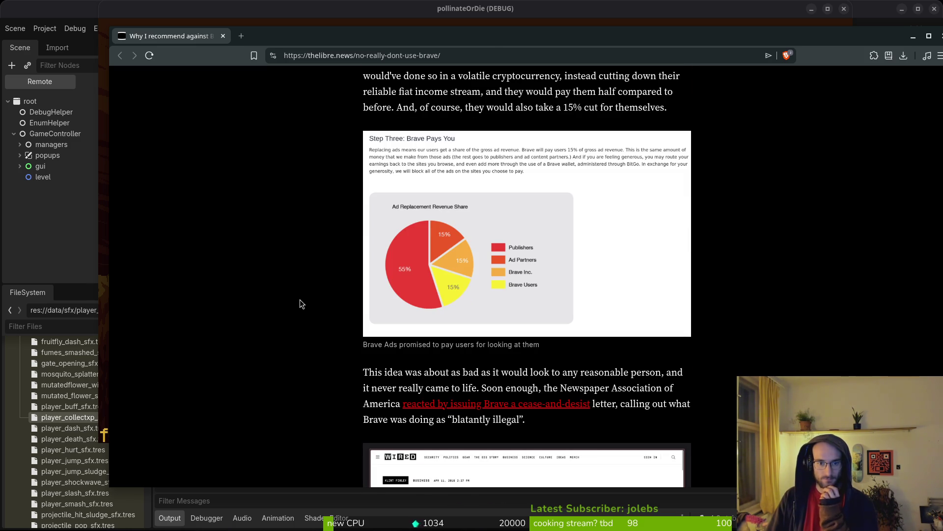
pyautogui.scroll(-5, 302, 305)
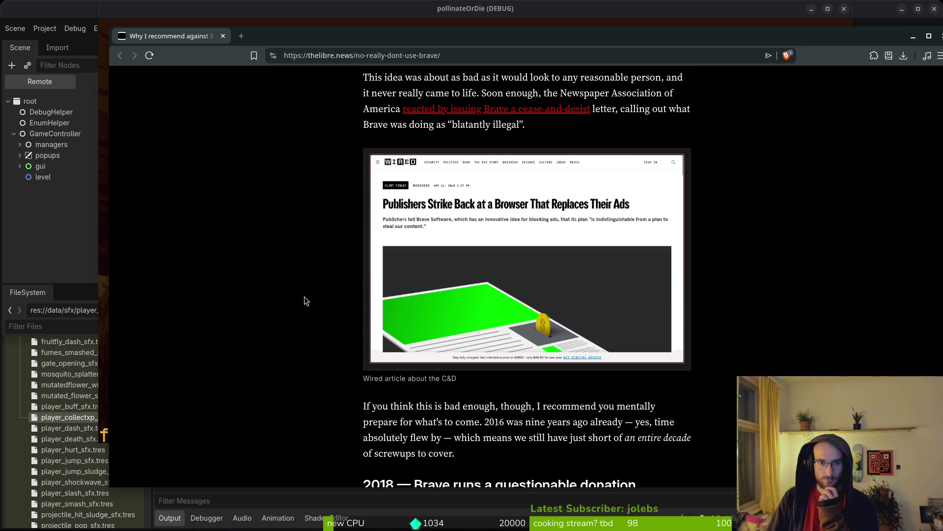
pyautogui.scroll(-5, 305, 300)
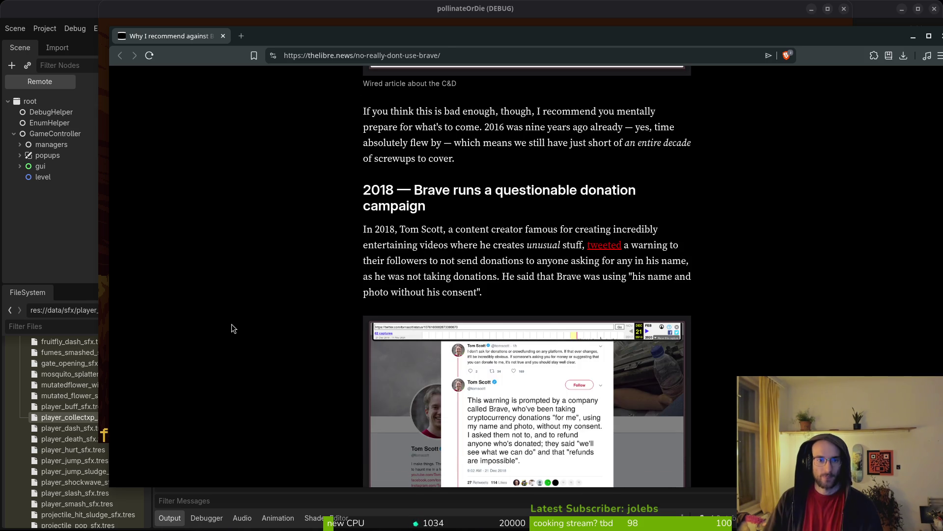
pyautogui.scroll(-5, 230, 332)
pyautogui.hotkey('alt', 'Tab')
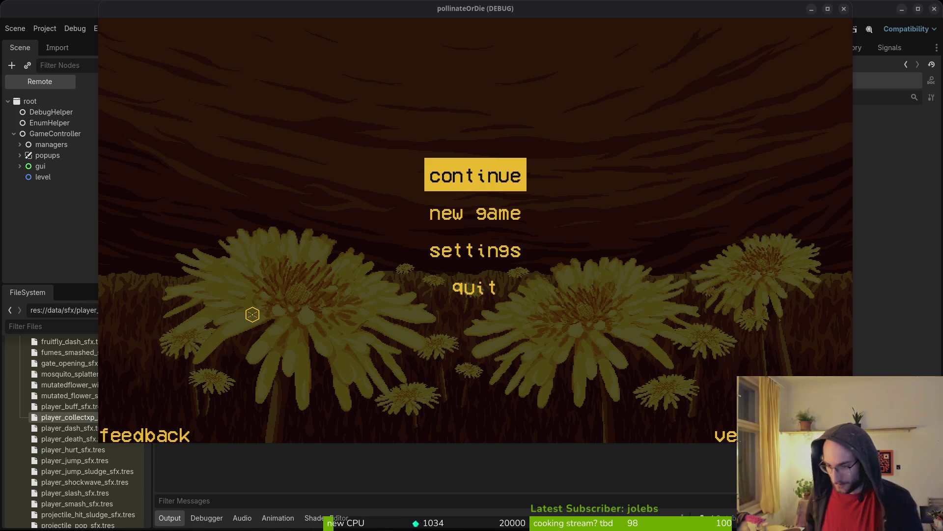
# Continue the saved game, fly the bee through a level, stop the game, and switch to the terminal.
pyautogui.click(486, 167)
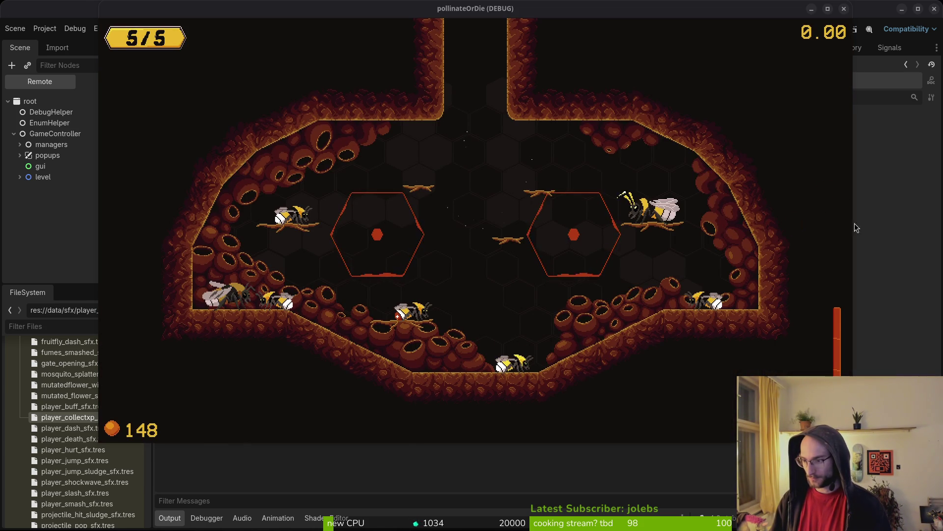
pyautogui.click(552, 196)
pyautogui.press('space')
pyautogui.press('space')
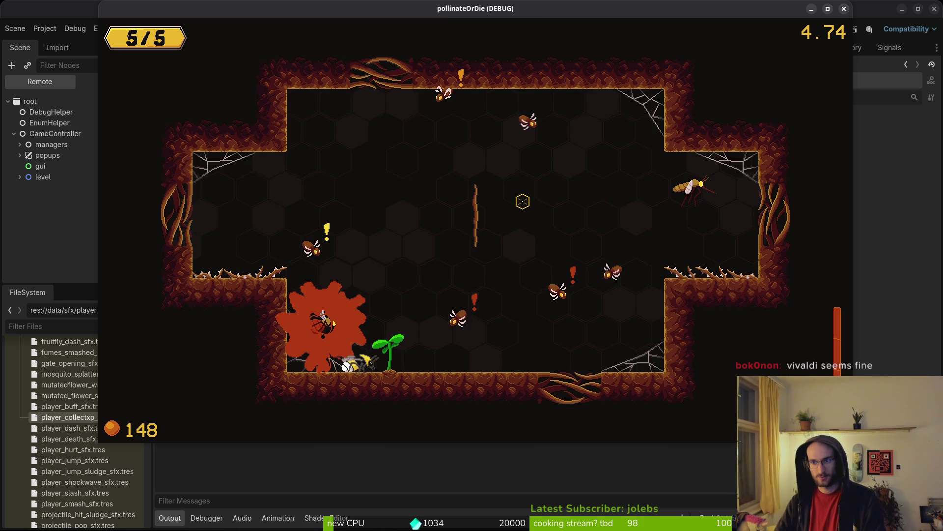
pyautogui.click(843, 8)
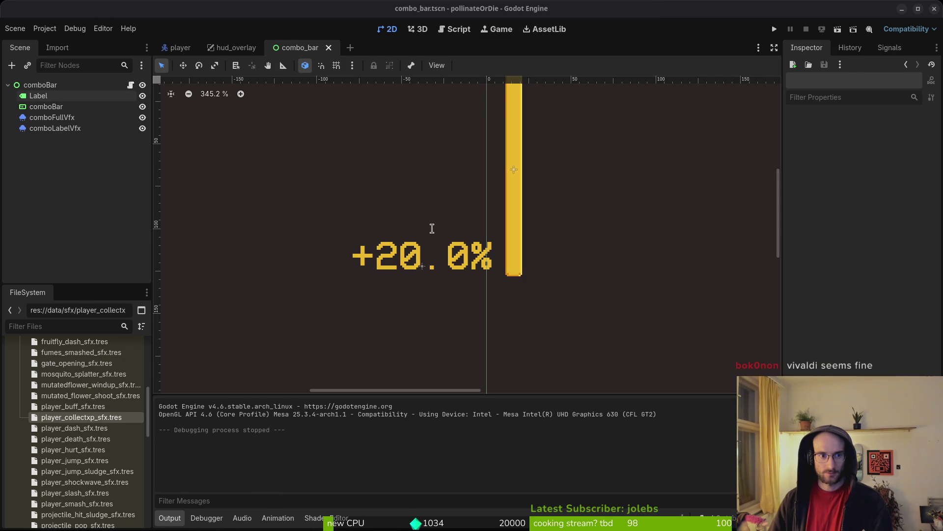
pyautogui.press('super+2')
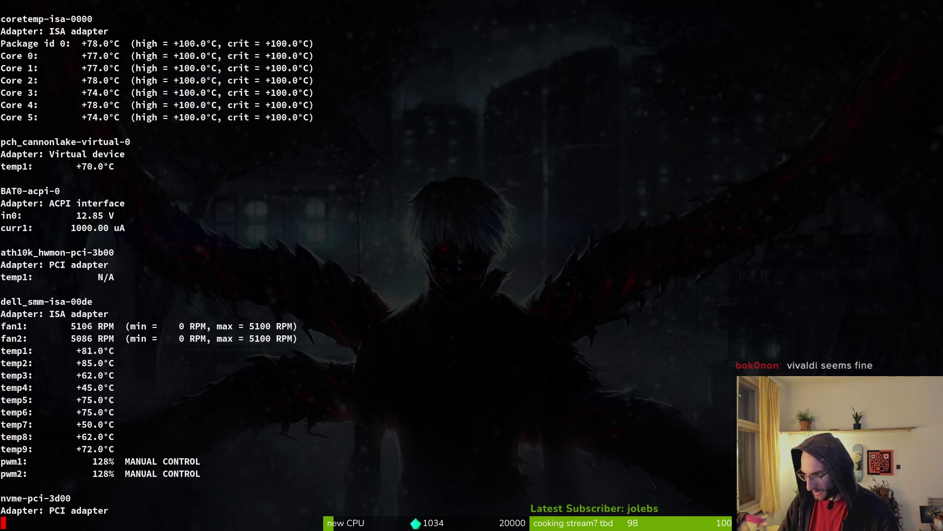
# Run reboot in the terminal, which is blocked by a session inhibitor.
pyautogui.hotkey('ctrl', 'c')
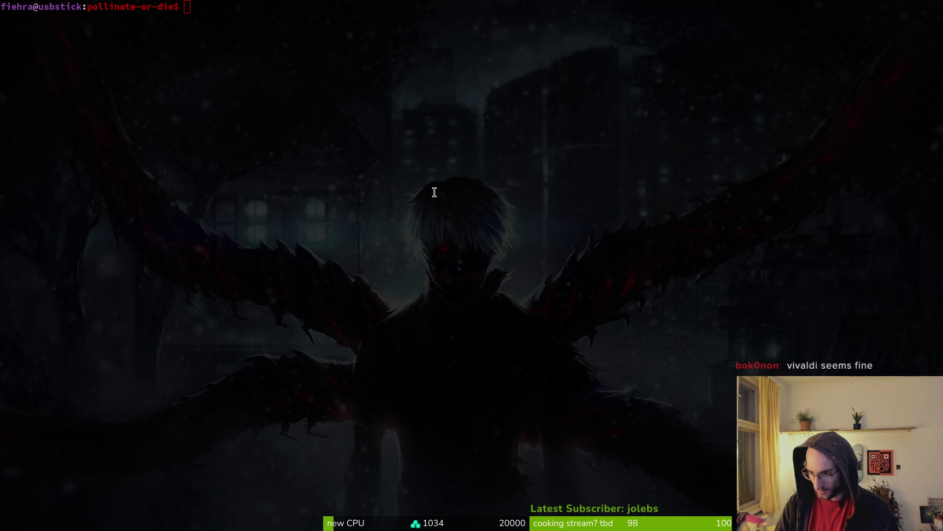
pyautogui.write('reboot')
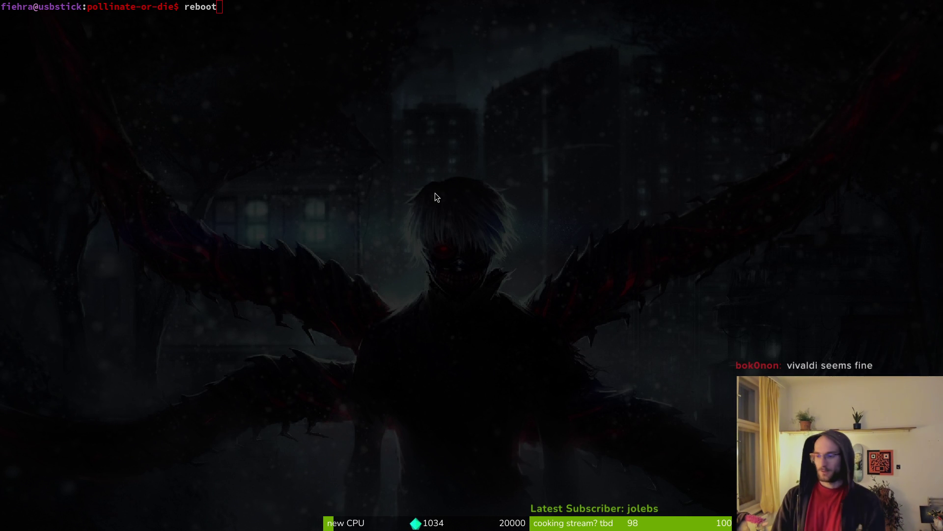
pyautogui.hotkey('alt', 'Tab')
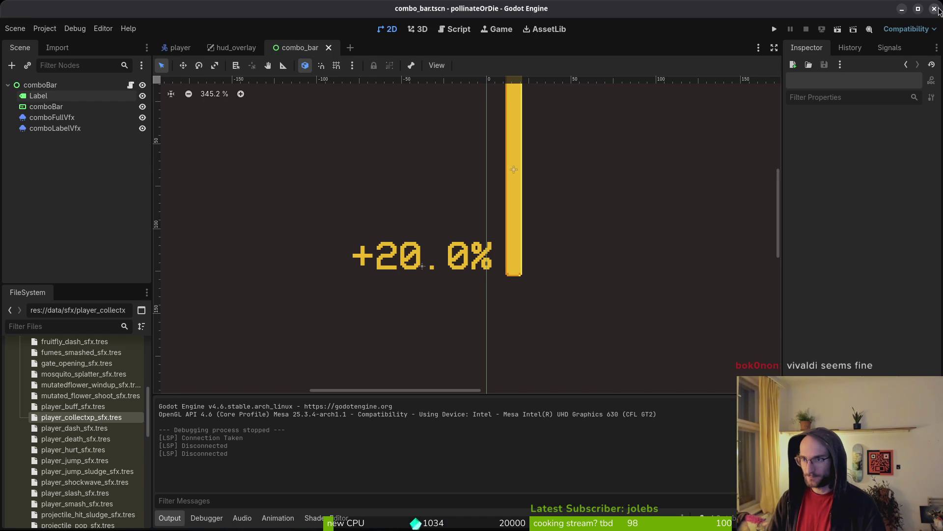
pyautogui.hotkey('ctrl', 'q')
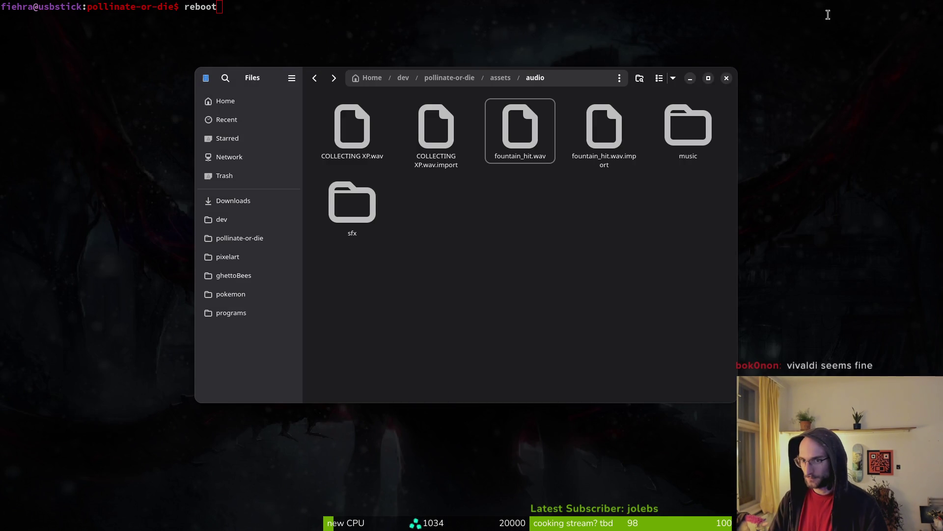
pyautogui.click(726, 77)
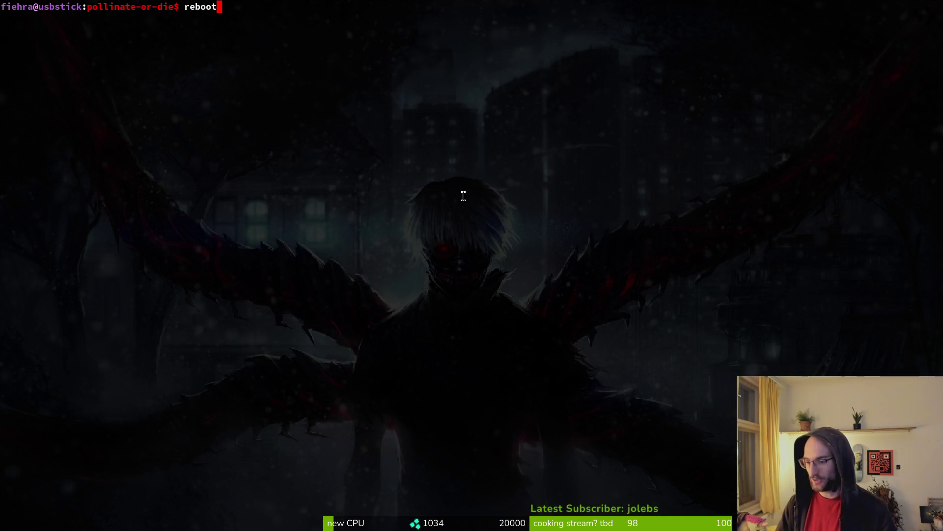
pyautogui.press('Return')
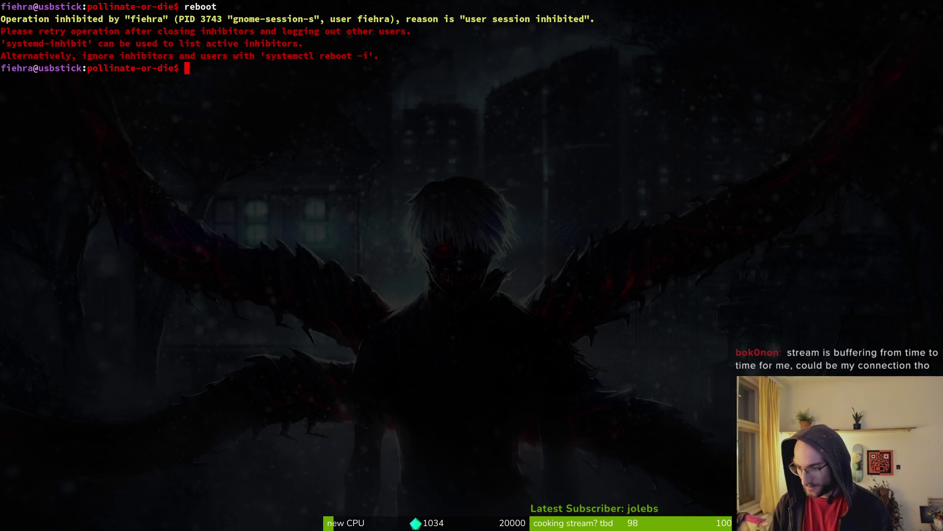
# Launch the System Monitor from the Activities overview.
pyautogui.press('super')
pyautogui.press('super')
pyautogui.press('super')
pyautogui.press('super')
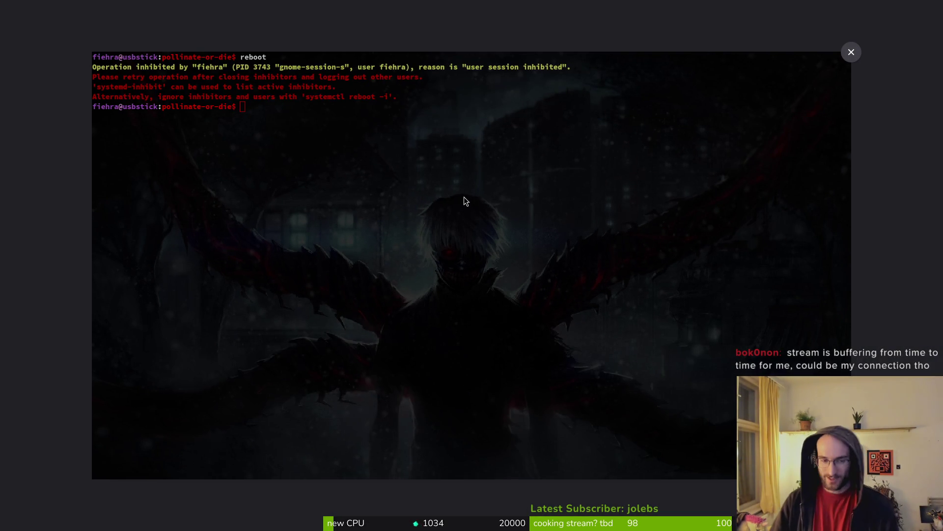
pyautogui.press('super')
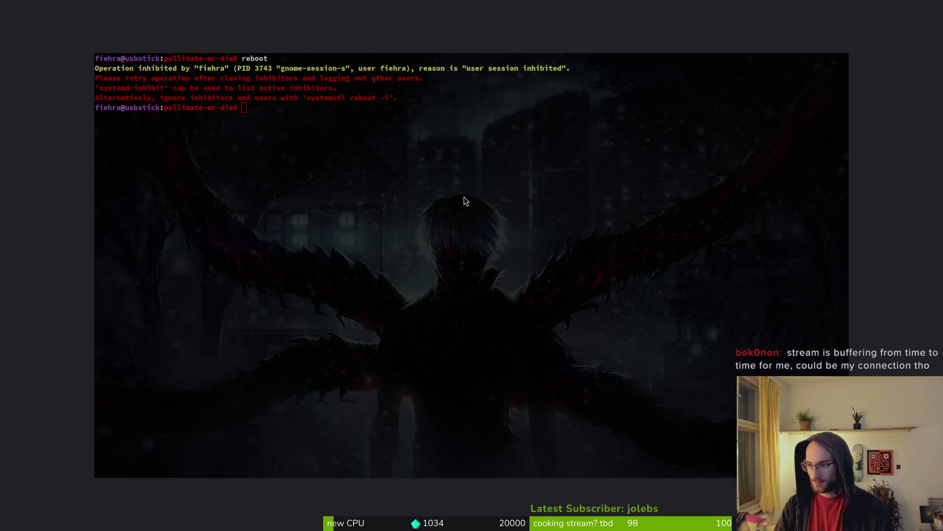
pyautogui.click(464, 196)
# Look over the running processes in System Monitor, then close it.
pyautogui.hotkey('ctrl', 'shift', 'Escape')
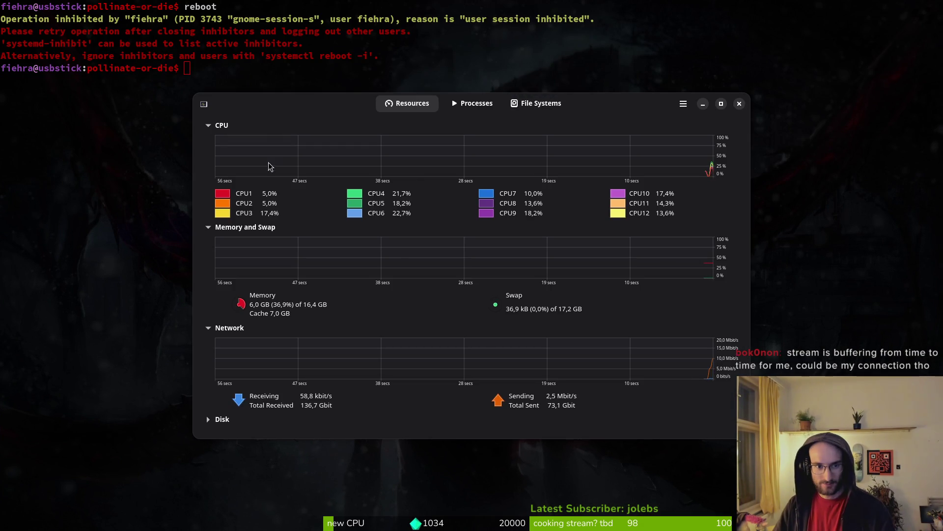
pyautogui.click(462, 109)
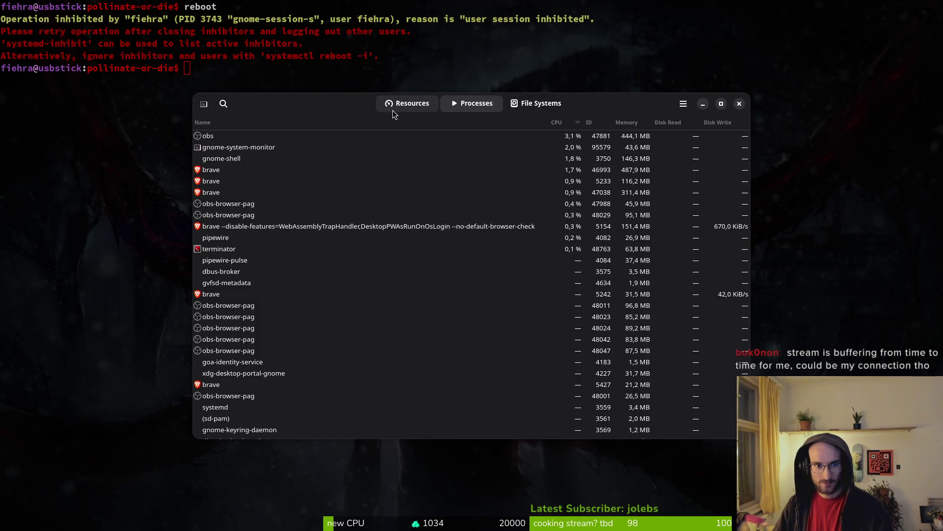
pyautogui.hotkey('ctrl', 'w')
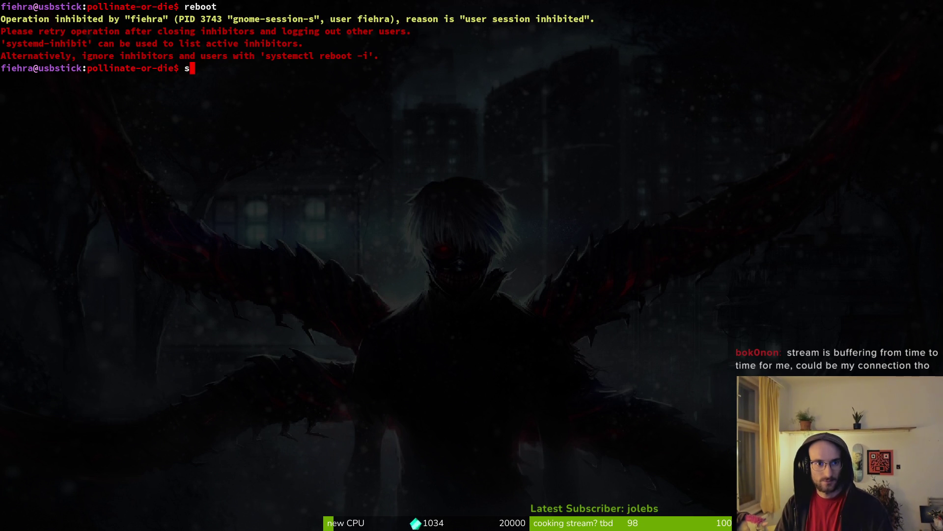
# Run sudo systemctl reboot and enter the administrator password; it is still inhibited.
pyautogui.write('sudo ')
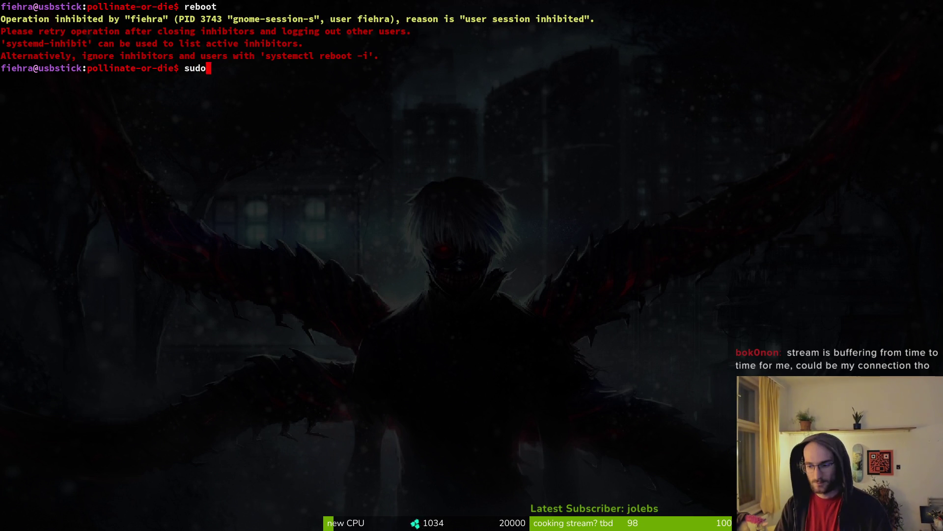
pyautogui.write('systemctl ')
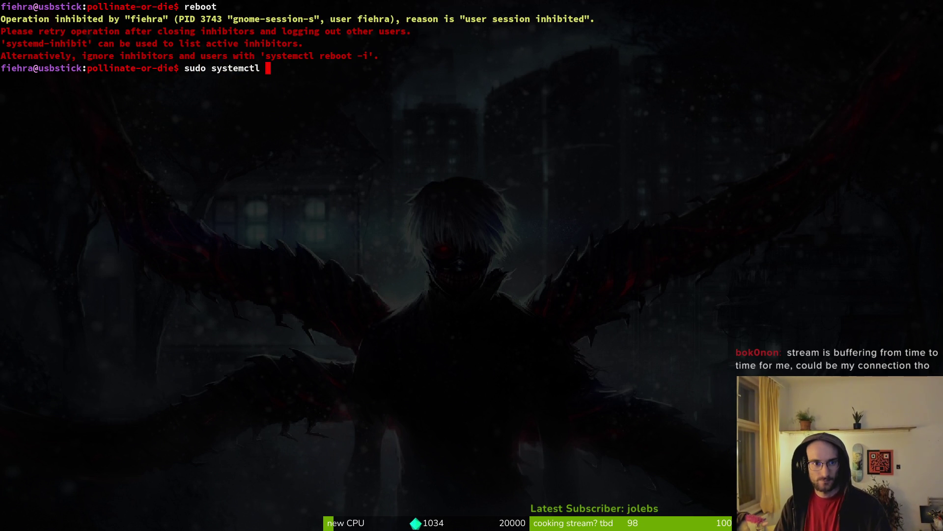
pyautogui.write('reboot')
pyautogui.press('Return')
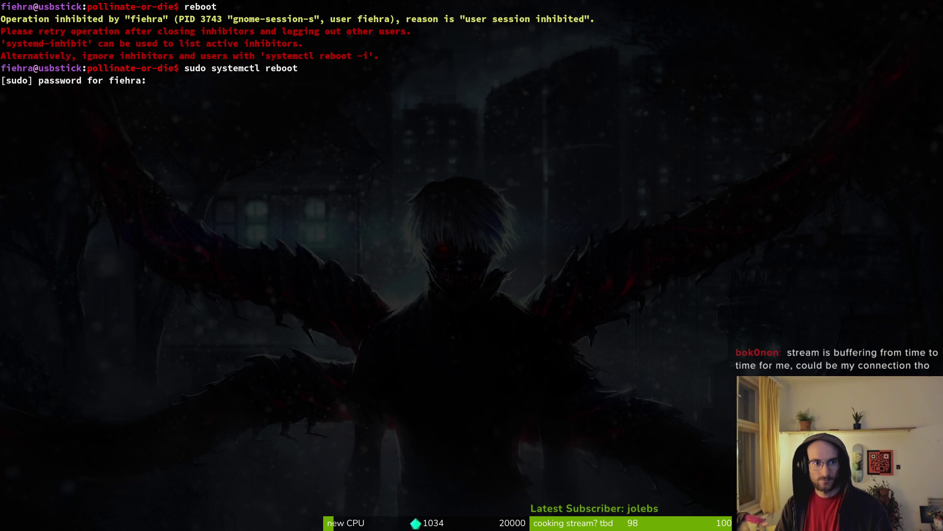
pyautogui.press('Return')
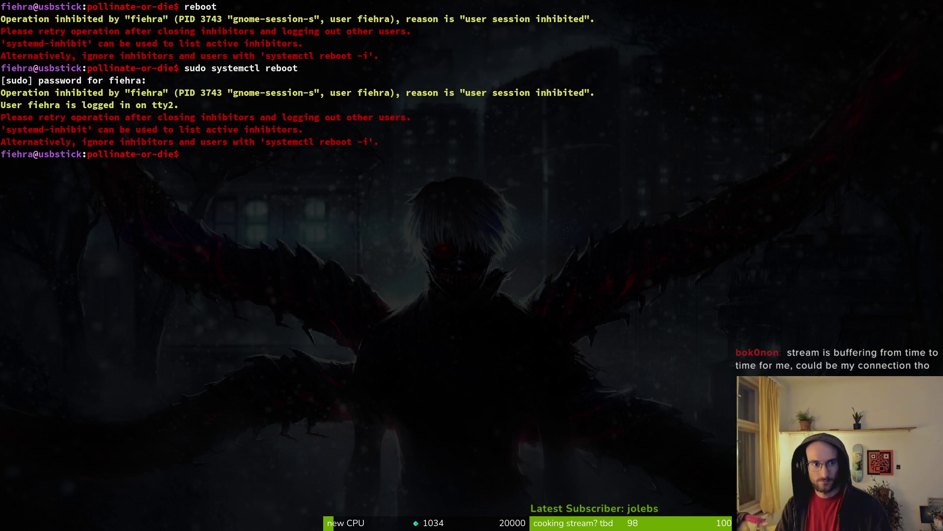
# Retry with sudo systemctl reboot -i and cancel the authentication prompt, giving Access denied.
pyautogui.press('Up')
pyautogui.write('-i')
pyautogui.press('Return')
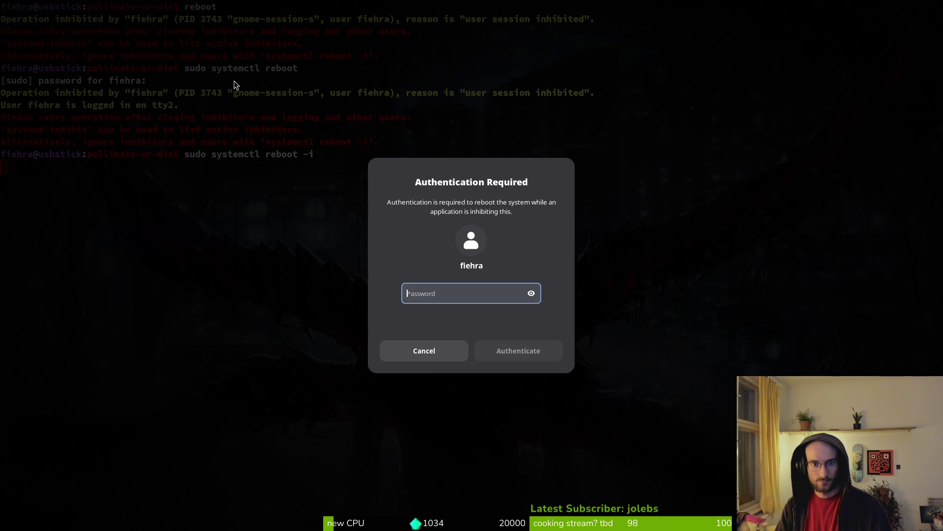
pyautogui.press('Escape')
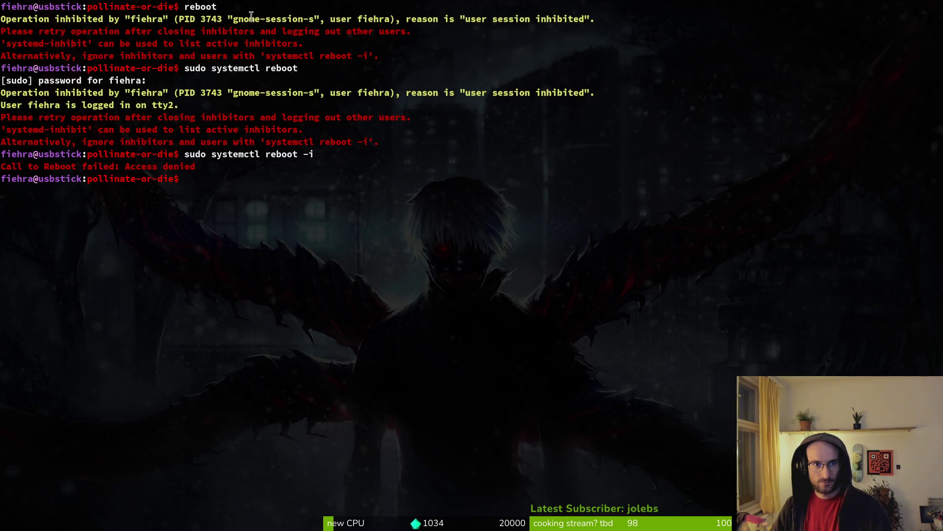
# Select the inhibiting PID 3743 and the reboot output, then clear the selection.
pyautogui.moveTo(180, 18); pyautogui.dragTo(222, 20)
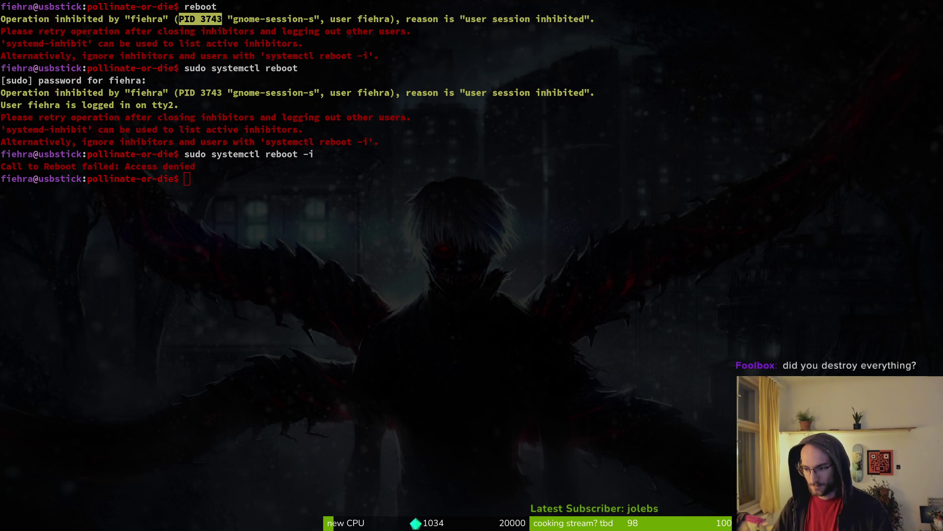
pyautogui.click(436, 356)
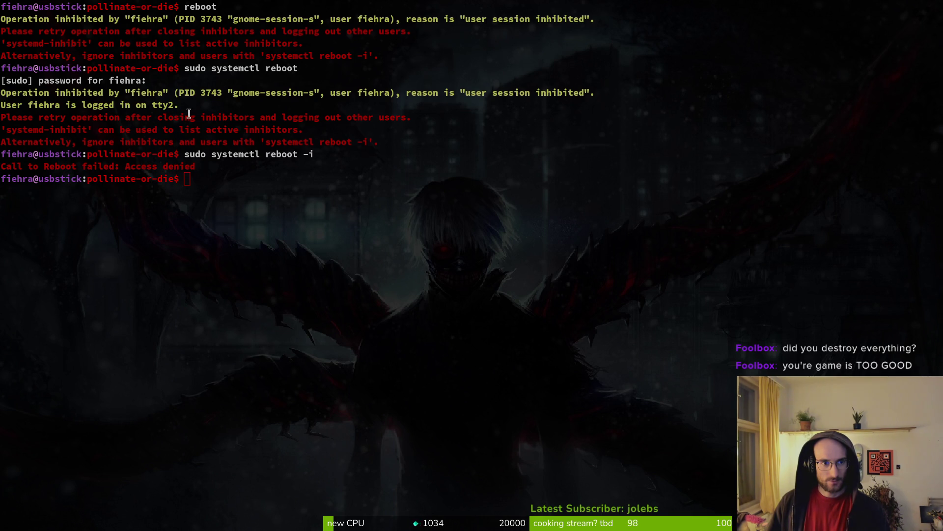
pyautogui.moveTo(325, 155); pyautogui.dragTo(3, 6)
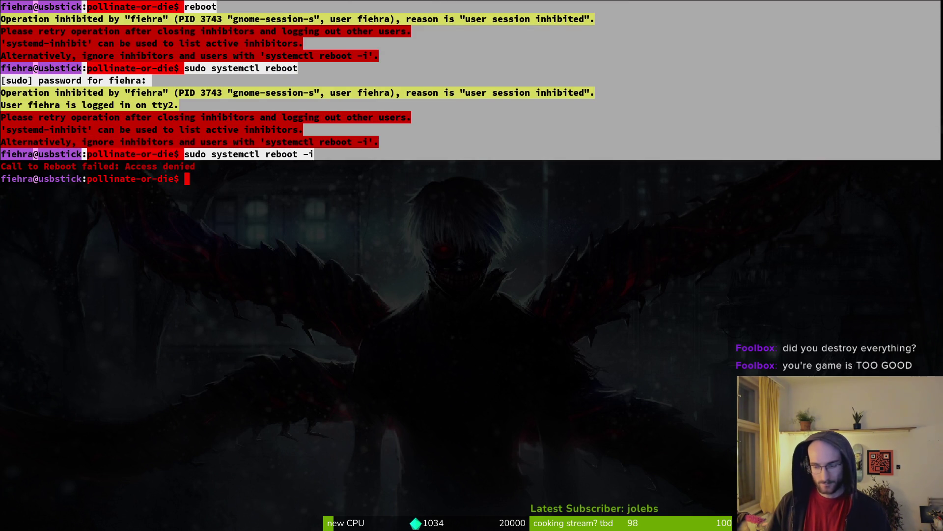
pyautogui.click(36, 179)
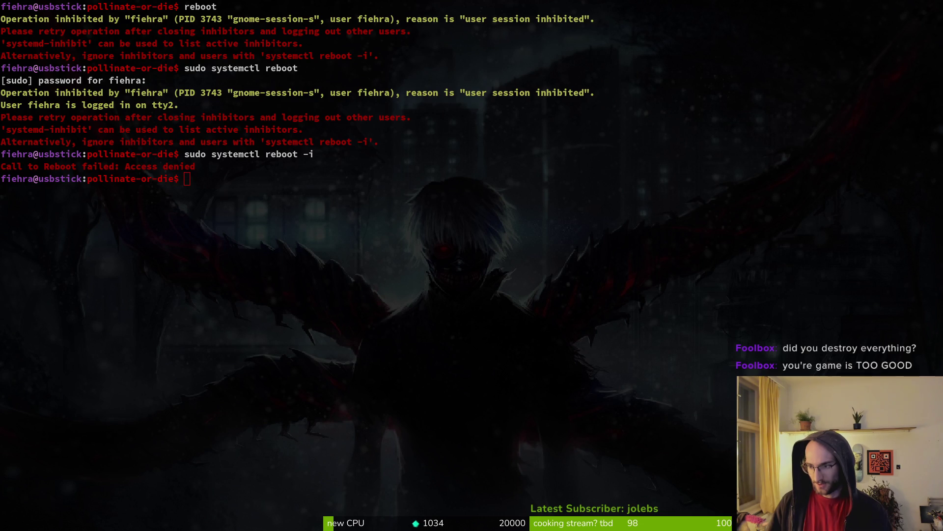
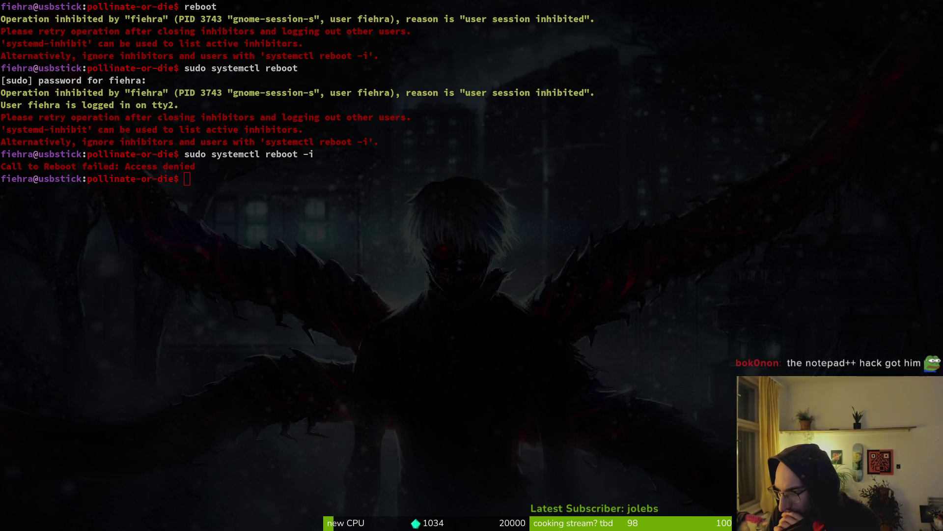
# List the active inhibitors with systemd-inhibit and select the resulting ten-row inhibitor table.
pyautogui.write('systemd-inhibit')
pyautogui.press('Return')
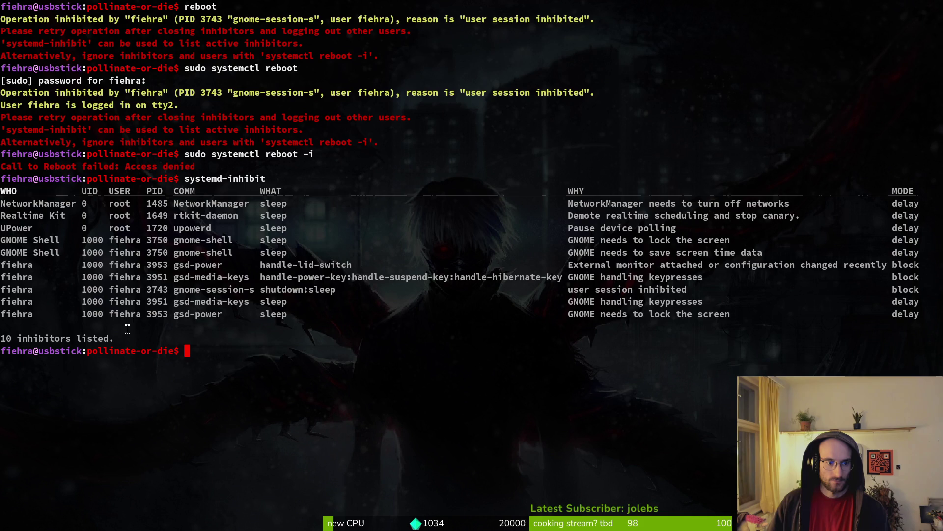
pyautogui.moveTo(138, 335)
pyautogui.mouseDown()
pyautogui.moveTo(1, 229)
pyautogui.moveTo(1, 199)
pyautogui.mouseUp()
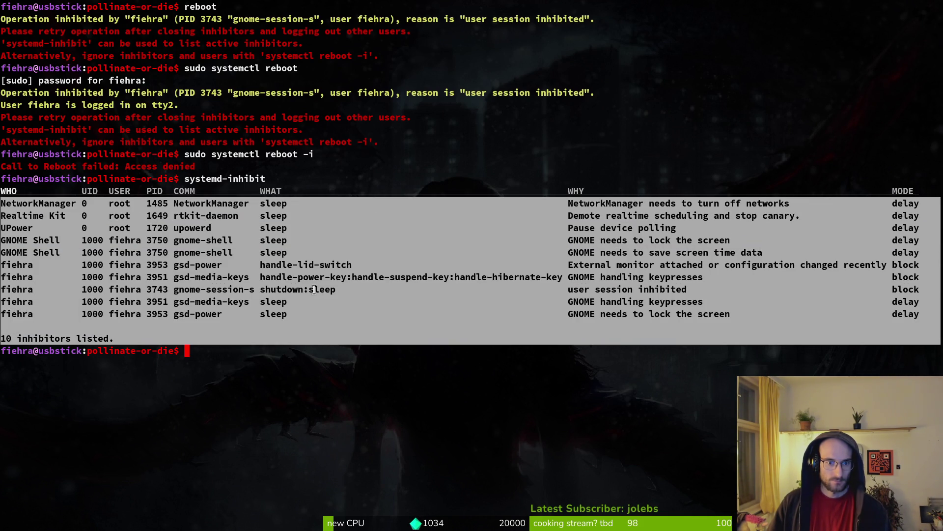
pyautogui.hotkey('alt', 'Tab')
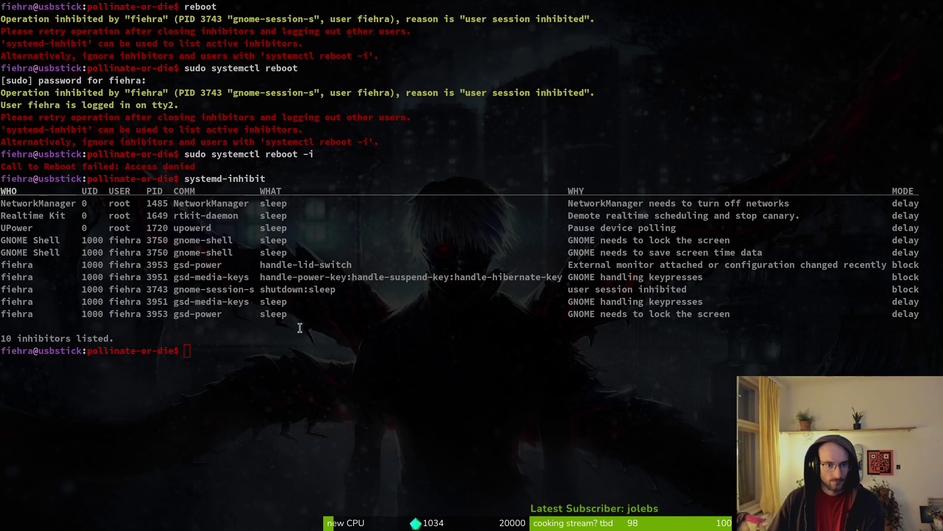
pyautogui.hotkey('ctrl', 'shift', 'v')
pyautogui.hotkey('ctrl', 'shift', 'v')
pyautogui.press('BackSpace')
pyautogui.press('BackSpace')
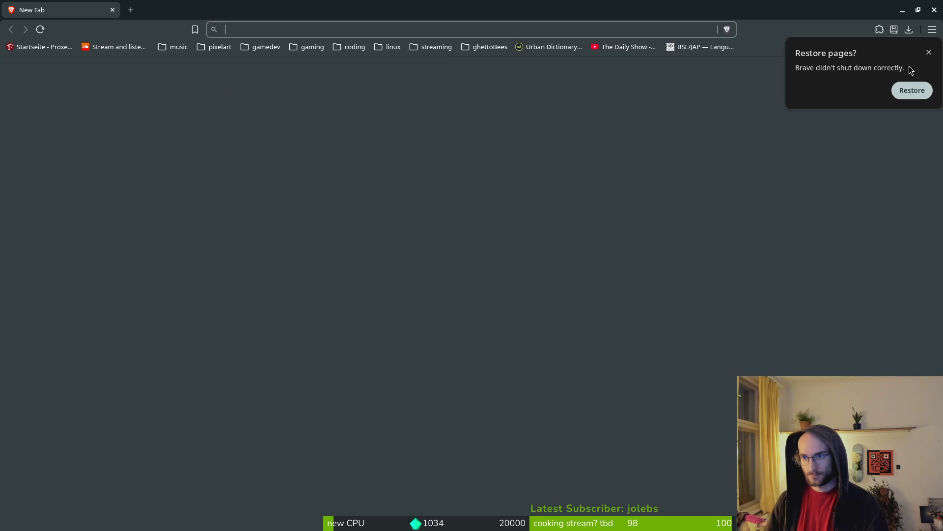
# Restore Brave's previous-session pages and move the unmaximized window back into view.
pyautogui.click(913, 92)
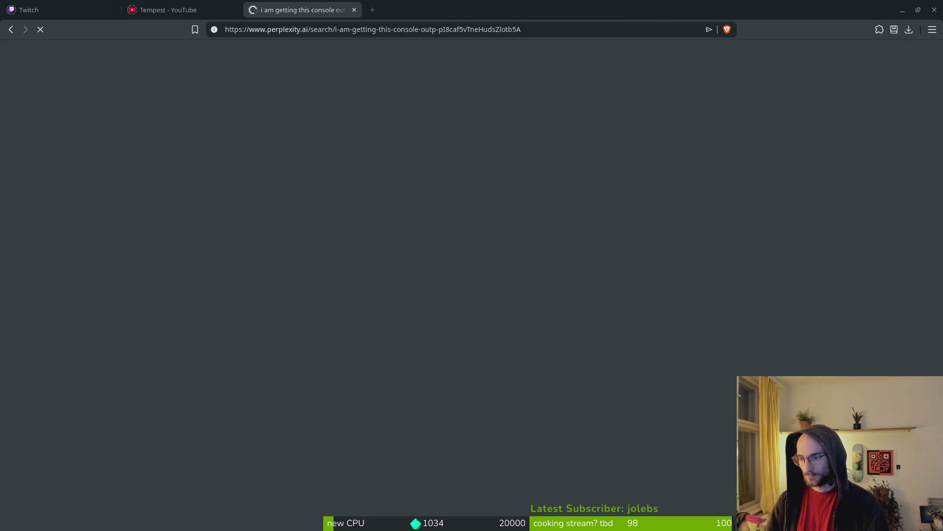
pyautogui.click(917, 10)
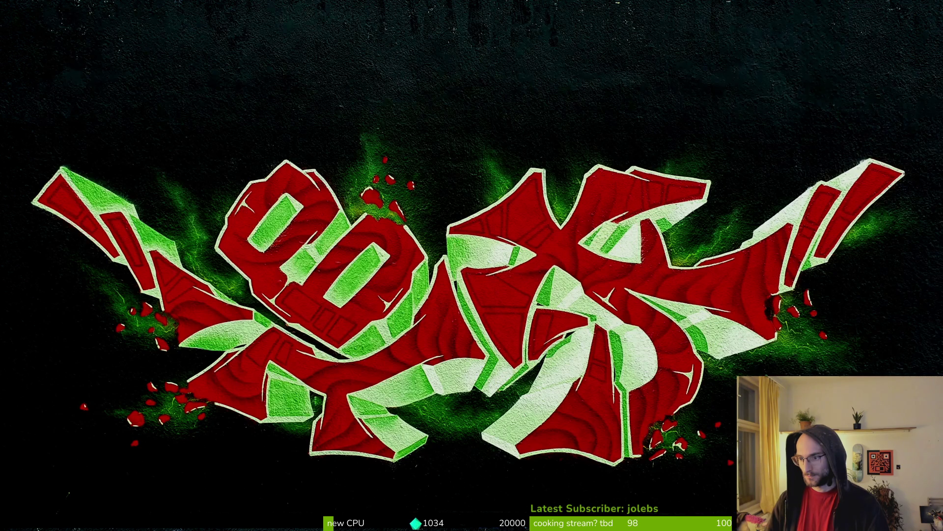
pyautogui.moveTo(0, 4)
pyautogui.mouseDown()
pyautogui.moveTo(449, 5)
pyautogui.moveTo(483, 13)
pyautogui.moveTo(499, 31)
pyautogui.mouseUp()
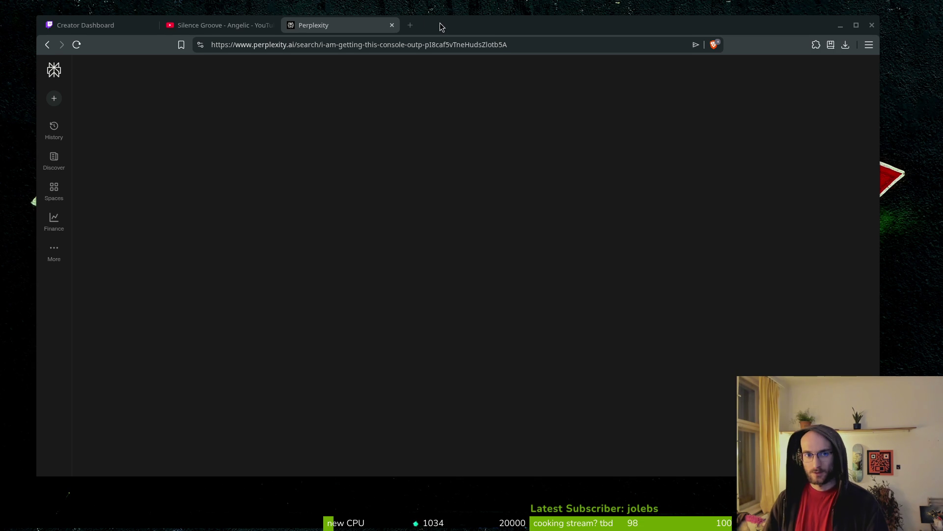
# Check System Monitor's Resources graphs and process list, close it, then try closing Brave twice.
pyautogui.hotkey('alt', 'Tab')
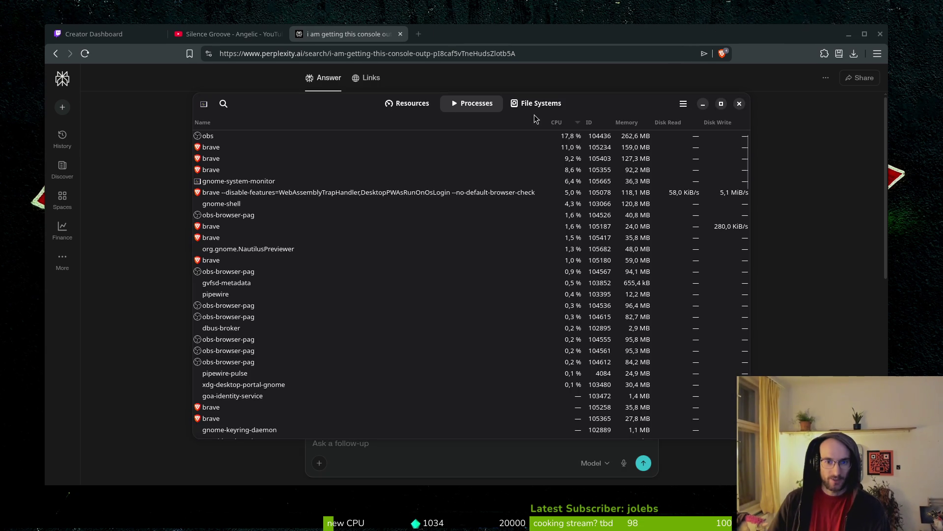
pyautogui.write('hwod')
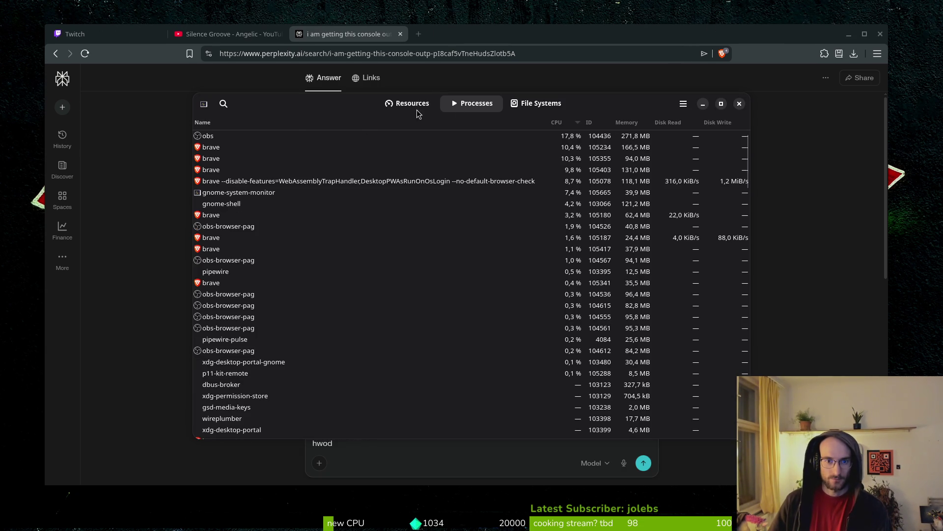
pyautogui.click(413, 104)
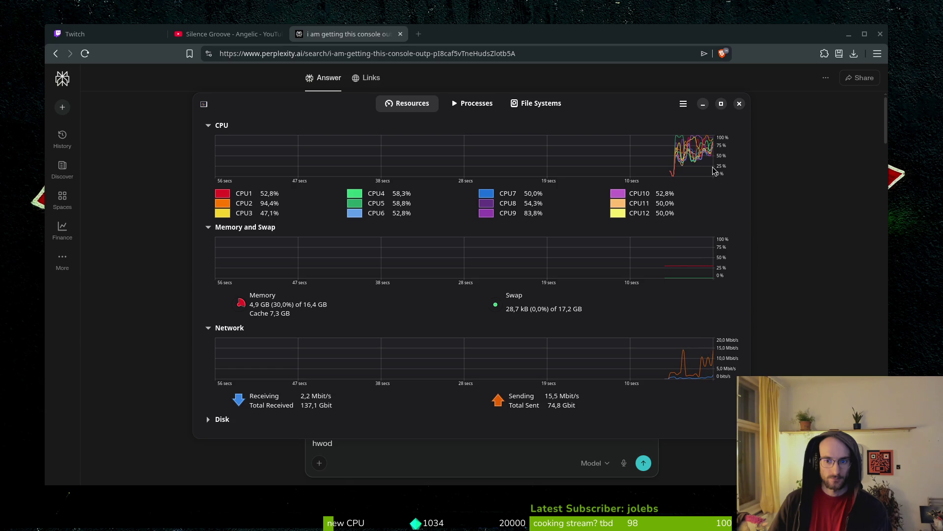
pyautogui.click(475, 104)
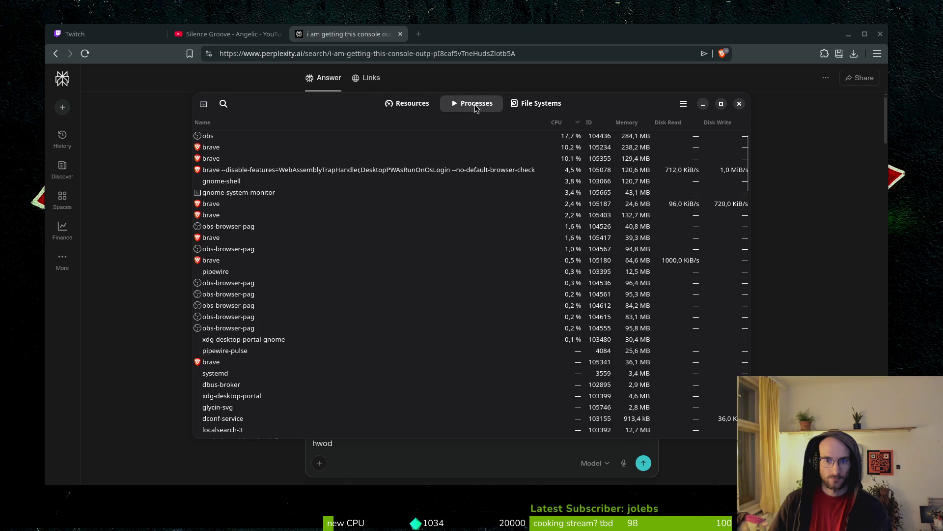
pyautogui.click(739, 104)
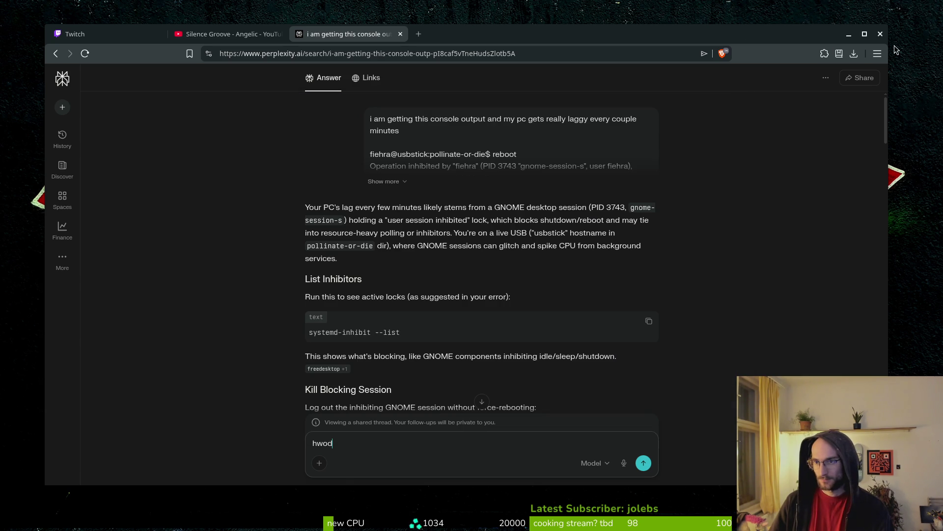
pyautogui.click(880, 33)
pyautogui.click(468, 146)
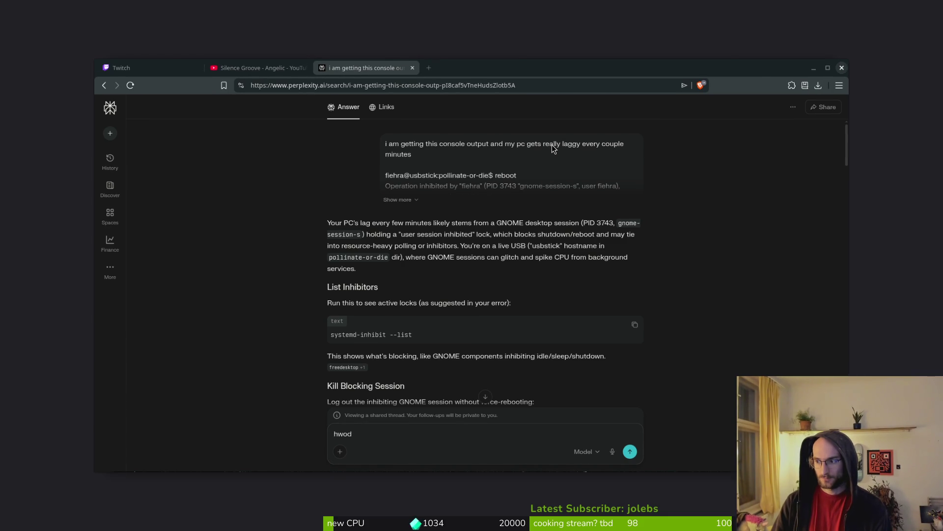
# Run reboot in the terminal to restart the computer.
pyautogui.write('reboot')
pyautogui.press('Return')
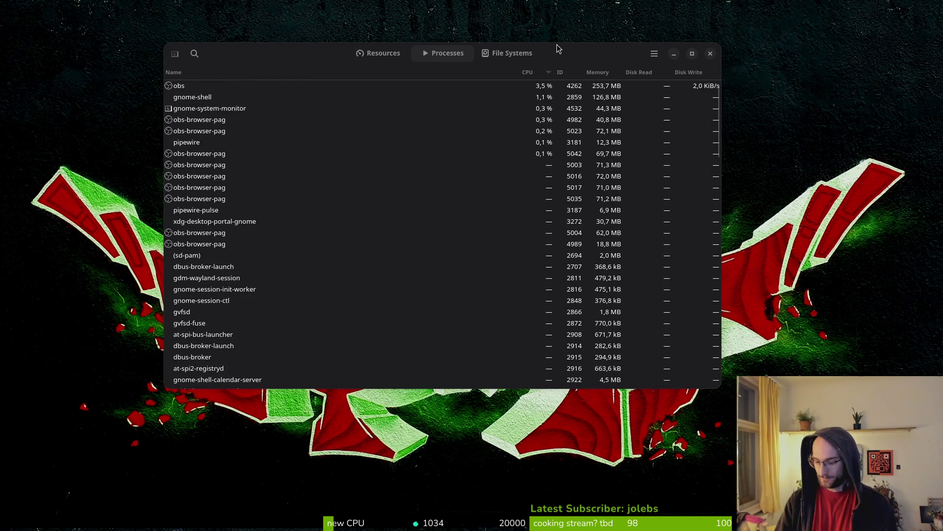
# Restore Brave's tabs from the last session.
pyautogui.press('super')
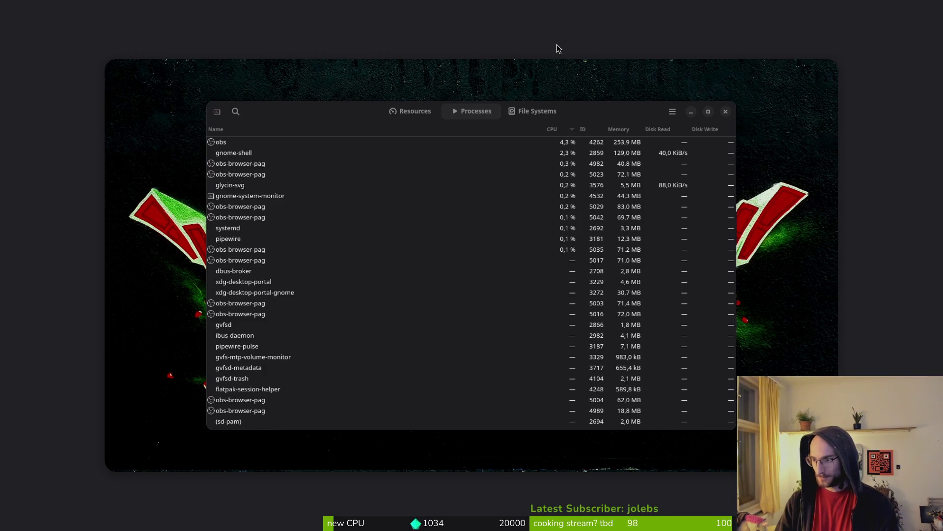
pyautogui.press('super')
pyautogui.press('super')
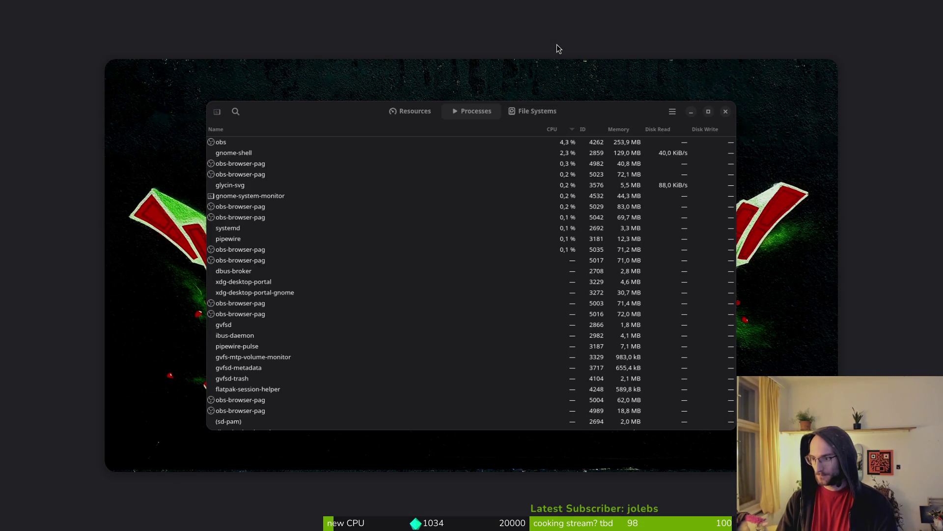
pyautogui.press('super')
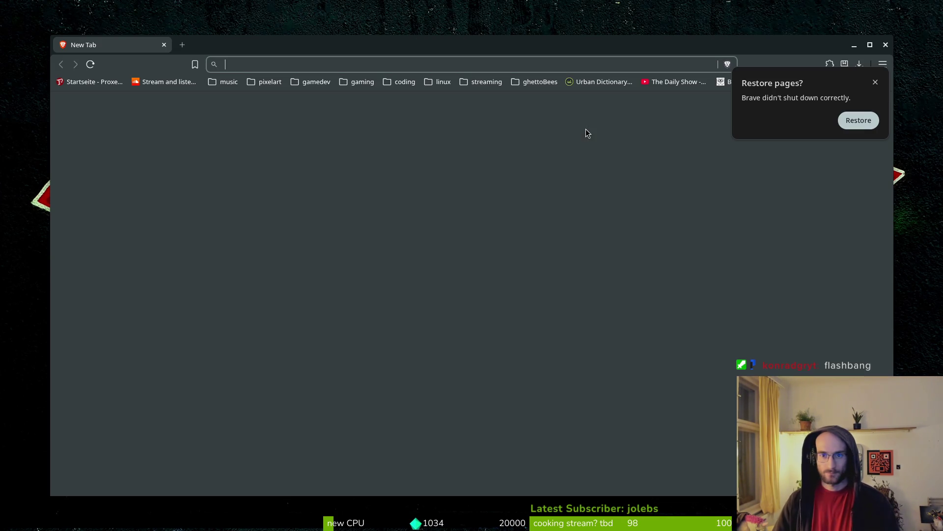
pyautogui.click(850, 123)
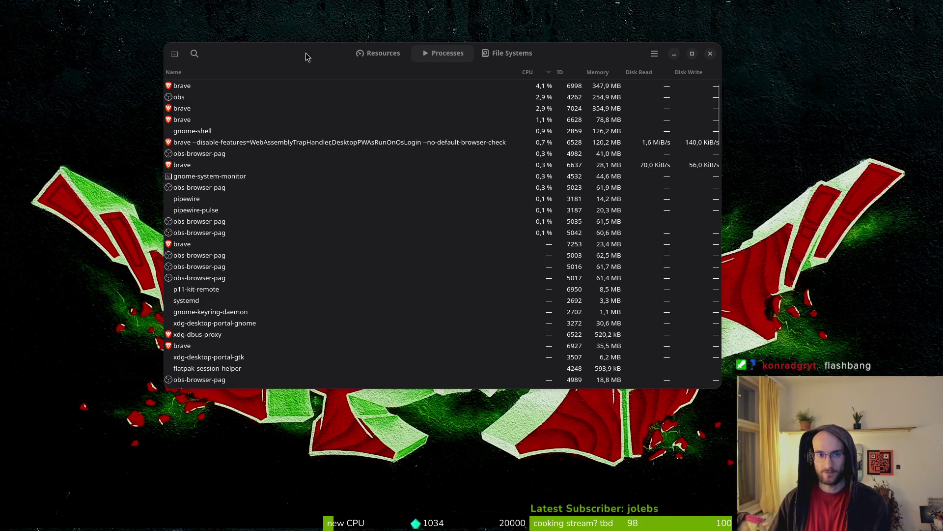
# Reposition System Monitor, view its Resources graphs, then hide the window.
pyautogui.moveTo(570, 49)
pyautogui.mouseDown()
pyautogui.moveTo(617, 65)
pyautogui.moveTo(584, 65)
pyautogui.mouseUp()
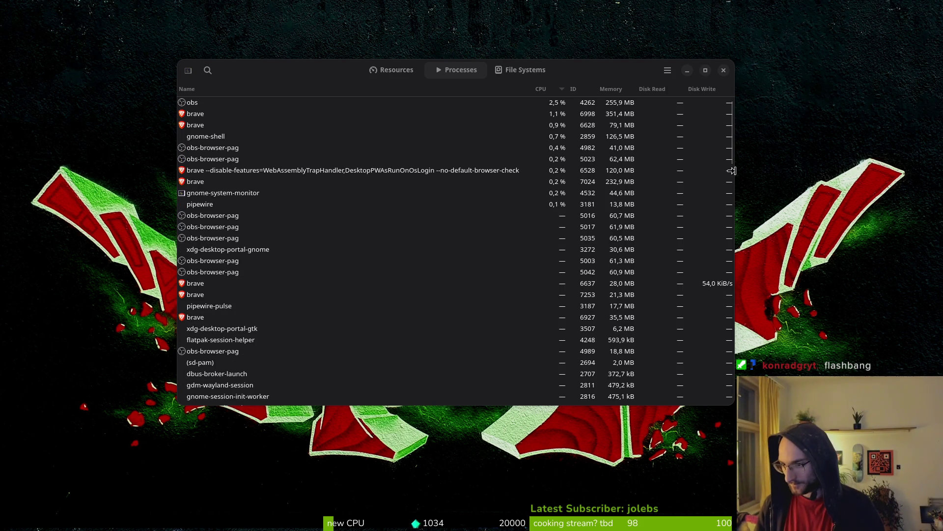
pyautogui.click(393, 70)
pyautogui.moveTo(630, 78); pyautogui.dragTo(642, 79)
pyautogui.hotkey('ctrl', 'q')
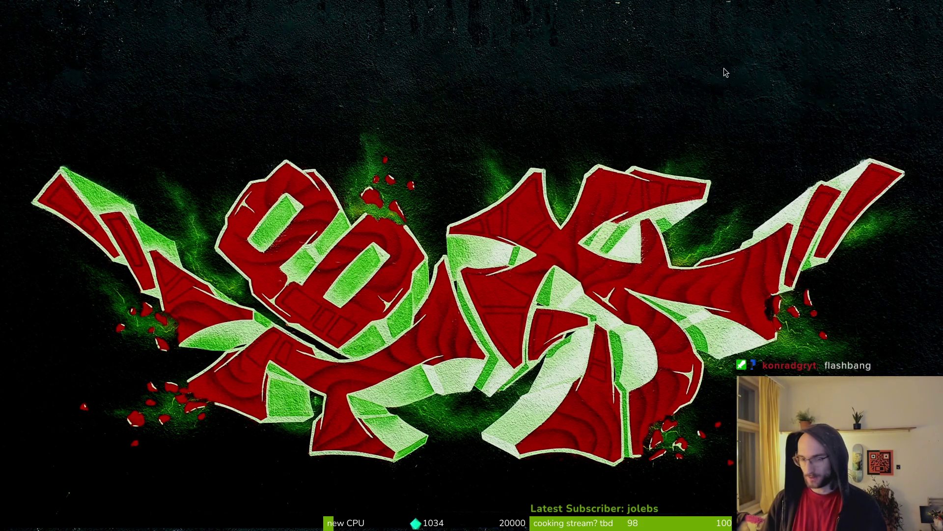
pyautogui.press('super')
pyautogui.press('super')
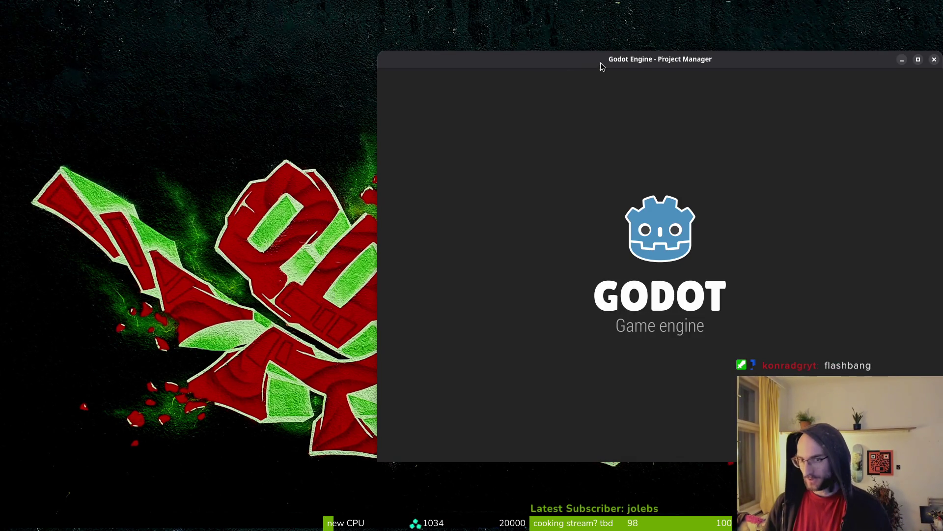
# Open pollinateOrDie from the Project Manager and close the combo_bar and hud_overlay scene tabs.
pyautogui.doubleClick(514, 134)
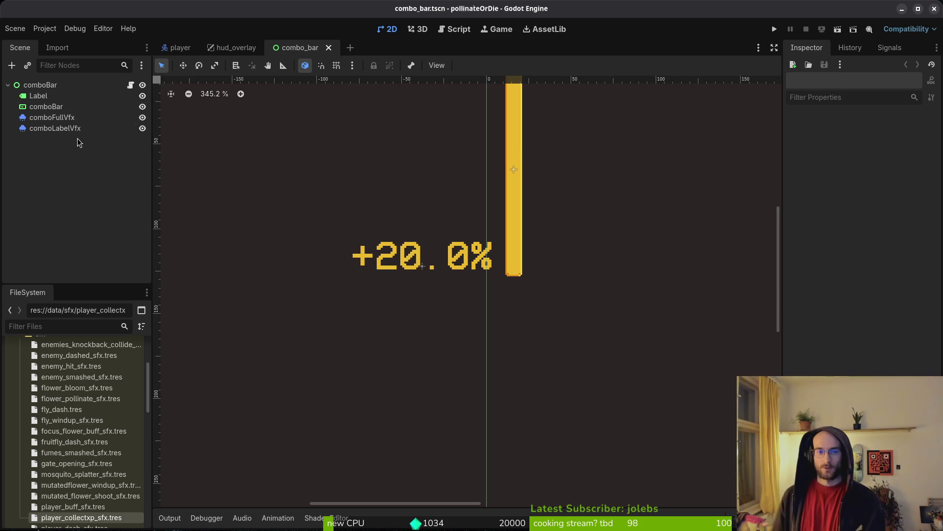
pyautogui.click(329, 48)
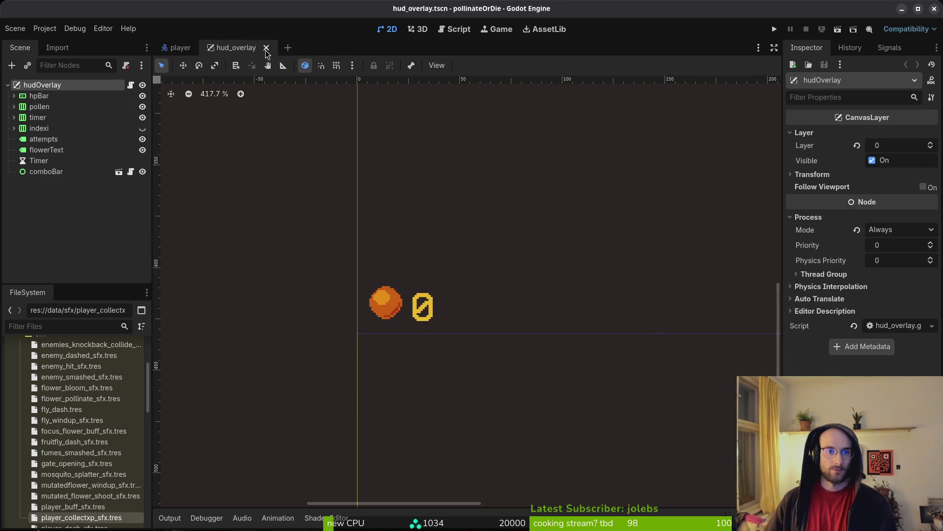
pyautogui.click(265, 49)
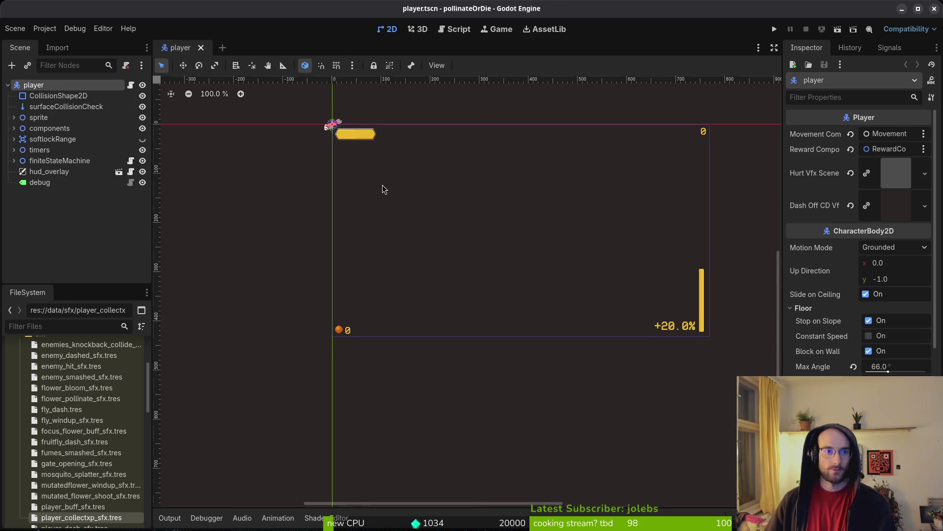
# In the audio bus layout, rename the sfx bus and add a new bus with its own name.
pyautogui.click(242, 518)
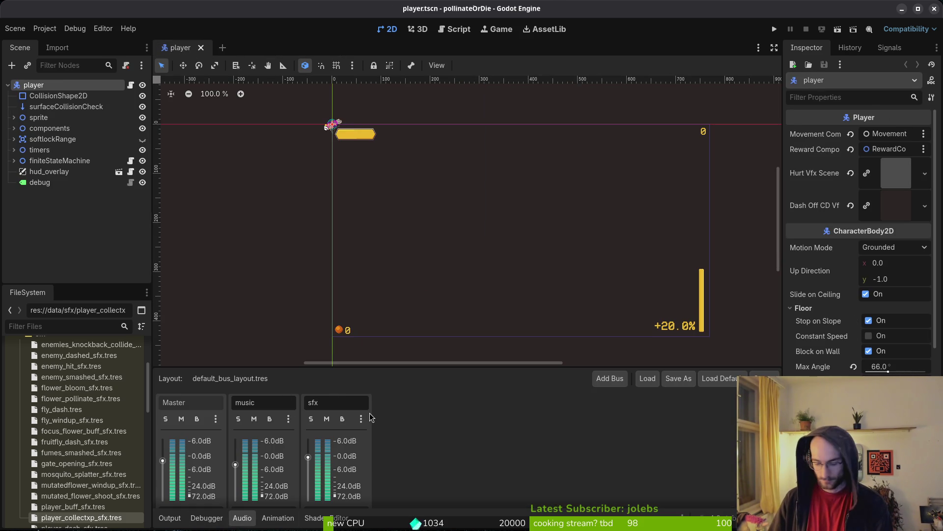
pyautogui.hotkey('ctrl', 'a')
pyautogui.write('x')
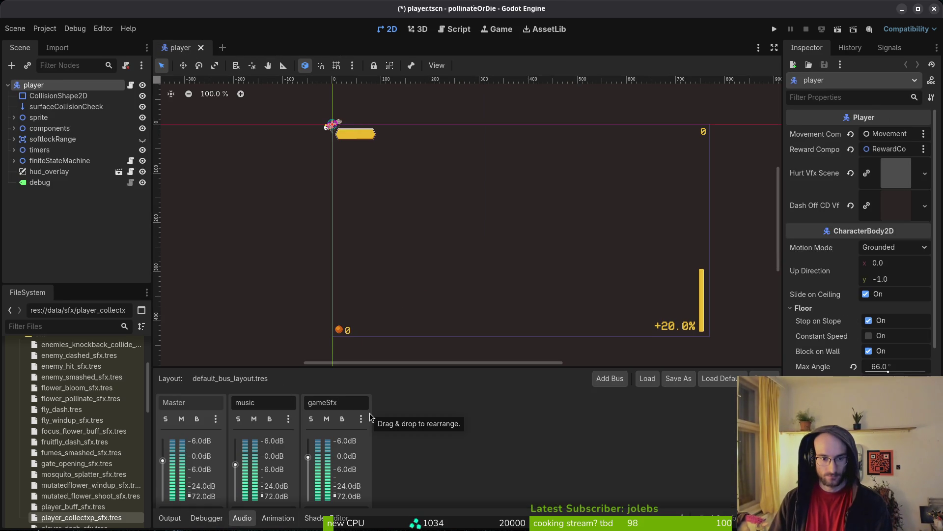
pyautogui.click(609, 378)
pyautogui.tripleClick(416, 403)
pyautogui.write('menuSfx')
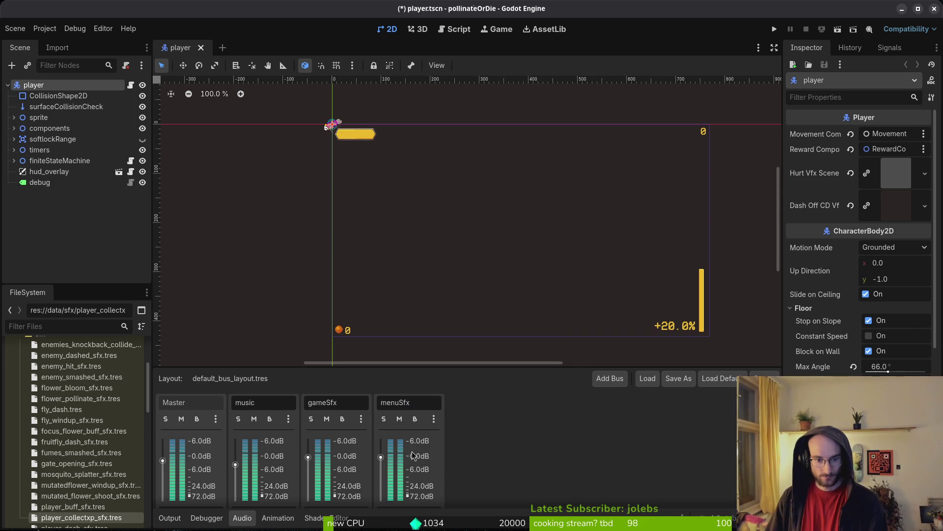
# Add a HardLimiter to the fourth bus, trying Ceiling -3.0 dB then reverting to -0.3 dB.
pyautogui.scroll(-2, 488, 446)
pyautogui.scroll(-2, 425, 490)
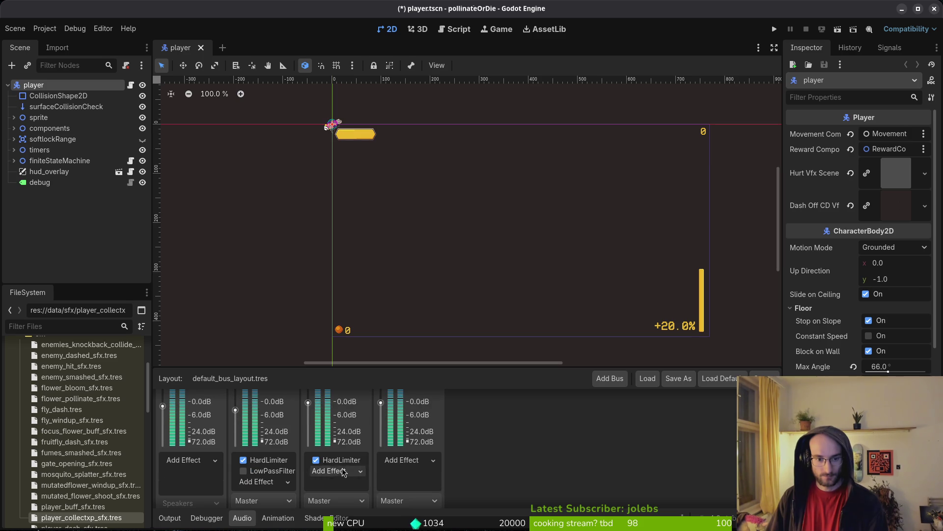
pyautogui.click(418, 461)
pyautogui.click(339, 464)
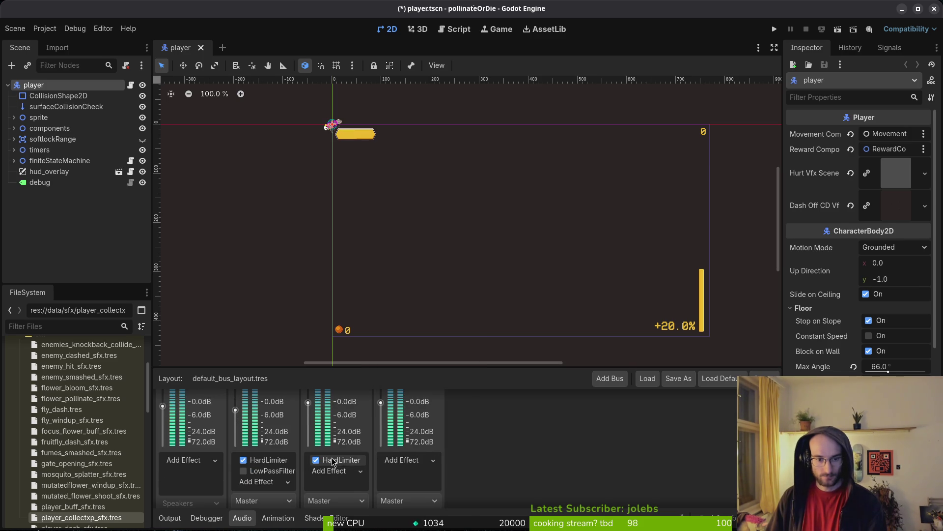
pyautogui.click(342, 461)
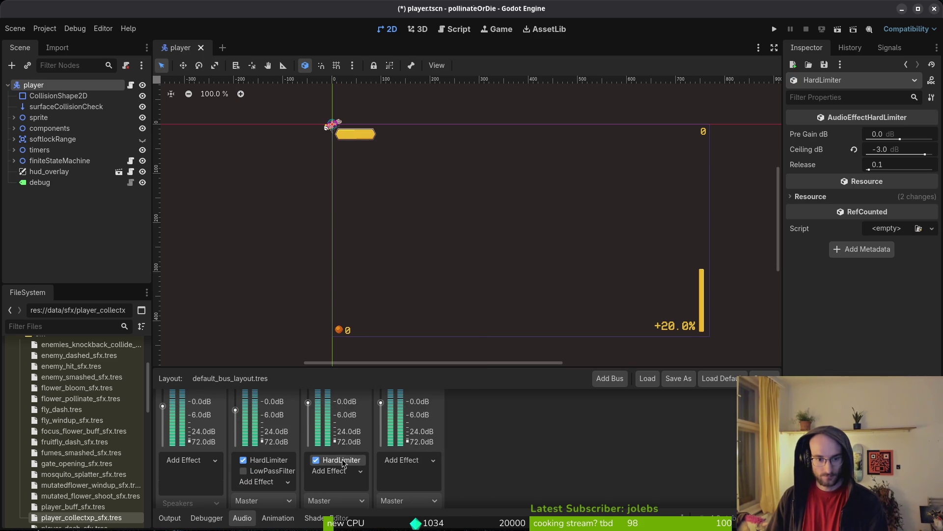
pyautogui.click(418, 460)
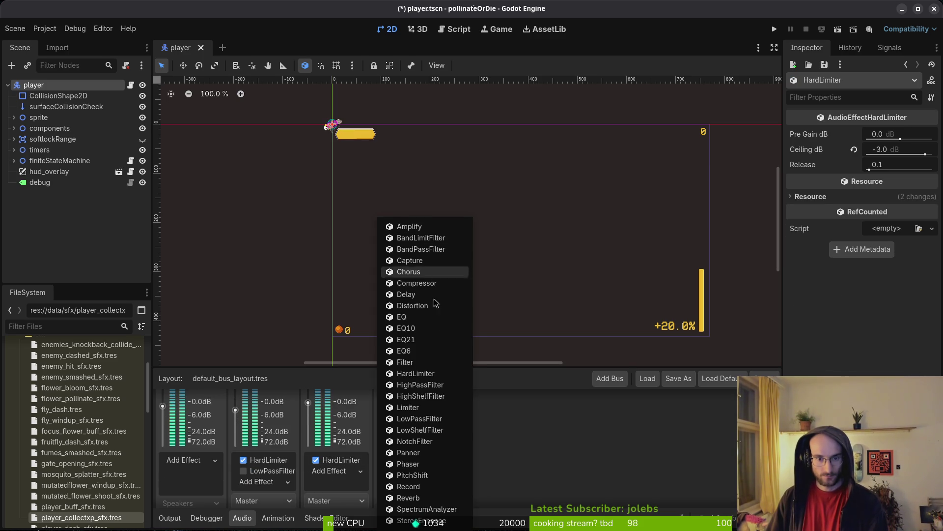
pyautogui.click(415, 373)
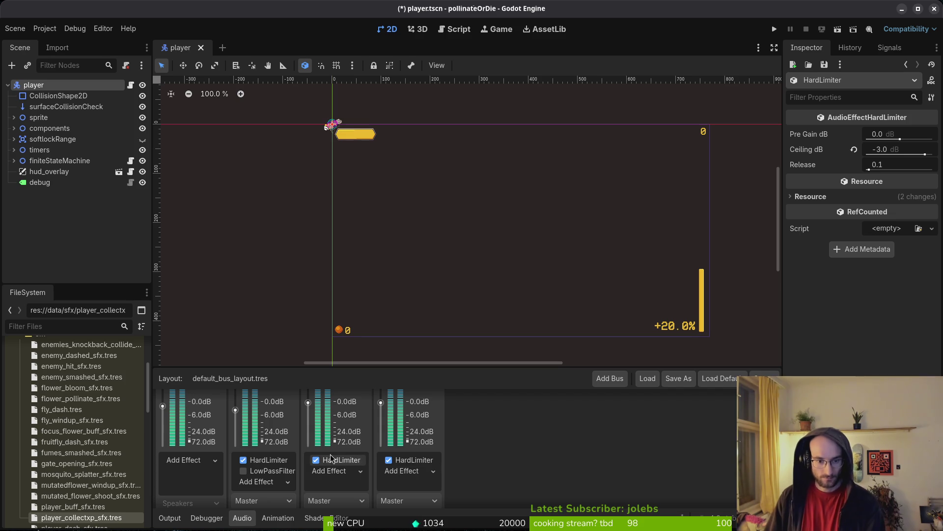
pyautogui.click(412, 461)
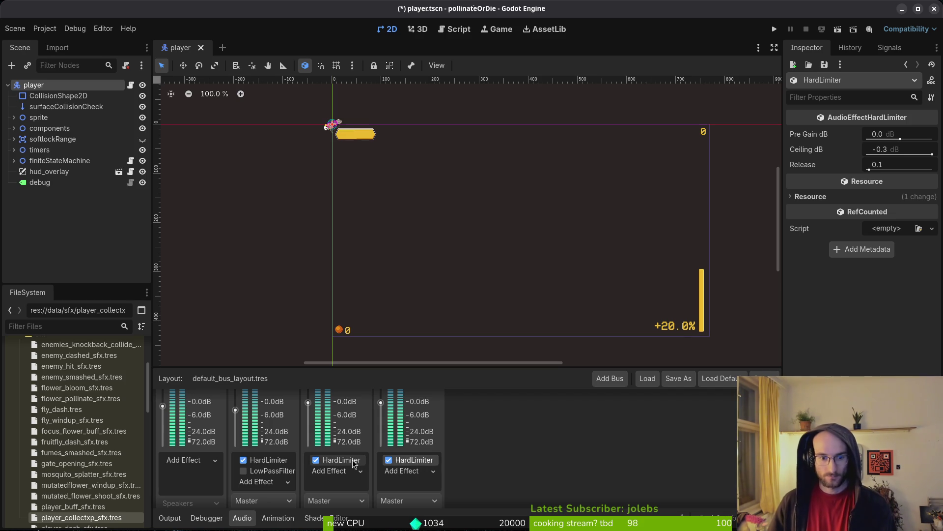
pyautogui.rightClick(819, 149)
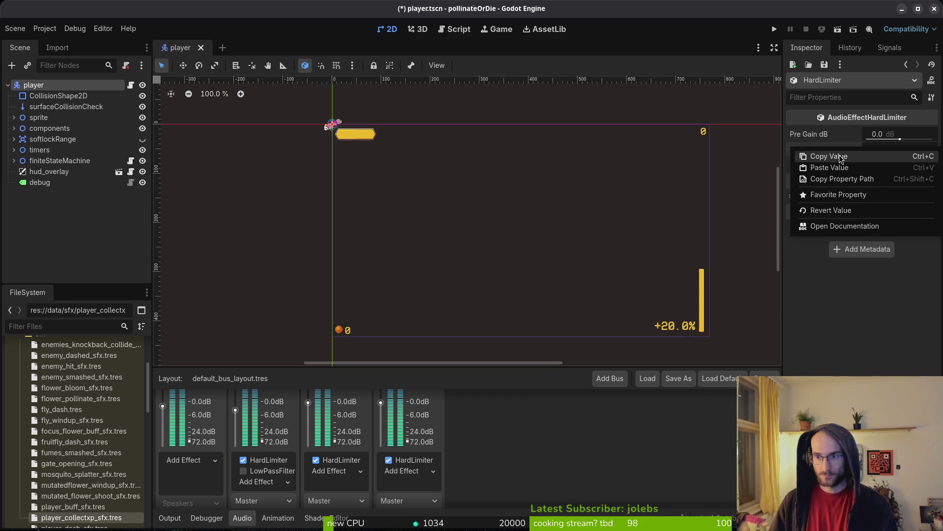
pyautogui.click(830, 167)
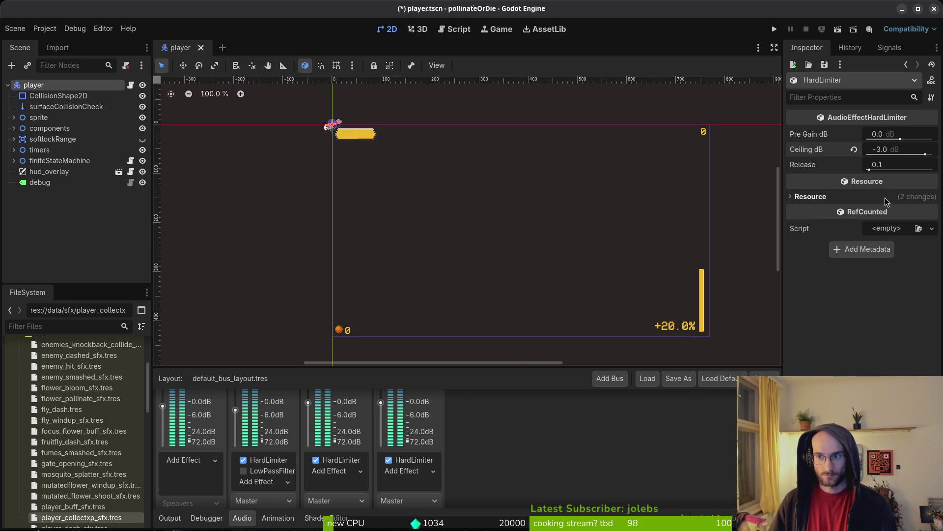
pyautogui.click(855, 150)
# Save the player scene, reset the second bus's Ceiling to default, save again and run with F5.
pyautogui.hotkey('ctrl', 's')
pyautogui.click(265, 460)
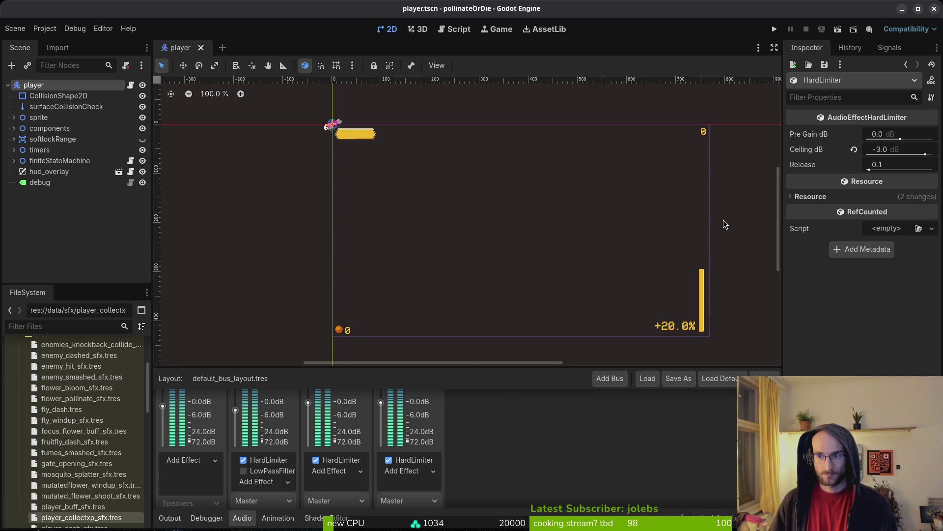
pyautogui.click(854, 149)
pyautogui.hotkey('ctrl', 's')
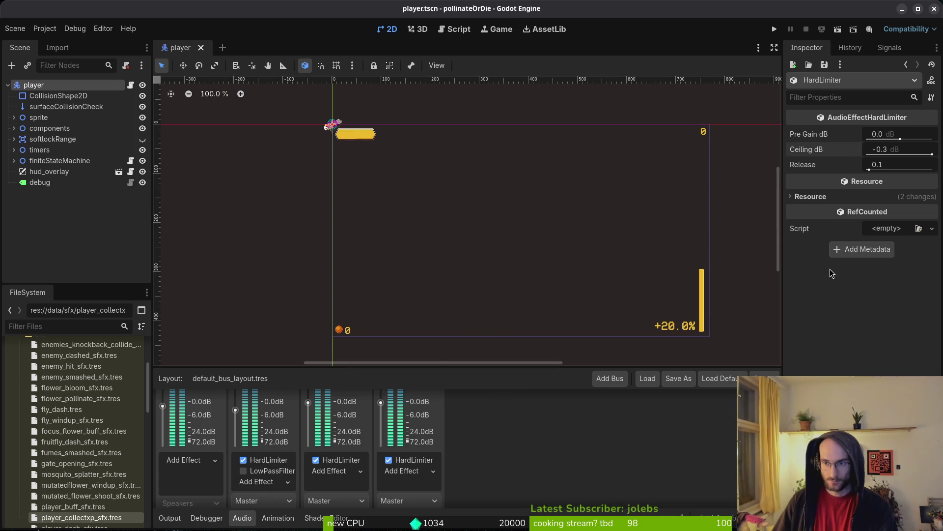
pyautogui.scroll(1, 279, 447)
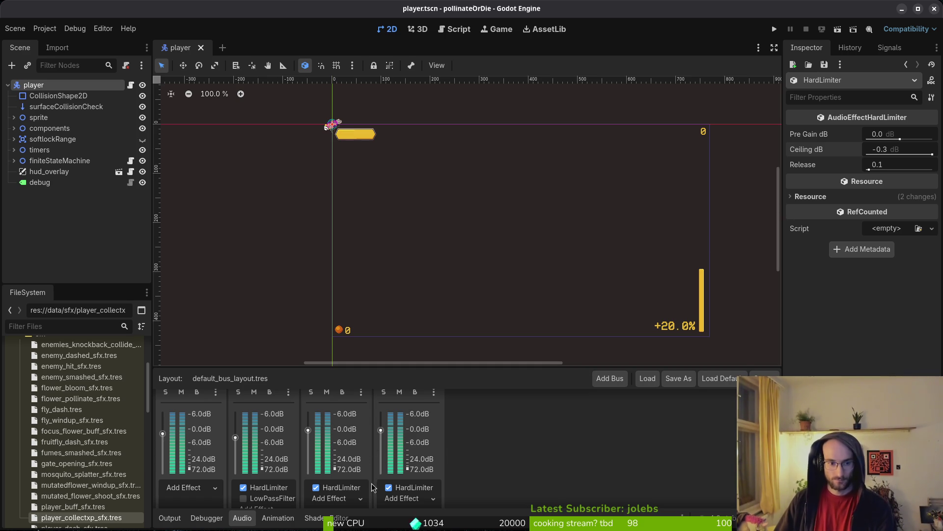
pyautogui.press('F5')
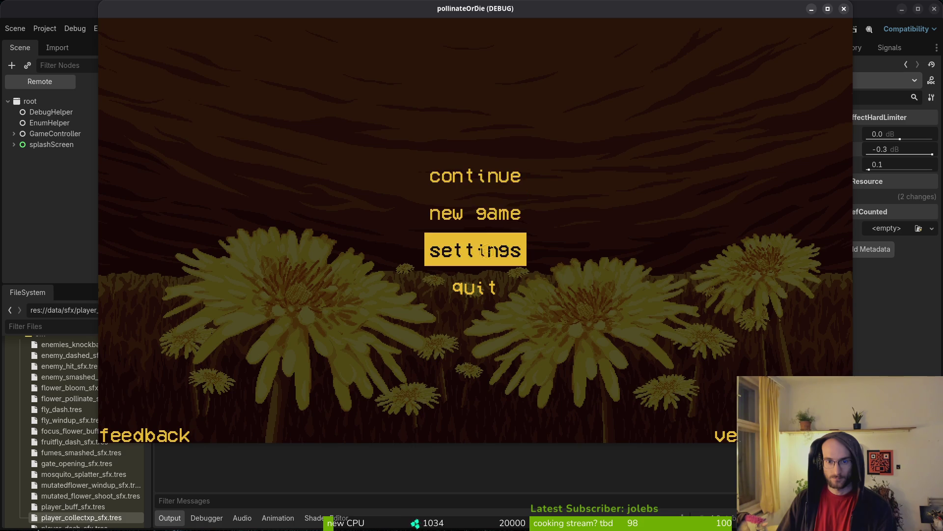
# In the game's settings, leave music volume empty and sfx near three-quarters, then return to the title menu.
pyautogui.click(492, 248)
pyautogui.moveTo(571, 138)
pyautogui.mouseDown()
pyautogui.moveTo(701, 130)
pyautogui.moveTo(671, 160)
pyautogui.moveTo(684, 161)
pyautogui.moveTo(617, 160)
pyautogui.moveTo(636, 160)
pyautogui.mouseUp()
pyautogui.press('Right')
pyautogui.moveTo(680, 139); pyautogui.dragTo(638, 147)
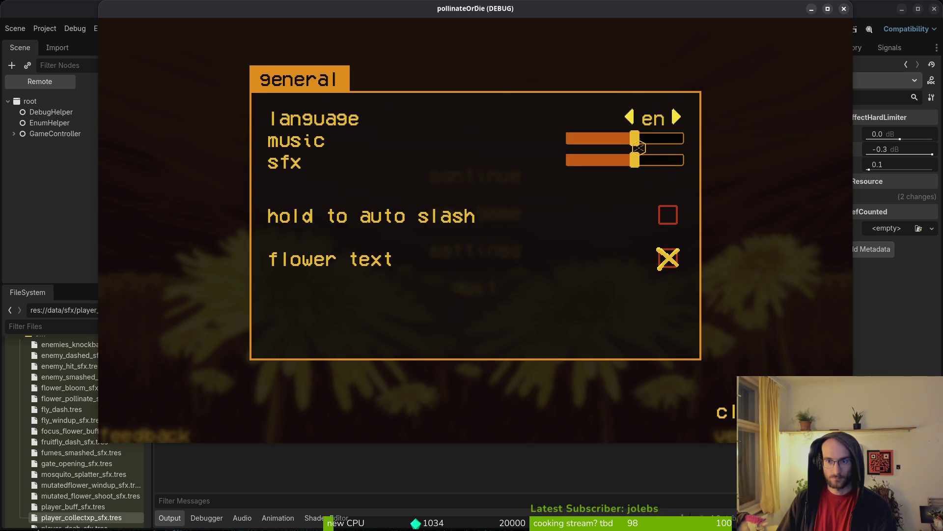
pyautogui.press('Up')
pyautogui.press('Left')
pyautogui.press('Left')
pyautogui.press('Left')
pyautogui.press('Down')
pyautogui.press('Right')
pyautogui.press('Right')
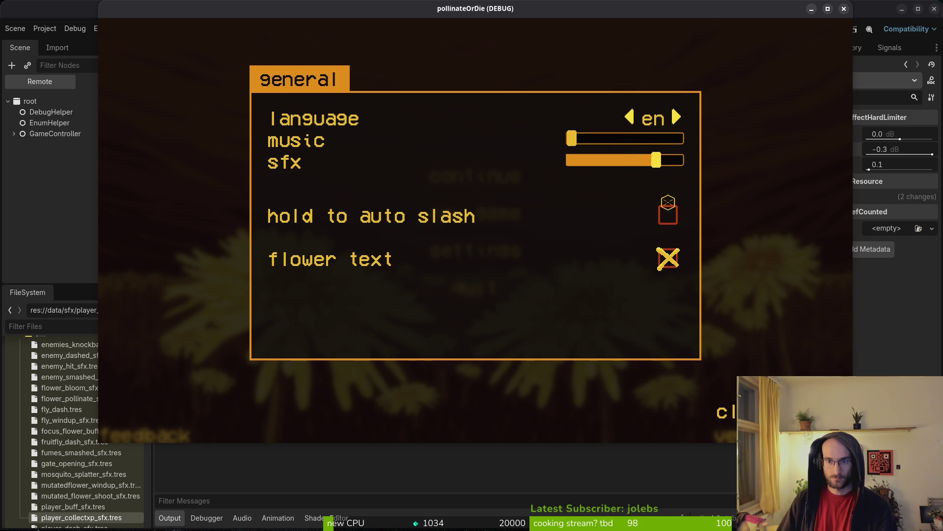
pyautogui.press('Escape')
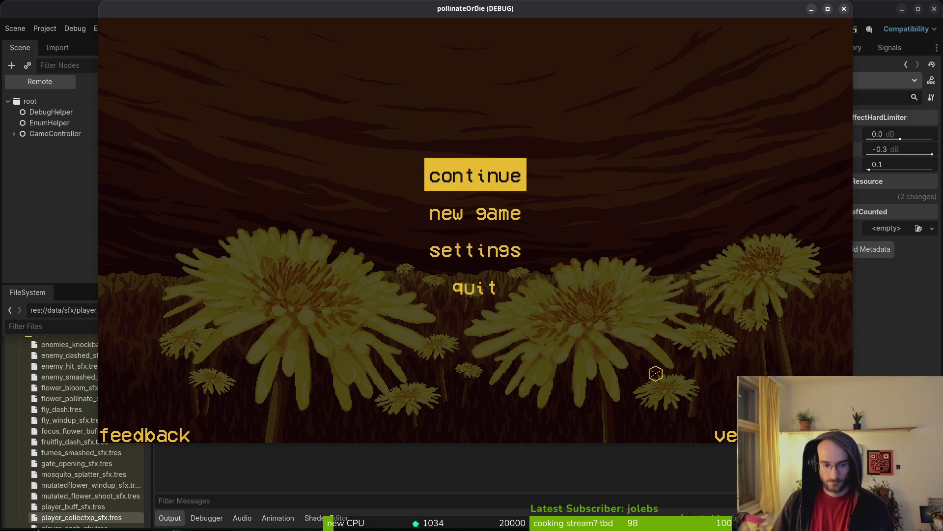
# Bring the editor forward, then switch back to the running game window via the overview.
pyautogui.click(43, 204)
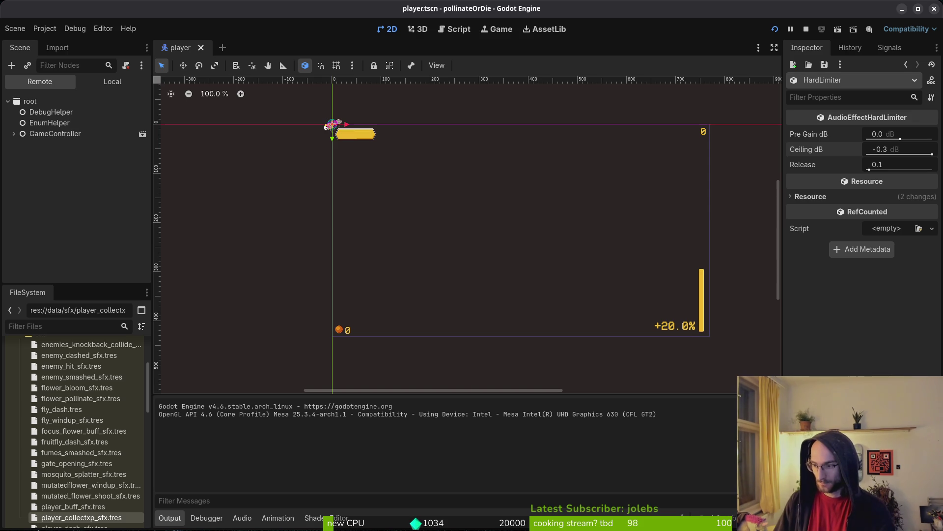
pyautogui.press('super')
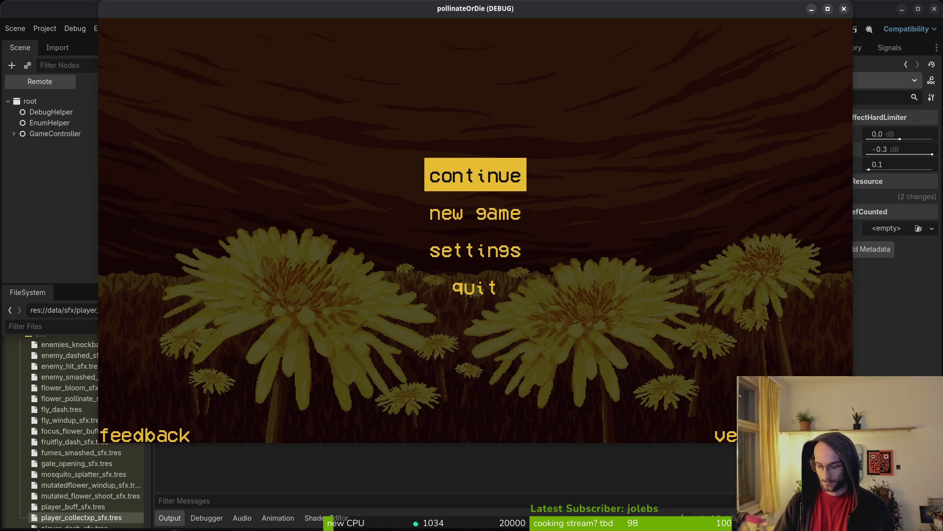
pyautogui.press('Return')
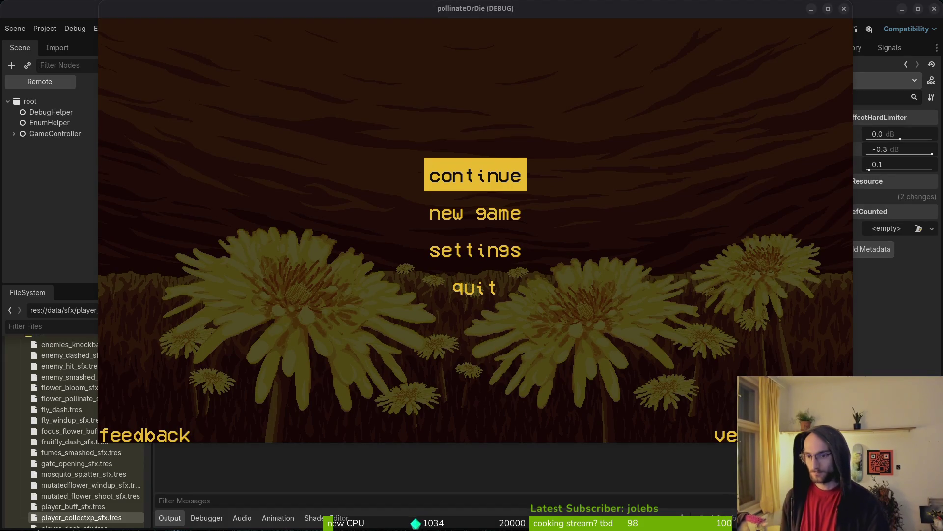
pyautogui.press('super')
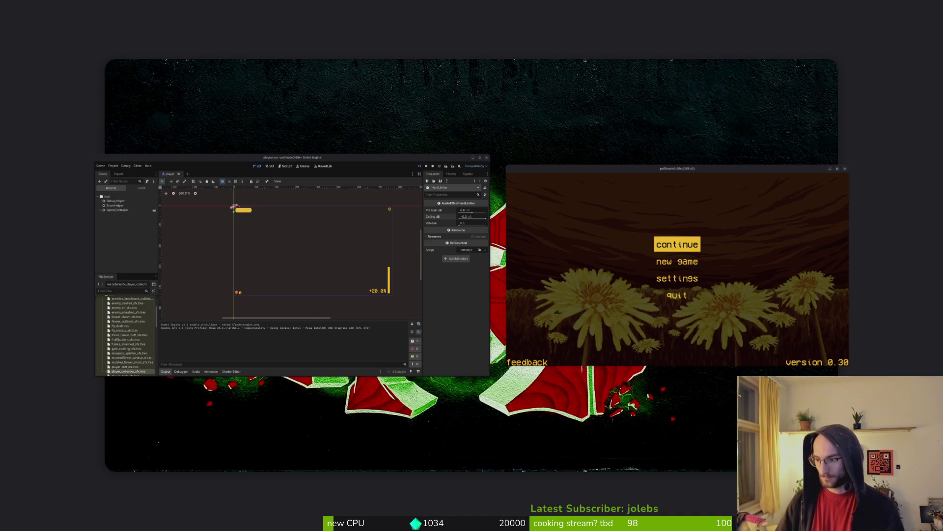
# In a new terminal, cd into the pollinate-or-die project, launch nvim . and open data/sfx_data.gd.
pyautogui.hotkey('ctrl', 'alt', 't')
pyautogui.write('cd dev/po')
pyautogui.press('Tab')
pyautogui.press('Return')
pyautogui.write('nvim .')
pyautogui.press('Return')
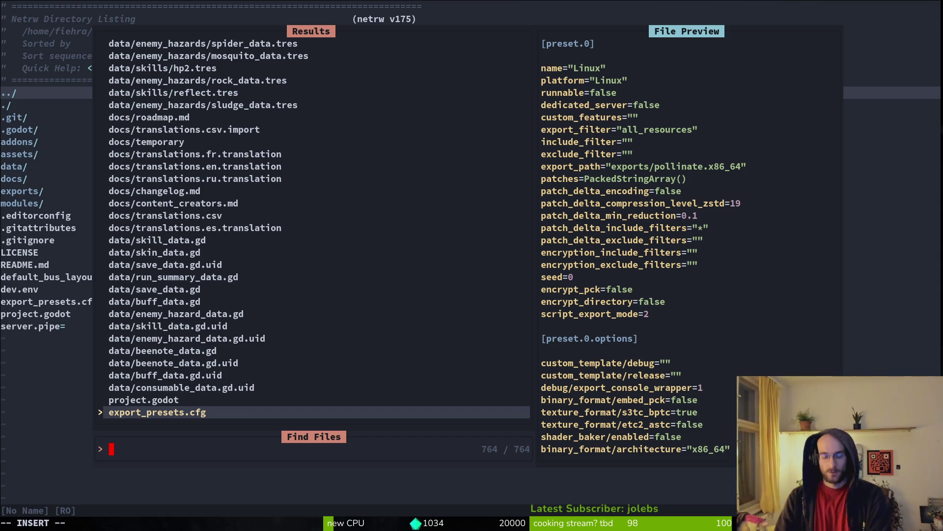
pyautogui.write('sfx')
pyautogui.press('Return')
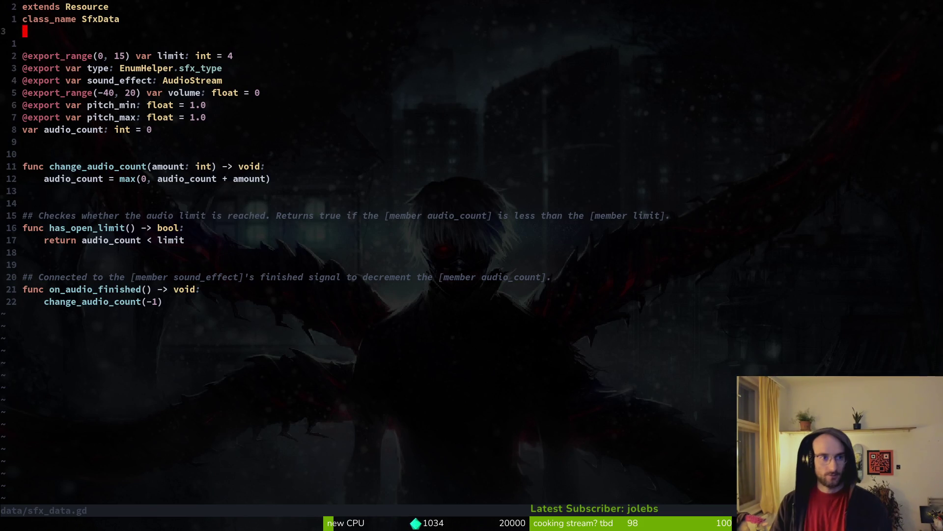
# Duplicate the sound_effect declaration and turn the copy into an exported audio_bus: int.
pyautogui.press('j')
pyautogui.press('j')
pyautogui.press('j')
pyautogui.press('y')
pyautogui.press('y')
pyautogui.press('p')
pyautogui.press('w')
pyautogui.press('w')
pyautogui.press('w')
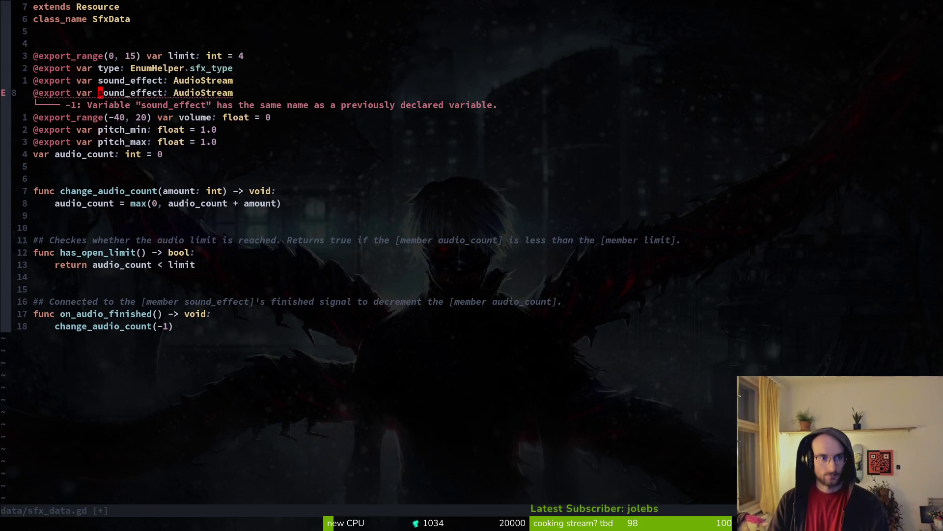
pyautogui.press('c')
pyautogui.press('w')
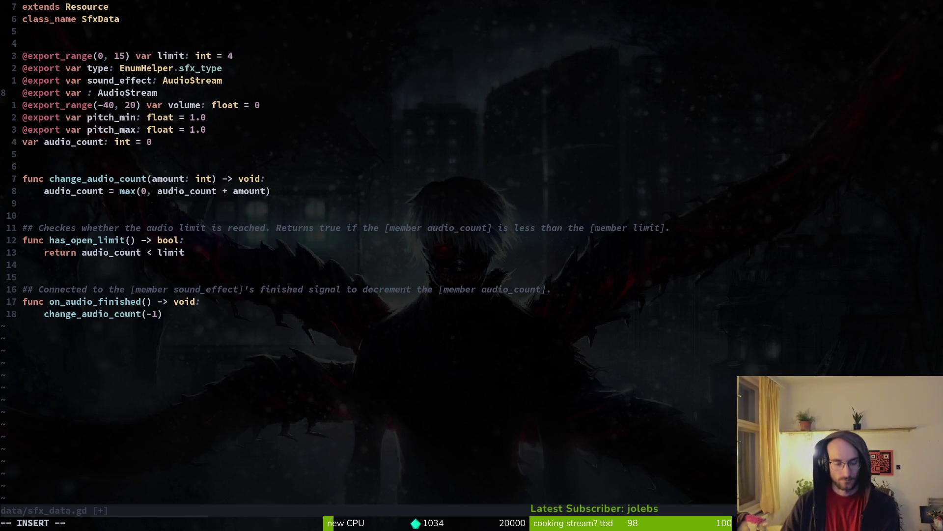
pyautogui.write('audio')
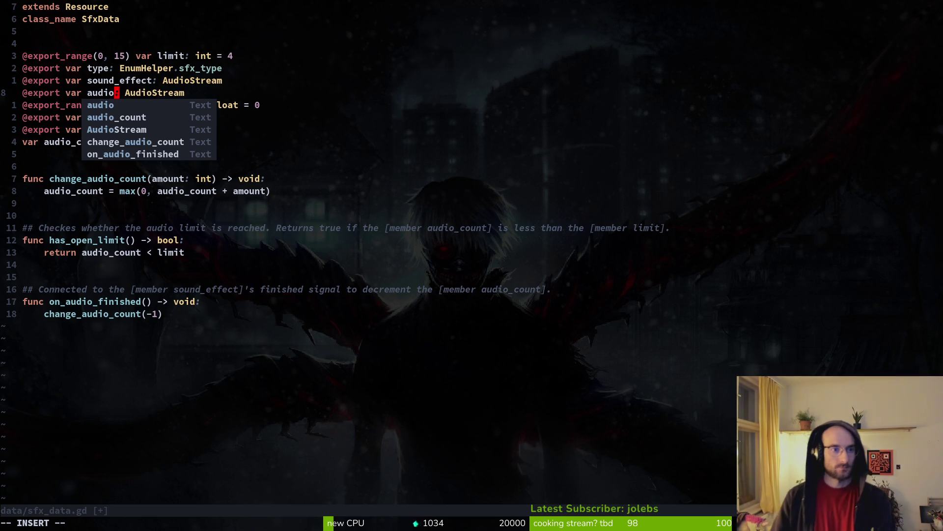
pyautogui.write('_bus')
pyautogui.press('Escape')
pyautogui.press('w')
pyautogui.press('w')
pyautogui.write('cwint')
pyautogui.press('Escape')
# Save sfx_data.gd with :write, then bring up the project file finder again.
pyautogui.write(':write')
pyautogui.press('Return')
pyautogui.write('j7j7j:write')
pyautogui.press('Return')
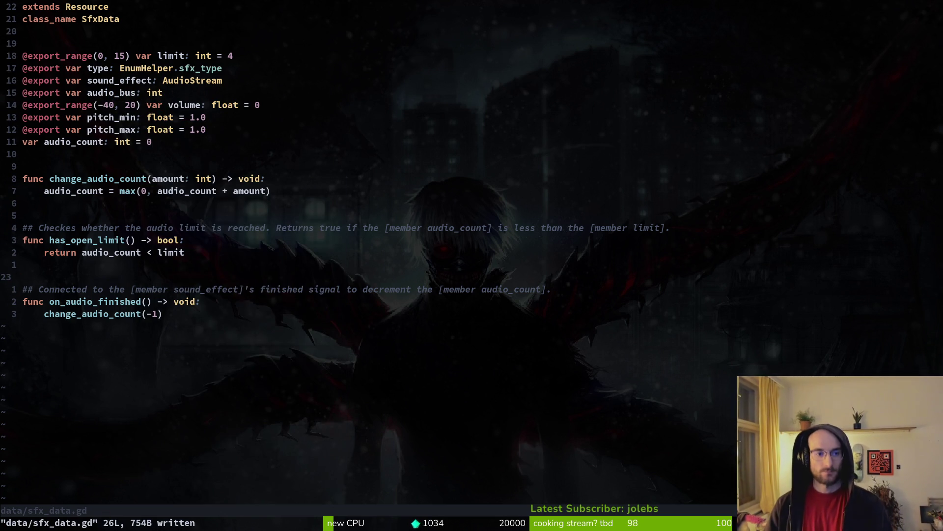
pyautogui.press('space')
pyautogui.press('f')
pyautogui.press('f')
pyautogui.write('sfx')
pyautogui.press('BackSpace')
pyautogui.press('BackSpace')
pyautogui.press('BackSpace')
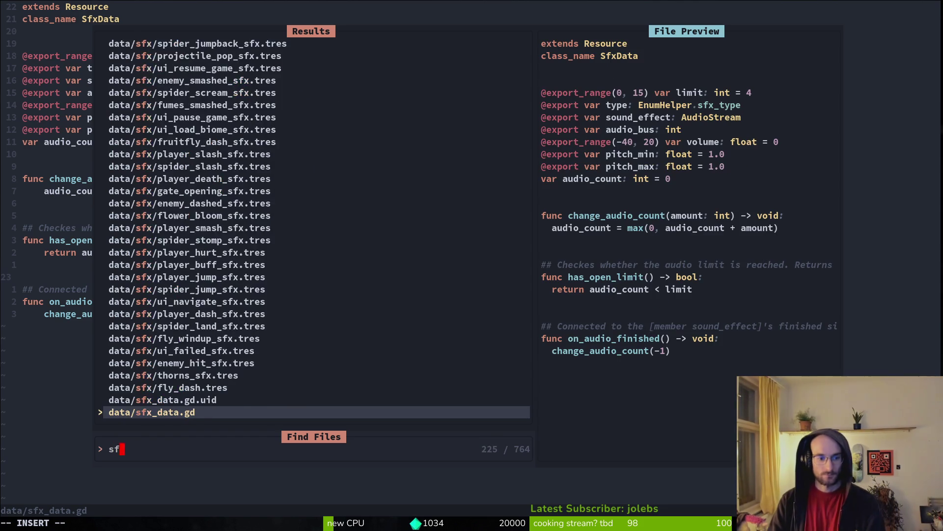
# Open audio.mananger.gd and move to the create_sfx function header.
pyautogui.write('audman')
pyautogui.press('Return')
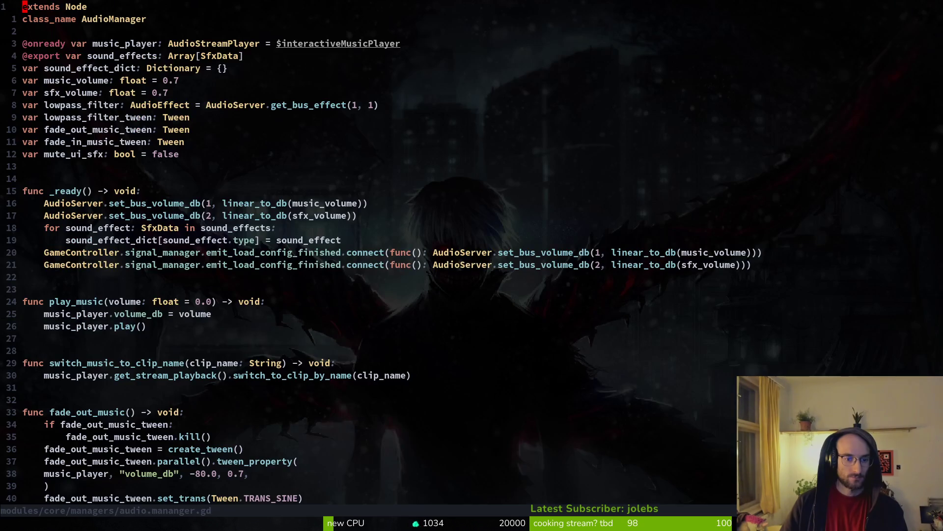
pyautogui.hotkey('ctrl', 'd')
pyautogui.hotkey('ctrl', 'd')
pyautogui.hotkey('ctrl', 'd')
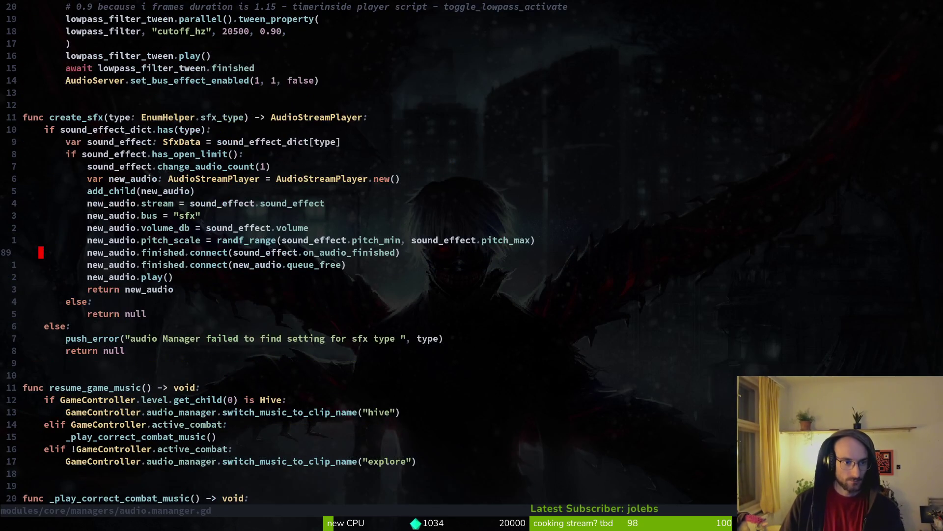
pyautogui.press('k')
pyautogui.press('k')
pyautogui.press('k')
pyautogui.hotkey('shift', 'v')
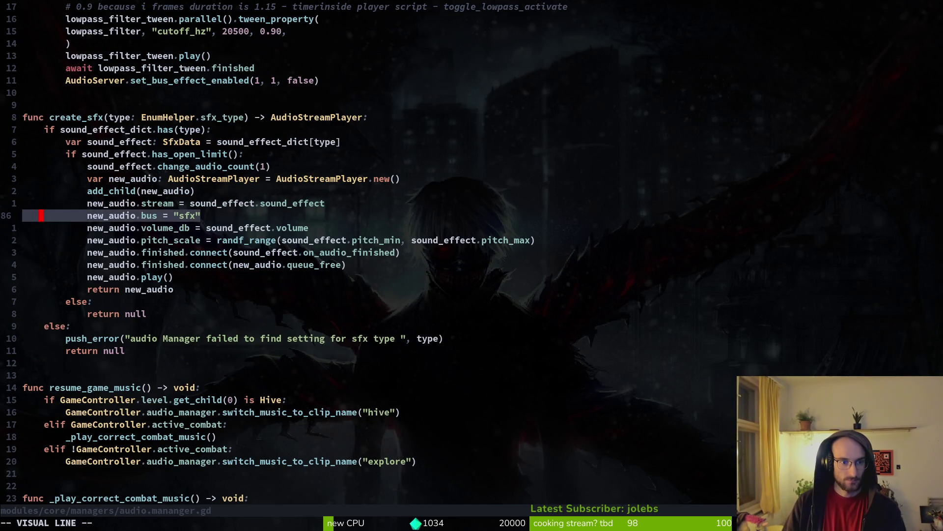
pyautogui.press('Escape')
pyautogui.press('w')
pyautogui.press('k')
pyautogui.press('k')
pyautogui.press('k')
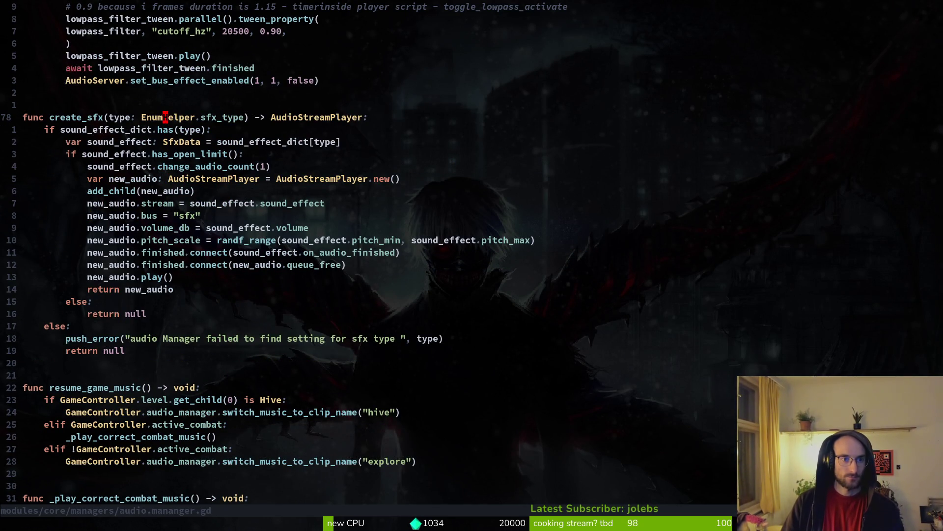
# Append the parameter ', sfx_bus: GameController.audio_manager.sfx_bus' to create_sfx and save.
pyautogui.write('i, ')
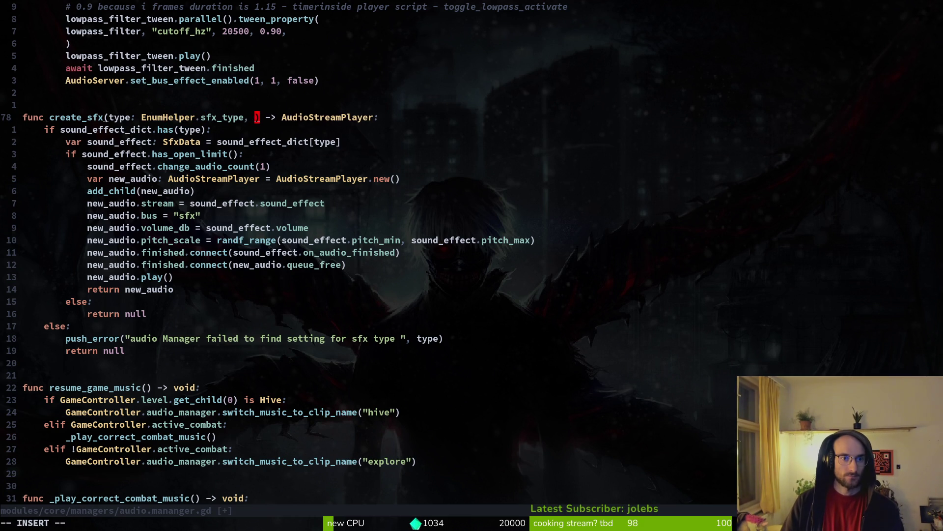
pyautogui.write('sfx_bus: GameController.audio_manager.sfx_bus')
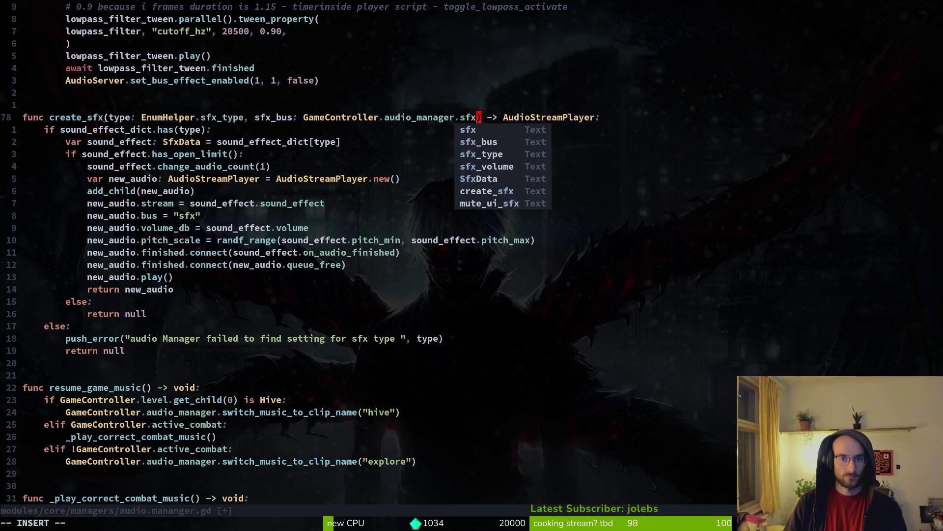
pyautogui.press('Escape')
pyautogui.hotkey('ctrl', 's')
pyautogui.press('b')
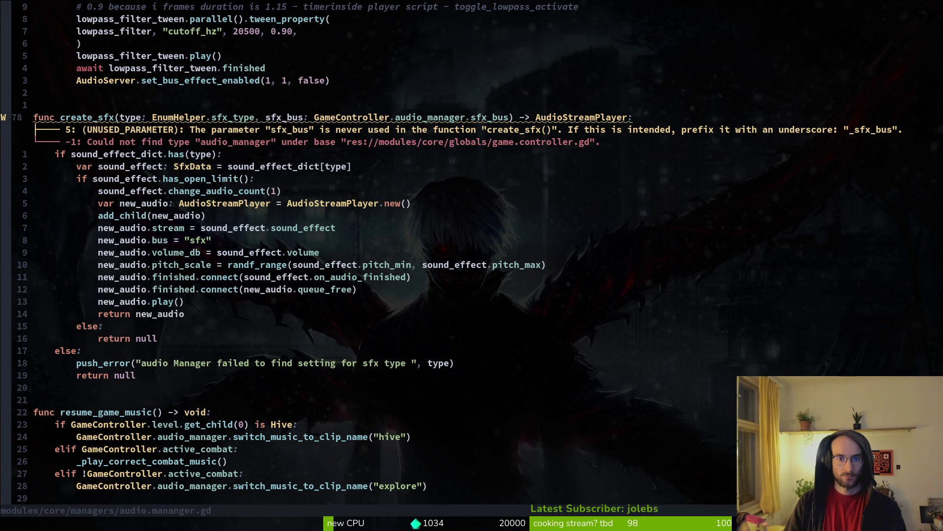
pyautogui.hotkey('ctrl', 's')
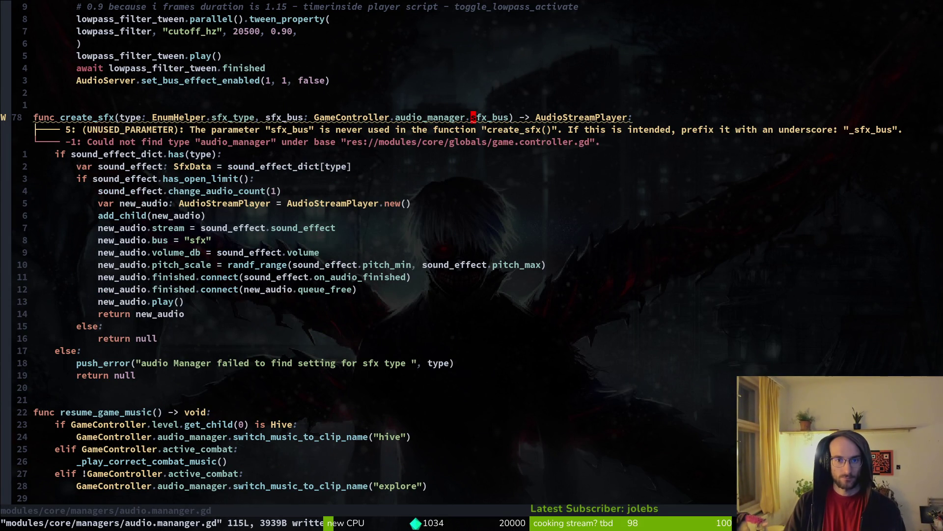
# Change the sfx_bus type name to SFX_BUS and return to the script via the file finder.
pyautogui.write('cw')
pyautogui.write('SFX_BUS')
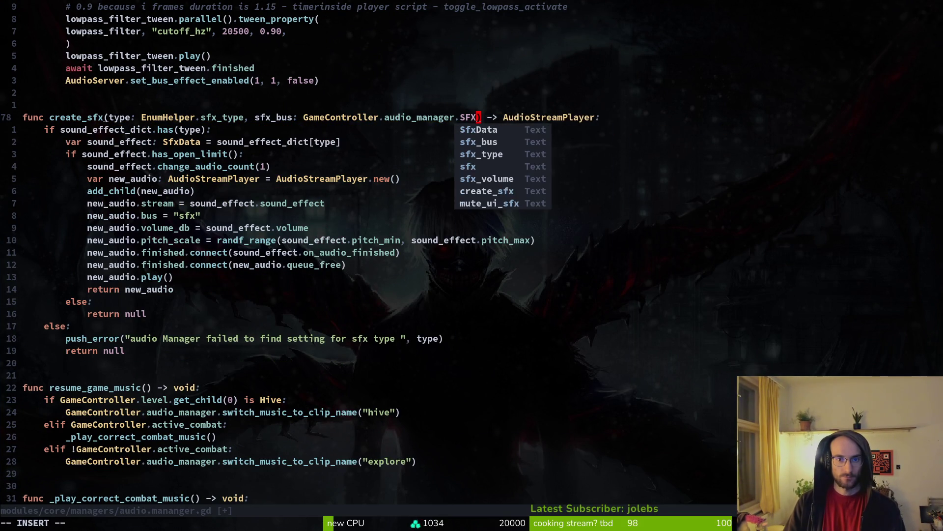
pyautogui.press('Escape')
pyautogui.press('v')
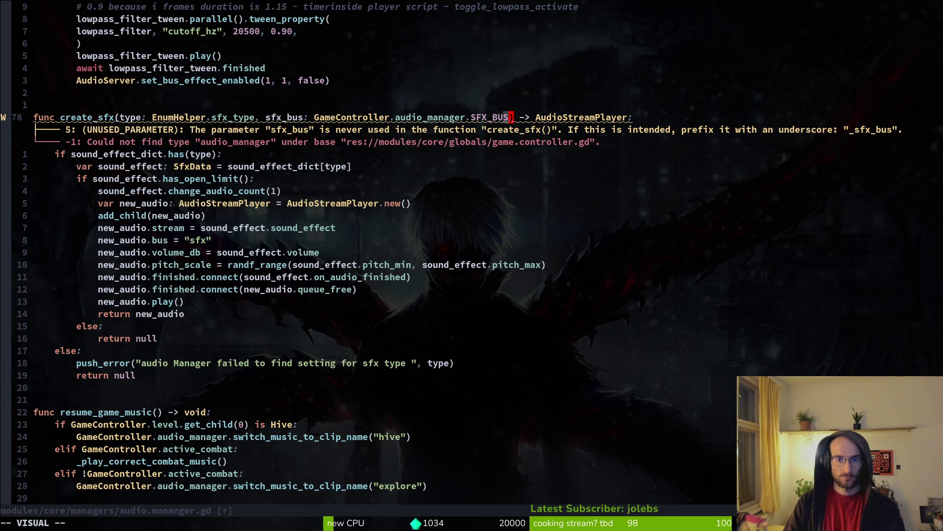
pyautogui.press('space')
pyautogui.press('f')
pyautogui.press('f')
pyautogui.write('au')
pyautogui.press('Return')
pyautogui.hotkey('ctrl', 'o')
# Duplicate the mute_ui_sfx line into a const SFX_BUS declaration and save.
pyautogui.press('k')
pyautogui.press('k')
pyautogui.press('k')
pyautogui.press('0')
pyautogui.press('y')
pyautogui.press('y')
pyautogui.write('pw')
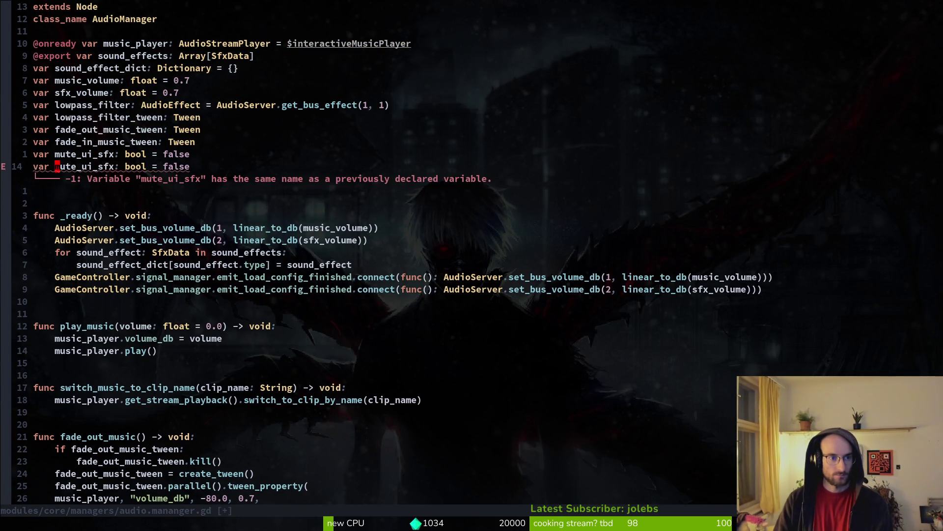
pyautogui.write('cwSFX_BUS')
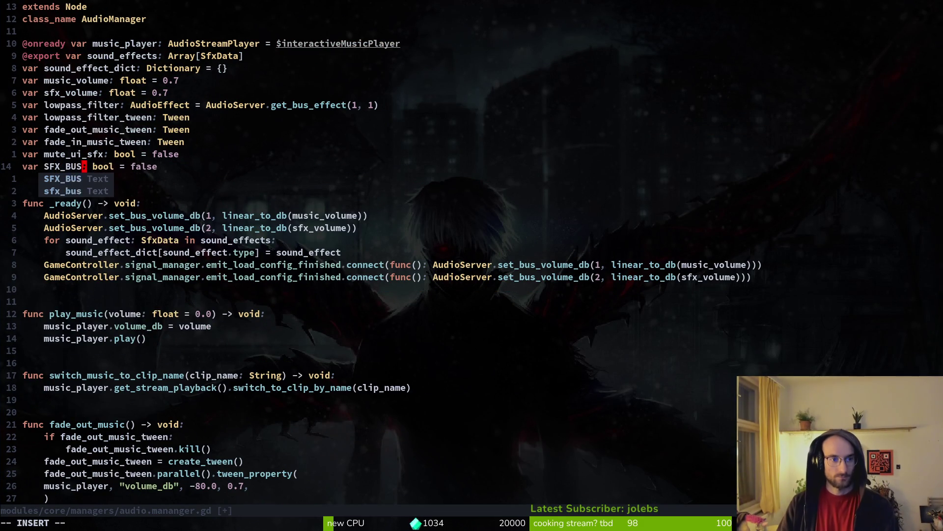
pyautogui.press('Escape')
pyautogui.write('Ic')
pyautogui.write('on')
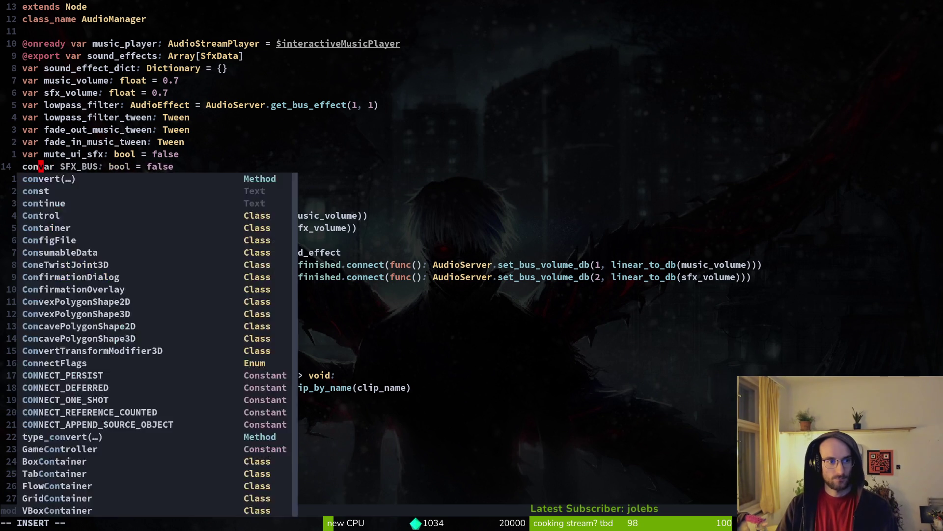
pyautogui.write('st')
pyautogui.press('Escape')
pyautogui.write(':w')
pyautogui.press('Return')
# Tidy the SFX_BUS constant line, save, then undo it back to the create_sfx signature.
pyautogui.write('wcw')
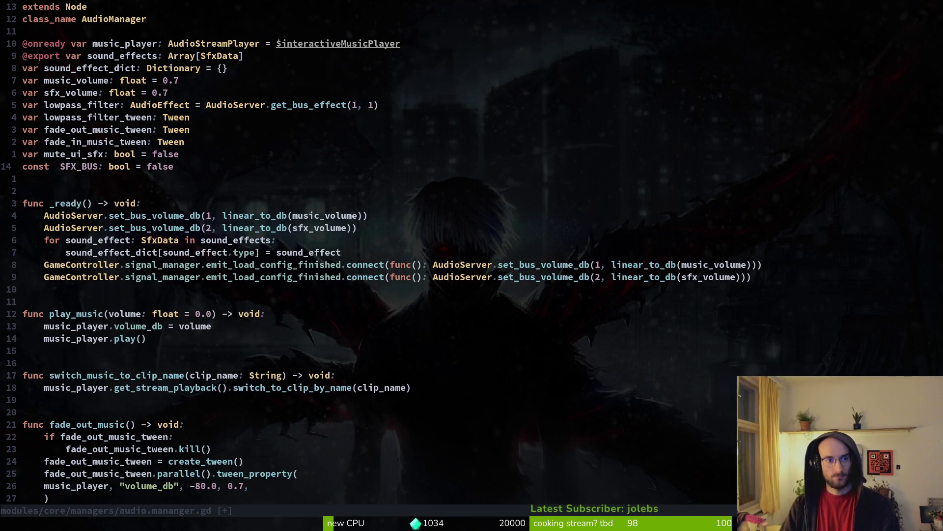
pyautogui.write('x:w')
pyautogui.press('Return')
pyautogui.press('w')
pyautogui.press('w')
pyautogui.press('w')
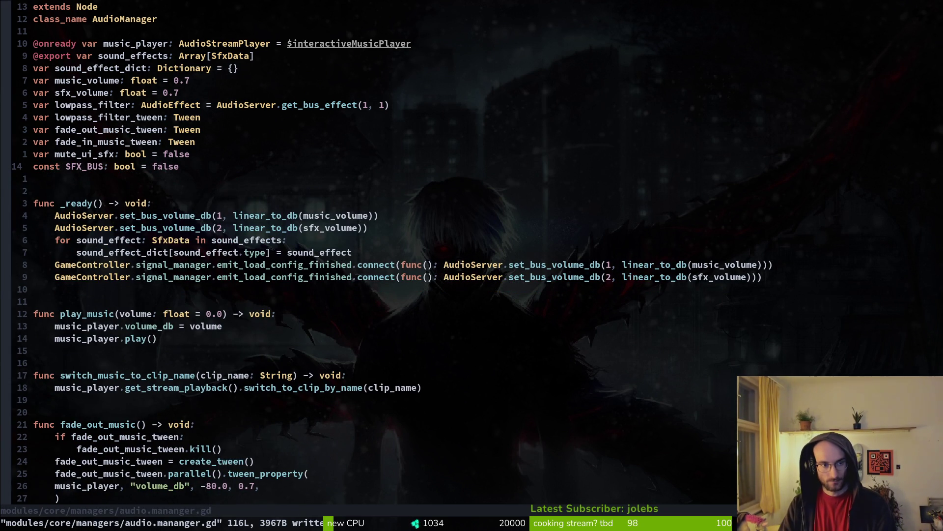
pyautogui.write('uu:w')
pyautogui.press('Return')
pyautogui.press('u')
pyautogui.press('u')
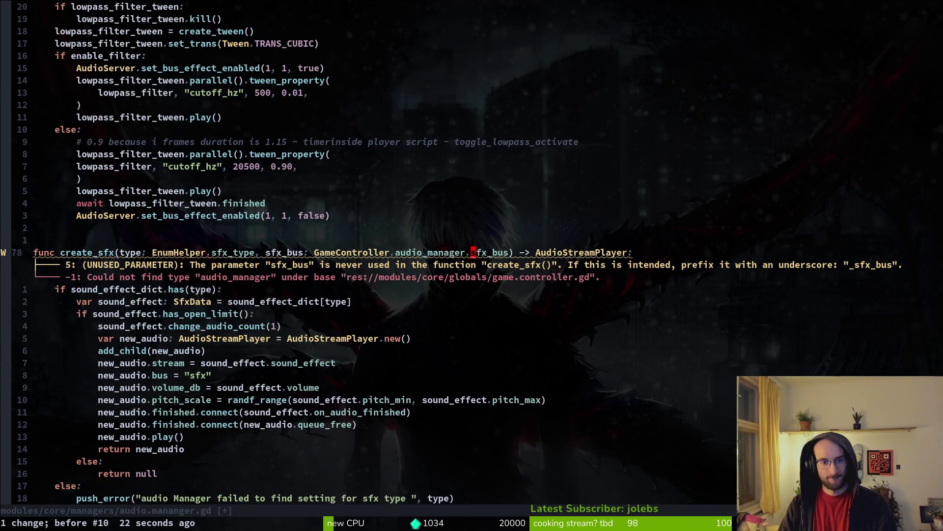
pyautogui.press('u')
# Type the sfx_bus parameter as int and save.
pyautogui.write('i int')
pyautogui.press('Escape')
pyautogui.write(':w')
pyautogui.press('Return')
# Start an 'if sfx_bus ==' line in create_sfx, then delete it and save.
pyautogui.press('j')
pyautogui.press('j')
pyautogui.press('j')
pyautogui.write('o')
pyautogui.write('f sfx_bus')
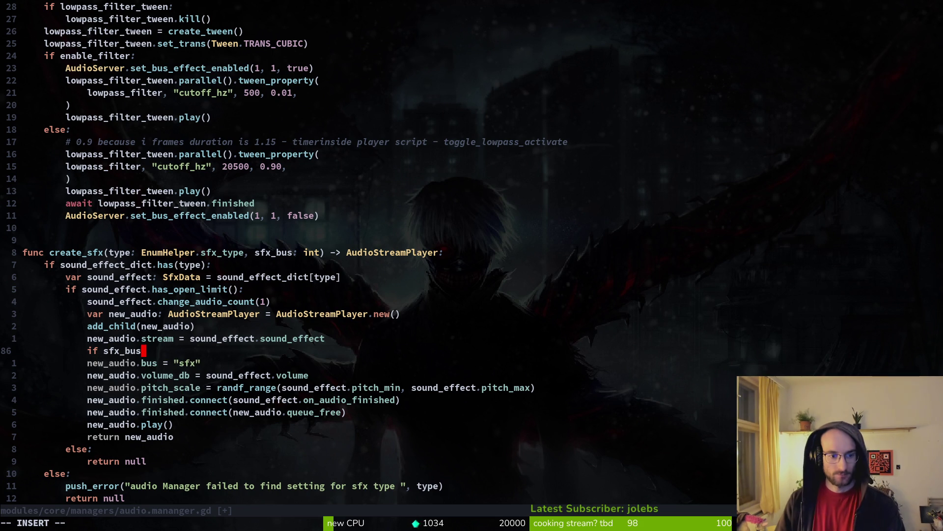
pyautogui.write('-')
pyautogui.press('BackSpace')
pyautogui.write('==')
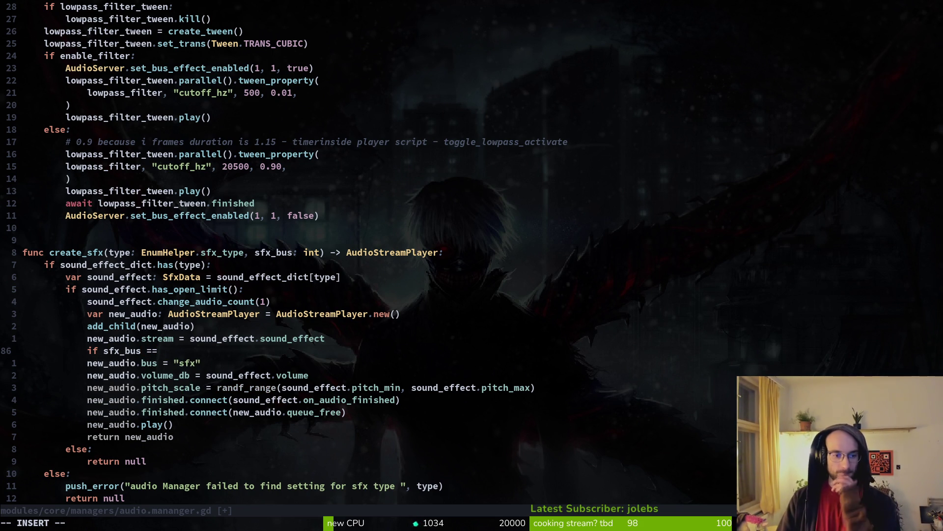
pyautogui.press('Escape')
pyautogui.hotkey('shift', 'v')
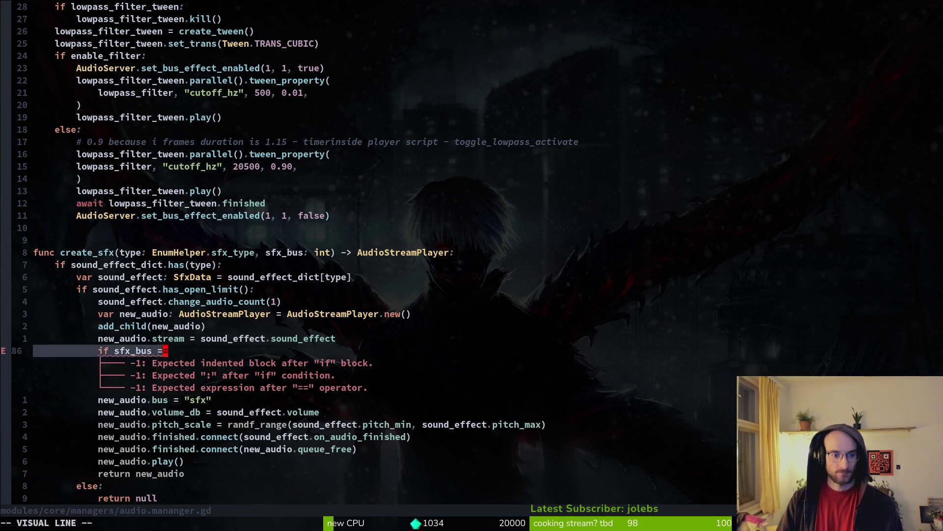
pyautogui.press('d')
pyautogui.hotkey('ctrl', 's')
# Add a new function header 'func _get_correct_sfx_bus(sfx: int) -> String:' above create_sfx.
pyautogui.press('k')
pyautogui.press('k')
pyautogui.press('k')
pyautogui.press('k')
pyautogui.press('k')
pyautogui.press('k')
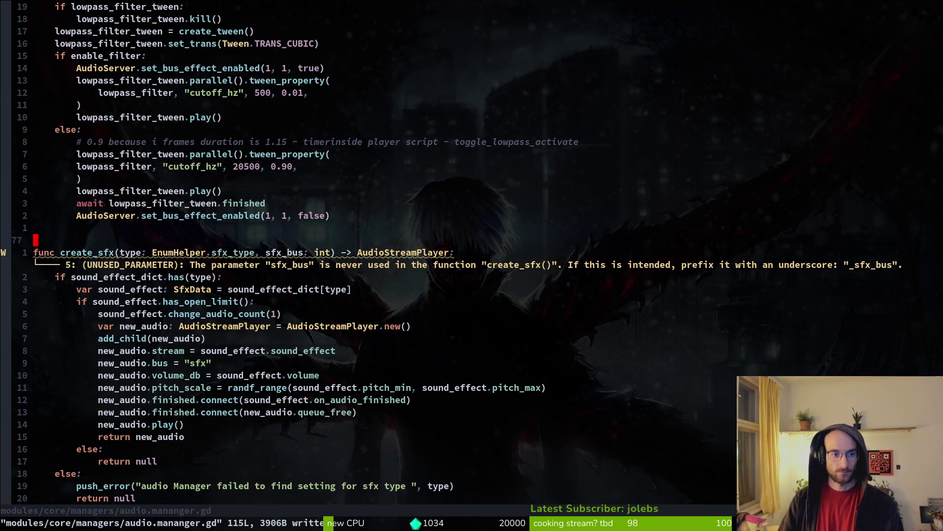
pyautogui.press('o')
pyautogui.press('BackSpace')
pyautogui.press('BackSpace')
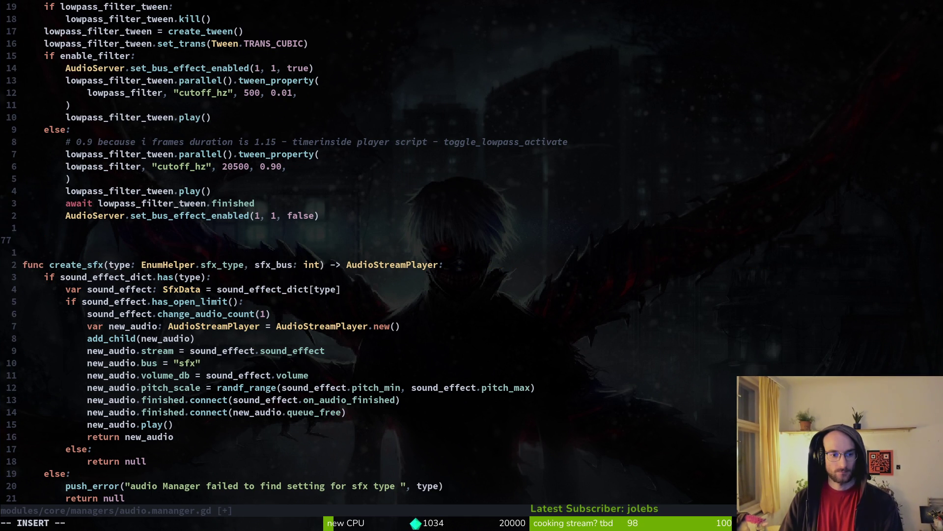
pyautogui.write('func ')
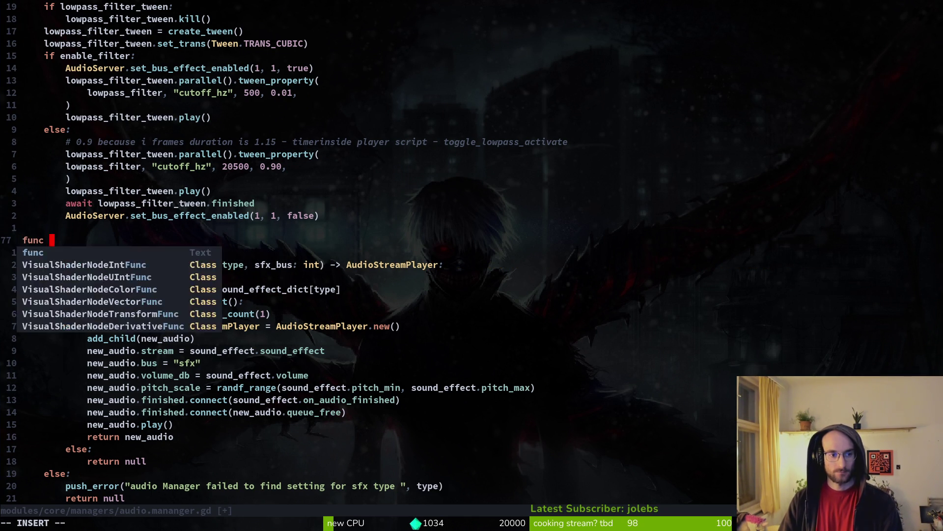
pyautogui.write('_get_co')
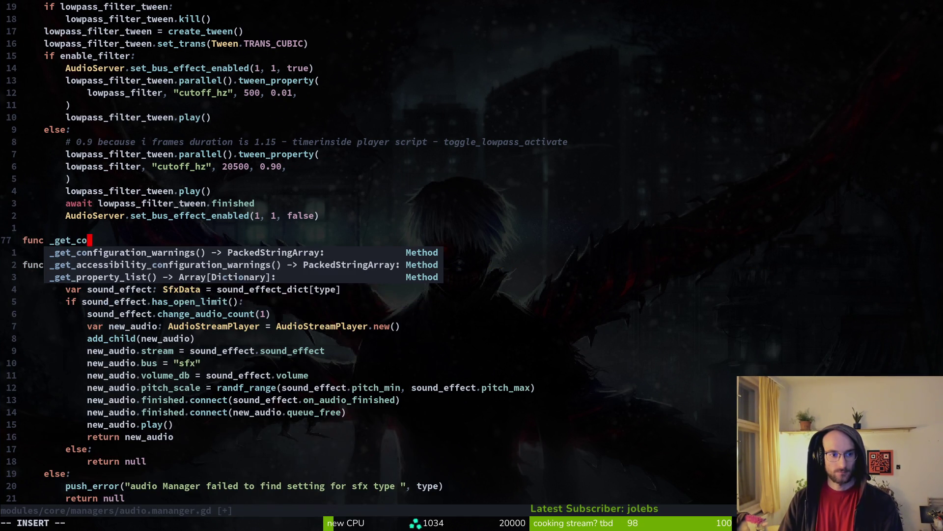
pyautogui.write('rrect_xfx')
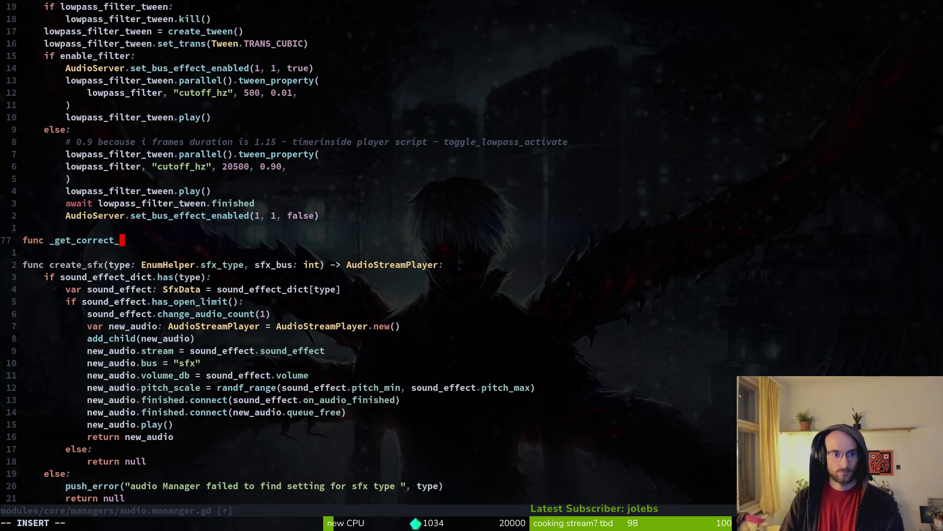
pyautogui.press('BackSpace')
pyautogui.press('BackSpace')
pyautogui.write('sfx_bus')
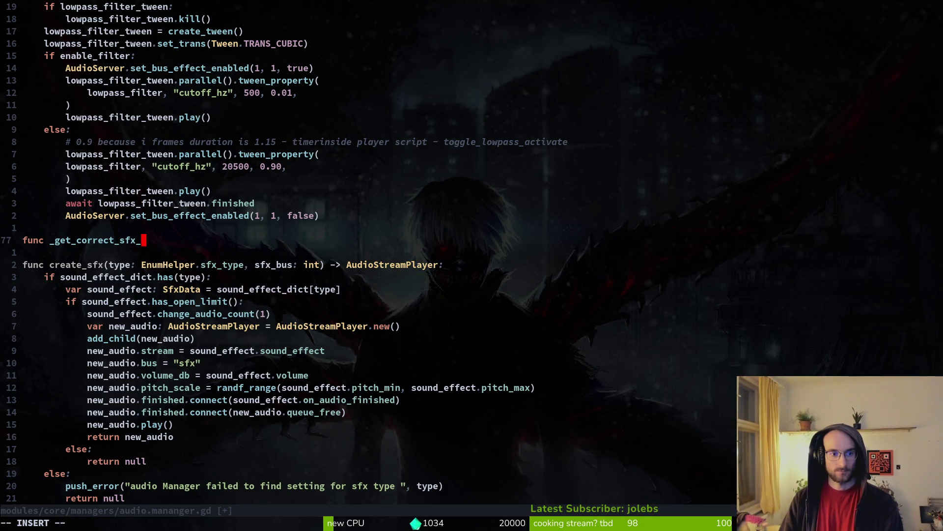
pyautogui.press('Escape')
pyautogui.press('0')
pyautogui.hotkey('shift', 'a')
pyautogui.write('(')
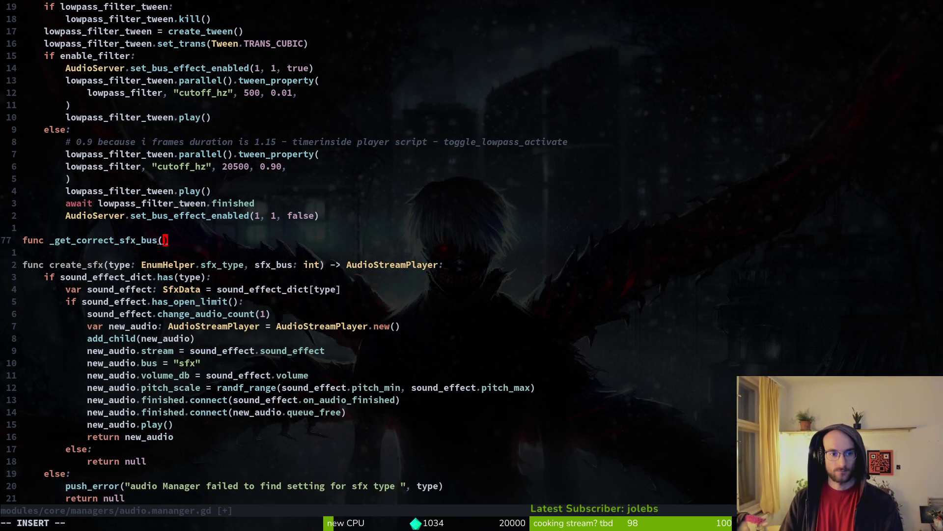
pyautogui.write('sfx')
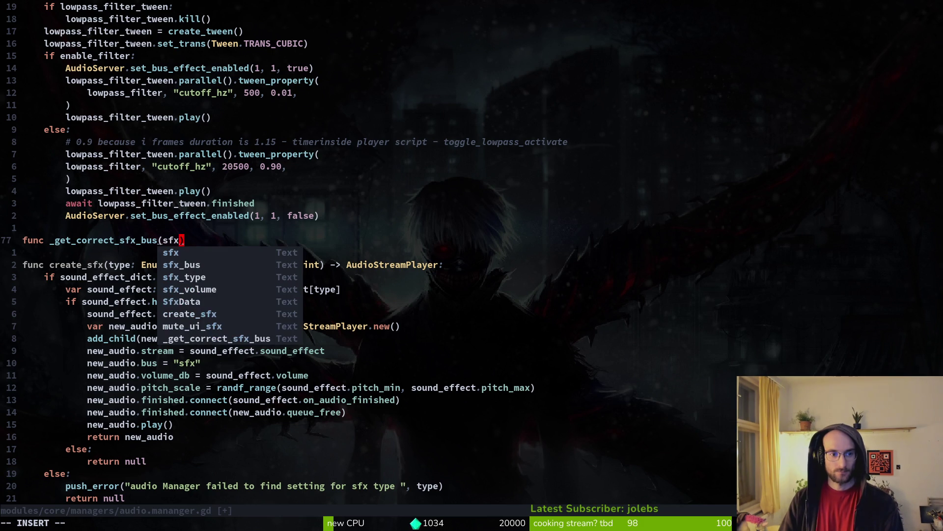
pyautogui.write(': int) -> void')
pyautogui.press('BackSpace')
pyautogui.press('BackSpace')
pyautogui.press('BackSpace')
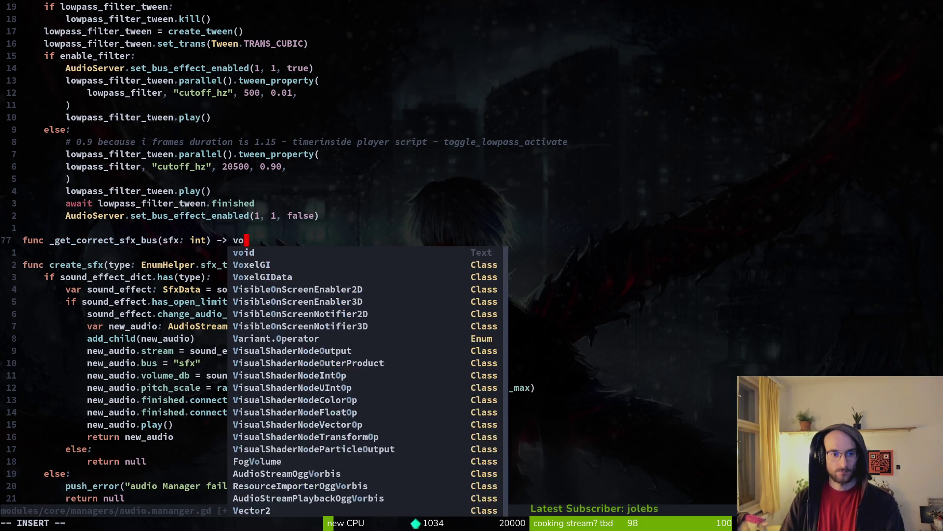
pyautogui.write('int')
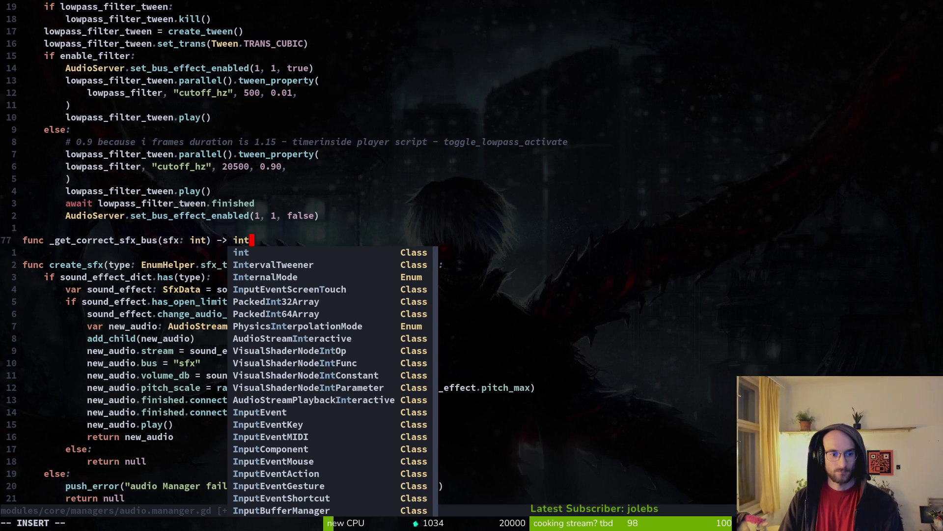
pyautogui.press('BackSpace')
pyautogui.press('BackSpace')
pyautogui.press('BackSpace')
pyautogui.write('S')
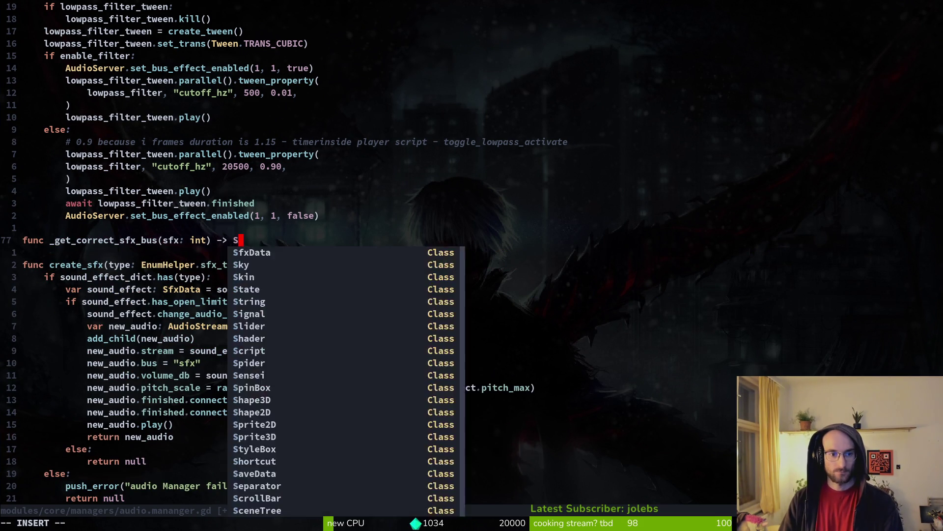
pyautogui.write('tring:')
pyautogui.press('Return')
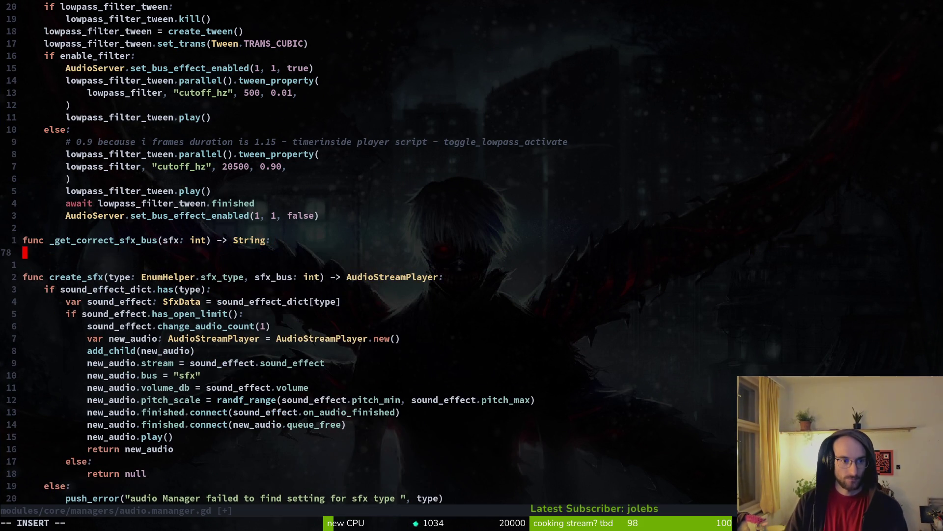
# Rename the parameter to bus, add 'if bus == 1:' and save.
pyautogui.write('if sf')
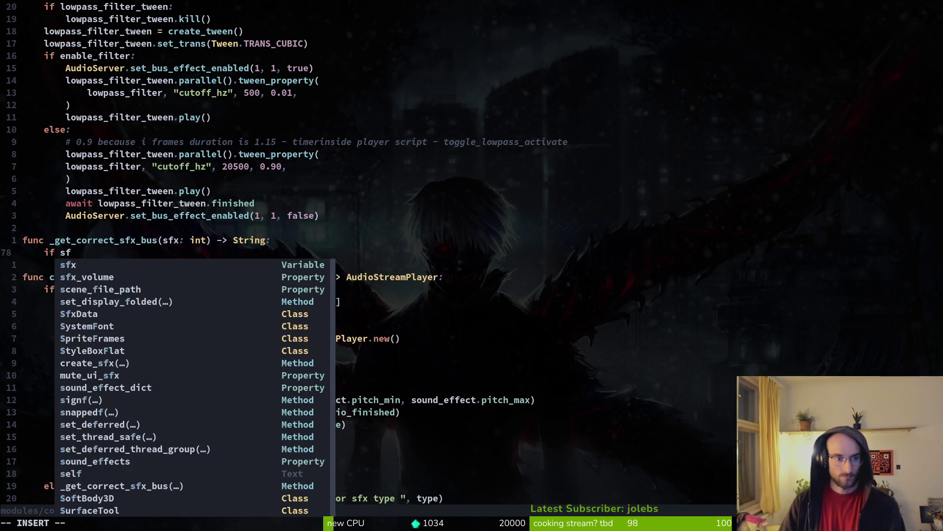
pyautogui.press('Escape')
pyautogui.press('k')
pyautogui.press('w')
pyautogui.press('w')
pyautogui.write('cwbus')
pyautogui.press('Escape')
pyautogui.write('jciwbus ==')
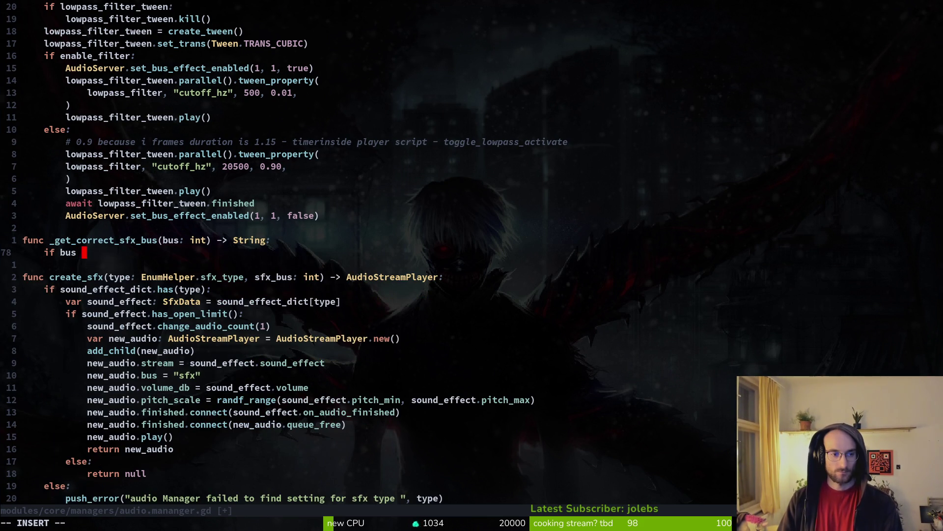
pyautogui.write('1')
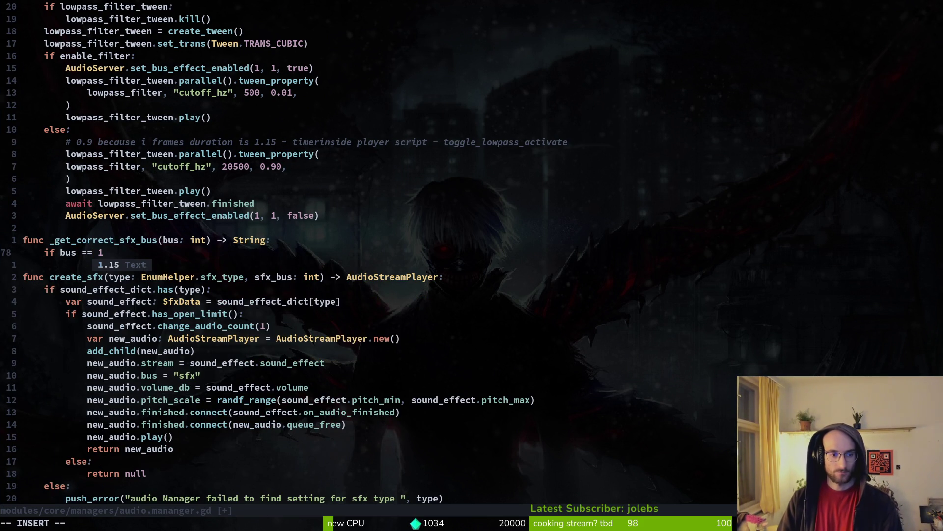
pyautogui.write(':')
pyautogui.press('Return')
pyautogui.press('Tab')
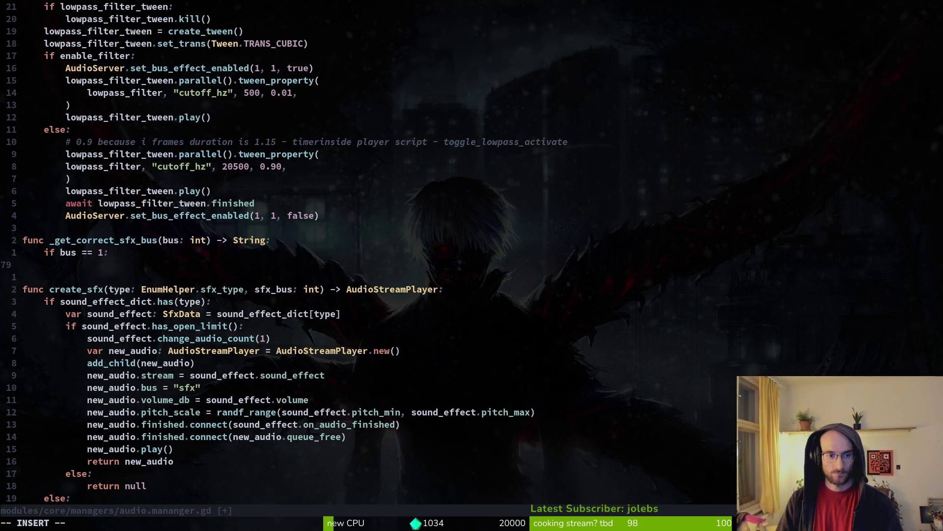
pyautogui.press('Escape')
pyautogui.press('k')
pyautogui.press('k')
pyautogui.write(':w')
pyautogui.press('Return')
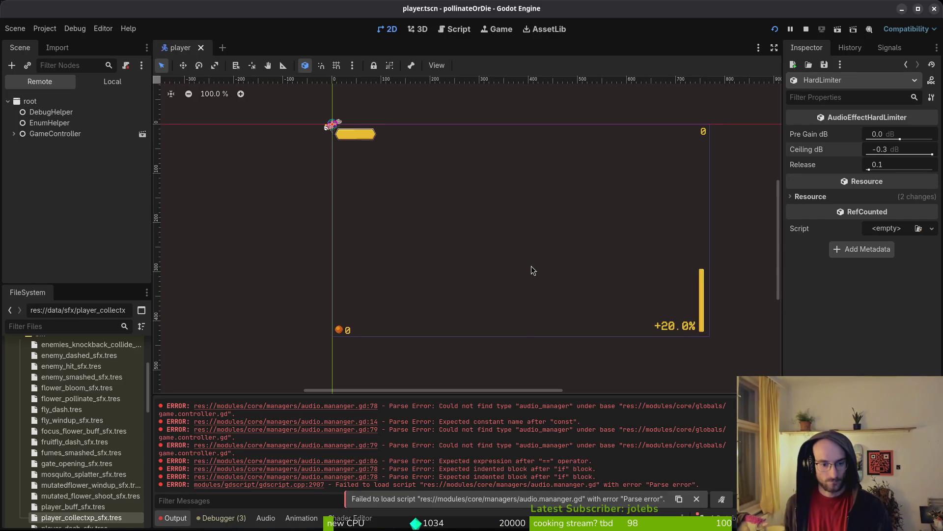
# Show Godot's audio bus layout (Master, music, gameSfx, menuSfx) and run the game.
pyautogui.click(266, 517)
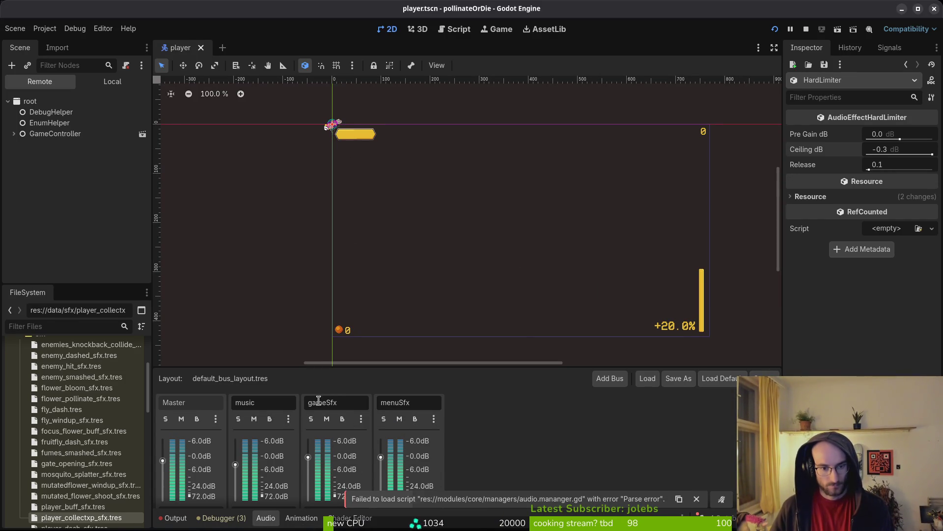
pyautogui.press('F5')
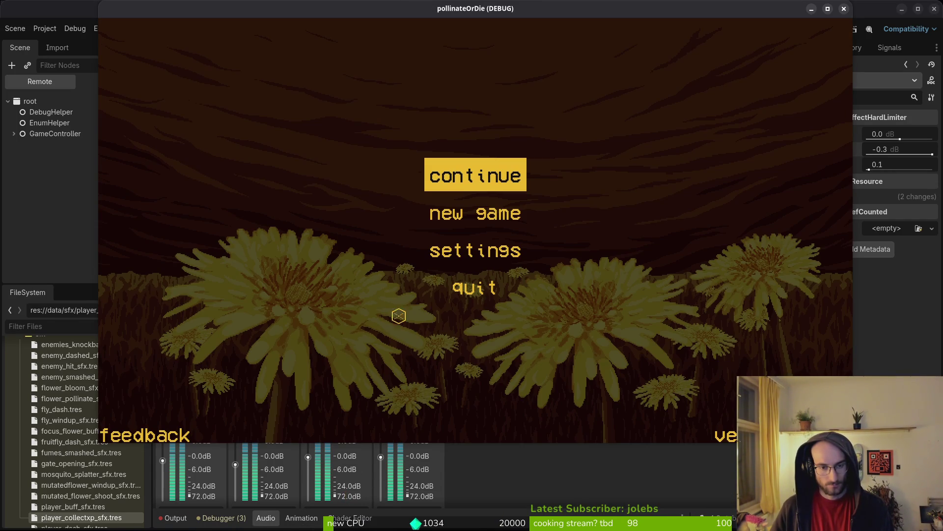
pyautogui.hotkey('alt', 'Tab')
# Reopen audio.mananger.gd through the file finder and jump up to _ready.
pyautogui.press('space')
pyautogui.press('f')
pyautogui.press('f')
pyautogui.write('audio')
pyautogui.press('Return')
pyautogui.hotkey('ctrl', 'u')
pyautogui.hotkey('ctrl', 'u')
pyautogui.hotkey('ctrl', 'u')
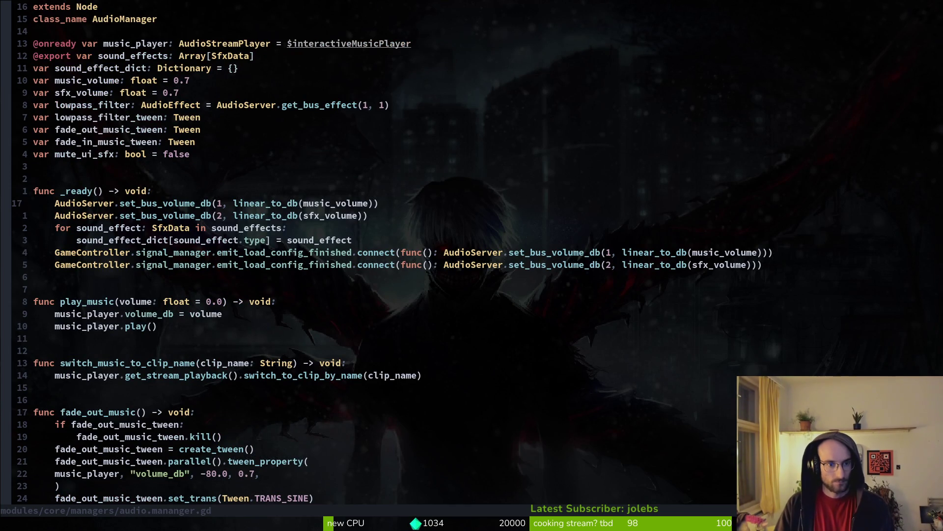
# Add a 'return "gameSfx"' line under the if bus == 1 branch and test-run the game.
pyautogui.press('j')
pyautogui.press('V')
pyautogui.press('Escape')
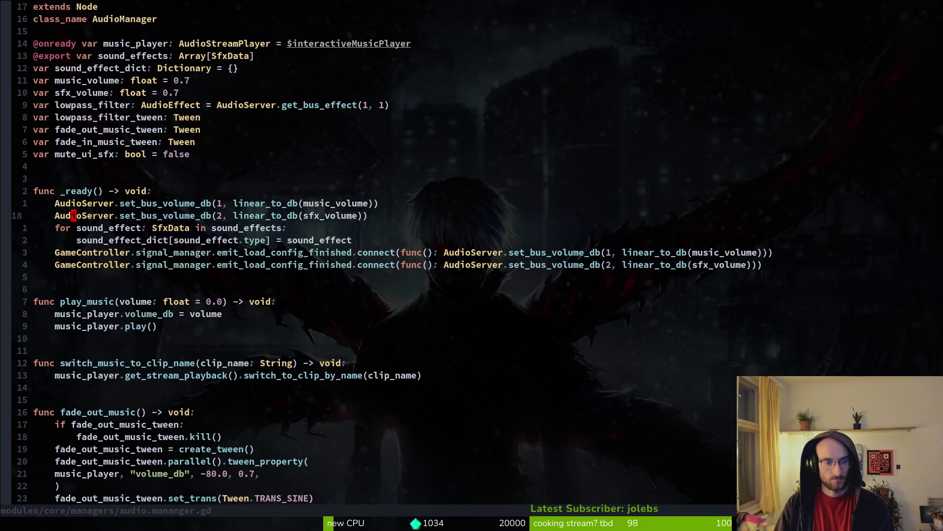
pyautogui.hotkey('ctrl', 'd')
pyautogui.hotkey('ctrl', 'd')
pyautogui.hotkey('ctrl', 'd')
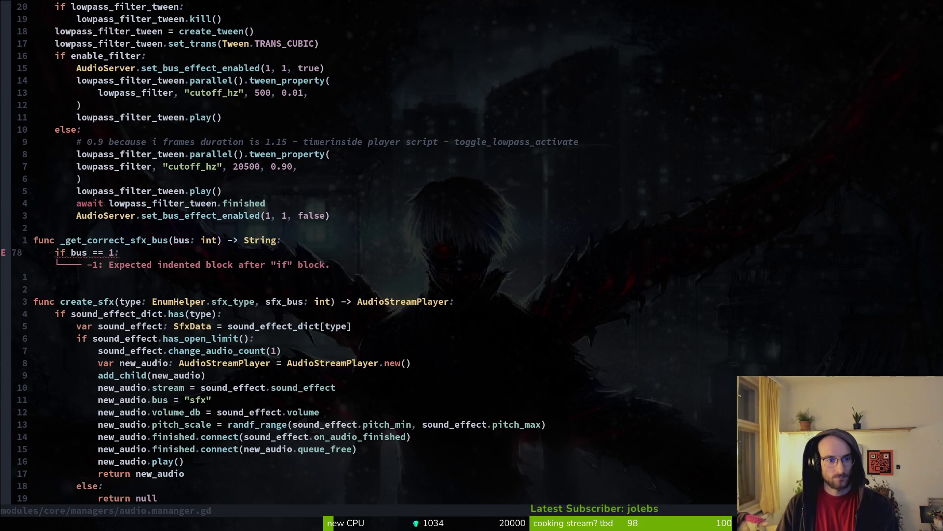
pyautogui.write('oreutr')
pyautogui.press('BackSpace')
pyautogui.press('BackSpace')
pyautogui.press('BackSpace')
pyautogui.write('turn ')
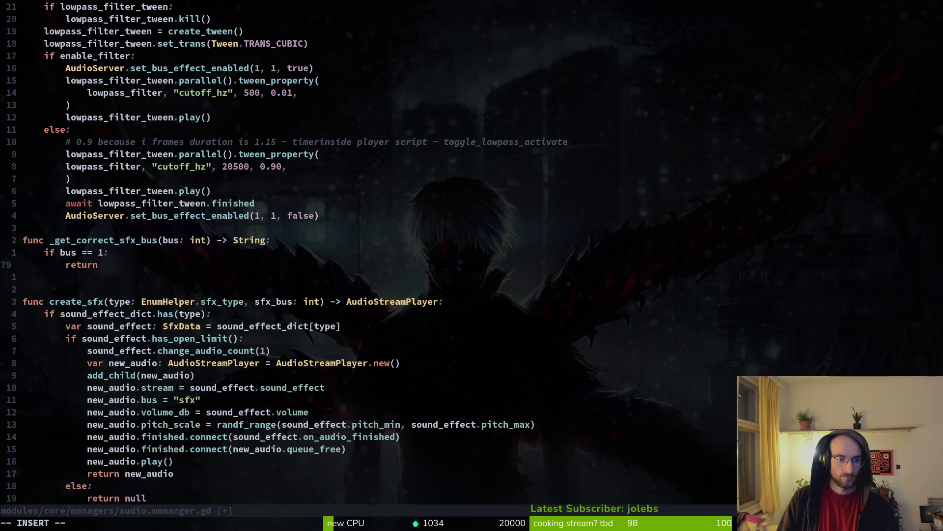
pyautogui.write('gameSfx"')
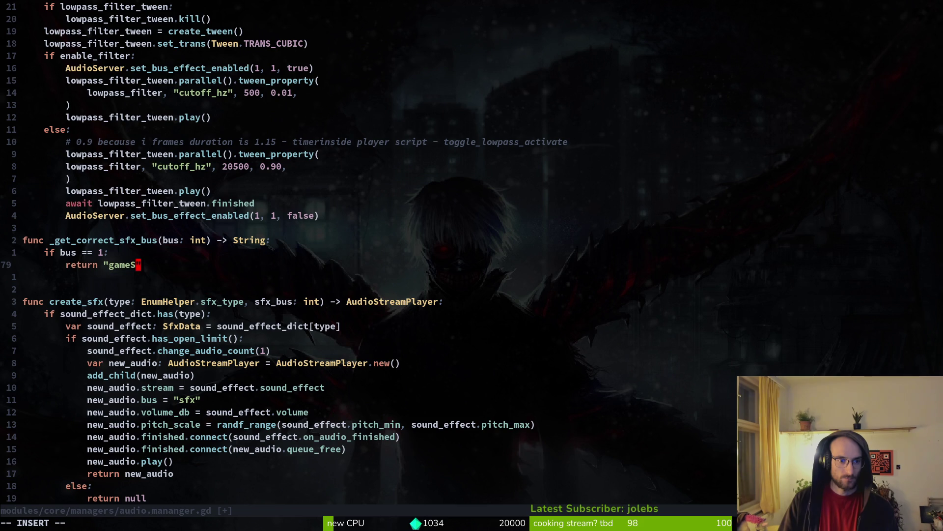
pyautogui.press('Escape')
pyautogui.press('F5')
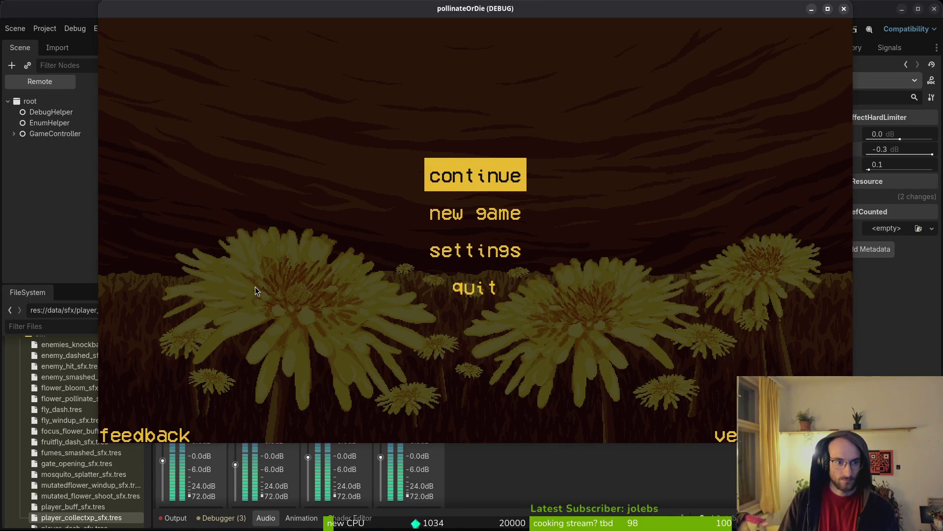
pyautogui.hotkey('alt', 'Tab')
# Copy the if branch below itself and turn the copy into an elif branch.
pyautogui.hotkey('shift', 'v')
pyautogui.press('j')
pyautogui.press('y')
pyautogui.press('p')
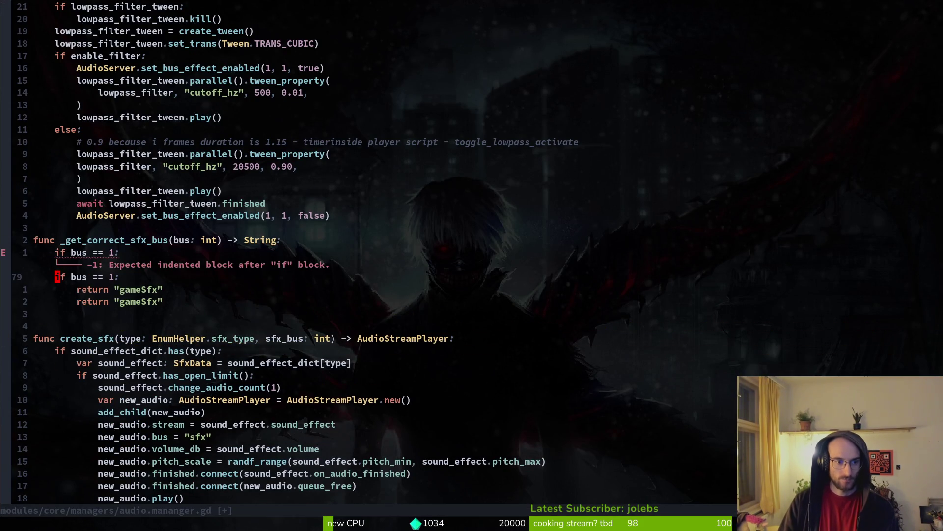
pyautogui.press('j')
pyautogui.press('d')
pyautogui.press('d')
pyautogui.press('k')
pyautogui.press('P')
pyautogui.write('j')
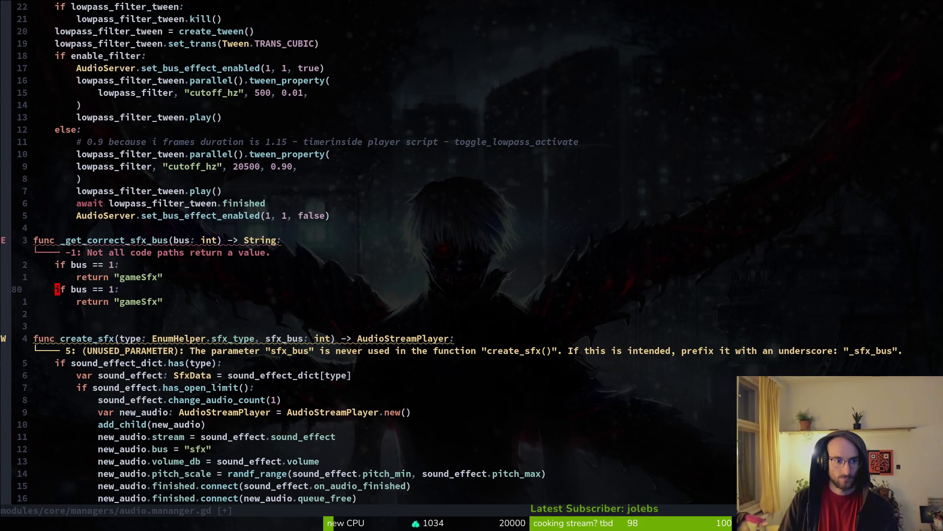
pyautogui.write('iel')
pyautogui.press('Escape')
# Duplicate the elif branch to create a second elif.
pyautogui.hotkey('shift', 'v')
pyautogui.press('Escape')
pyautogui.hotkey('shift', 'v')
pyautogui.press('j')
pyautogui.press('y')
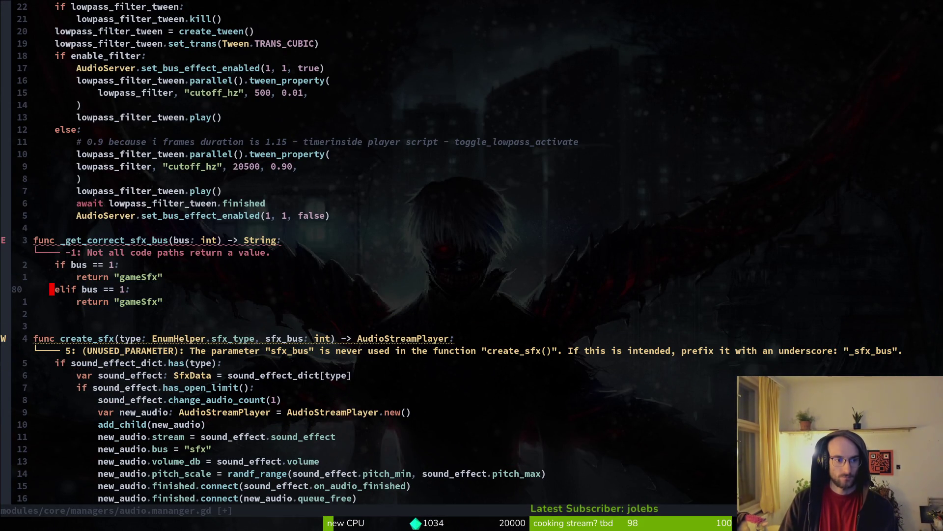
pyautogui.press('j')
pyautogui.press('p')
# Give the bus parameter a default of 1 (bus: int = 1) and save.
pyautogui.press('k')
pyautogui.press('k')
pyautogui.press('k')
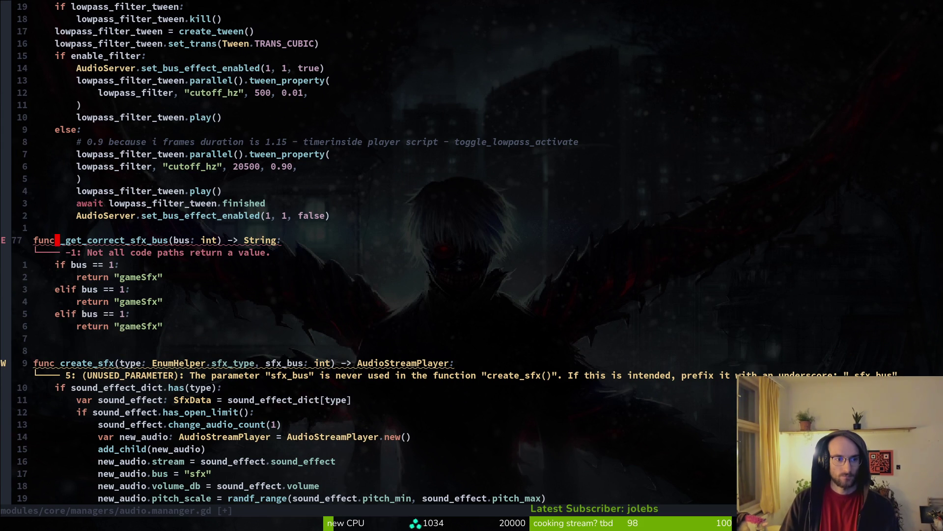
pyautogui.press('$')
pyautogui.press('b')
pyautogui.press('b')
pyautogui.press('b')
pyautogui.write('int')
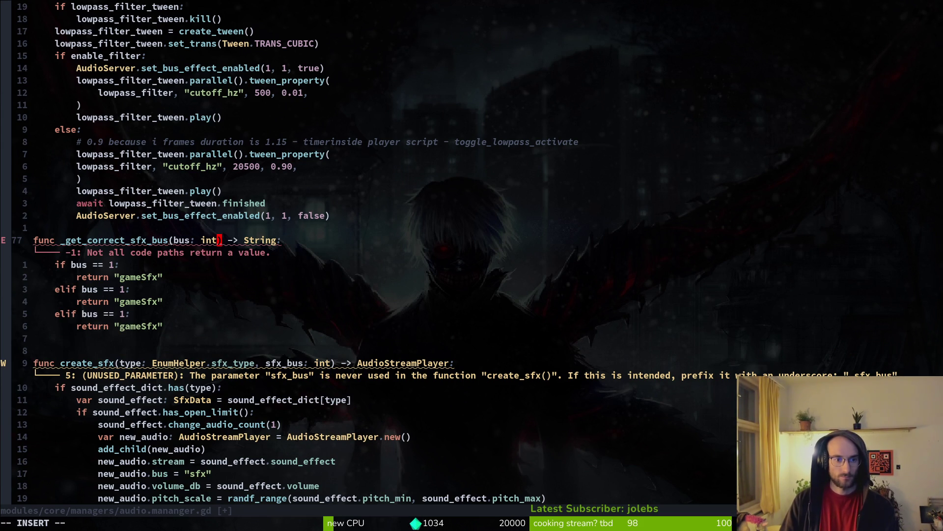
pyautogui.write(' +')
pyautogui.press('BackSpace')
pyautogui.write('= 1')
pyautogui.press('Escape')
pyautogui.write(':w')
pyautogui.press('Return')
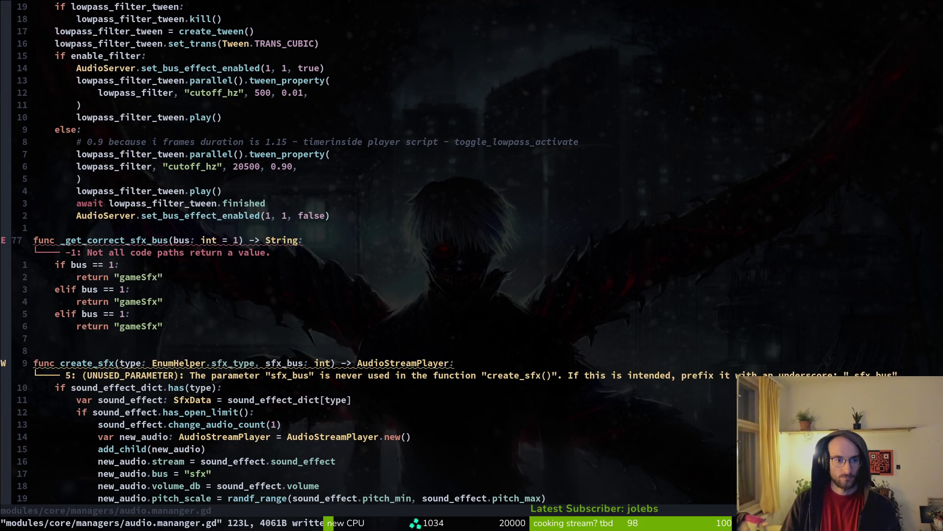
# Add an else branch returning "gameSfx" to _get_correct_sfx_bus, drop the duplicate elif, and save.
pyautogui.press('j')
pyautogui.press('j')
pyautogui.press('j')
pyautogui.write('joelse:')
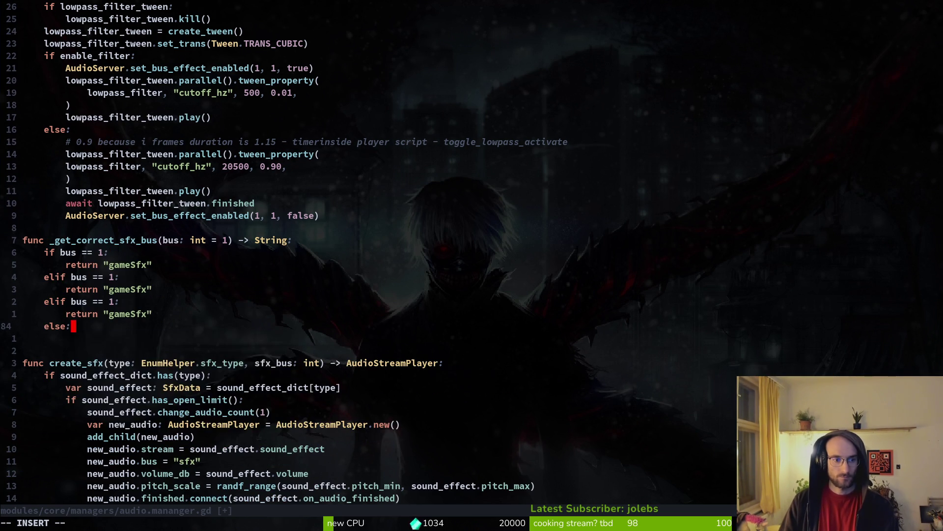
pyautogui.press('Escape')
pyautogui.press('k')
pyautogui.hotkey('shift', 'v')
pyautogui.press('y')
pyautogui.press('p')
pyautogui.press('k')
pyautogui.press('k')
pyautogui.press('k')
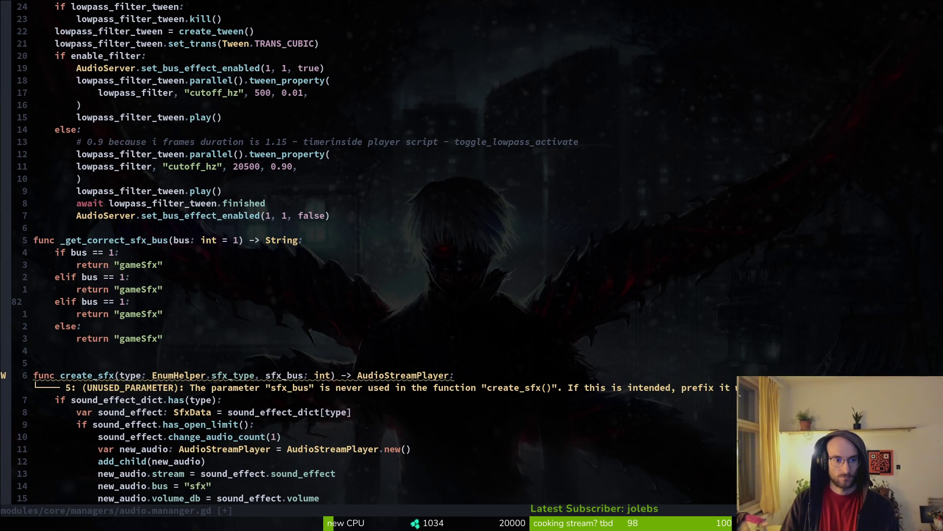
pyautogui.press('d')
pyautogui.press('d')
pyautogui.press('d')
pyautogui.press('d')
pyautogui.press('k')
pyautogui.press('k')
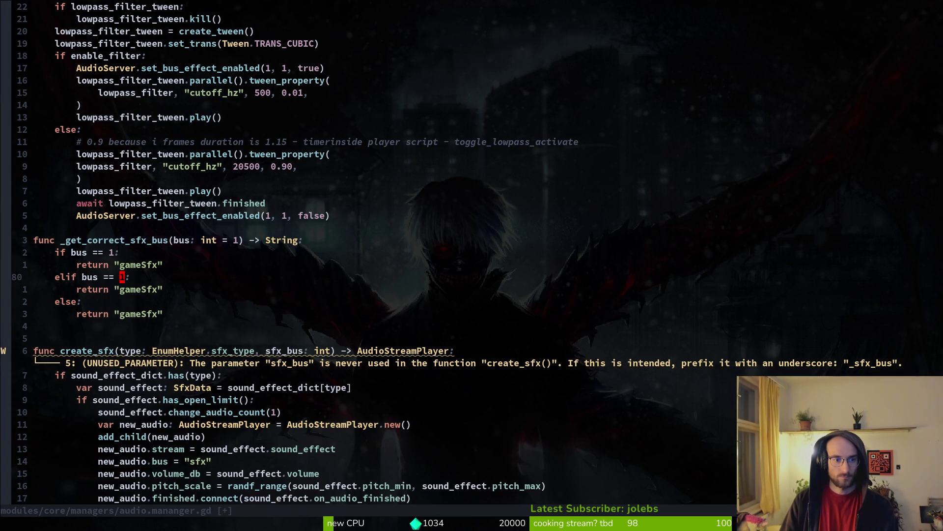
pyautogui.write('r2j:w')
pyautogui.press('Return')
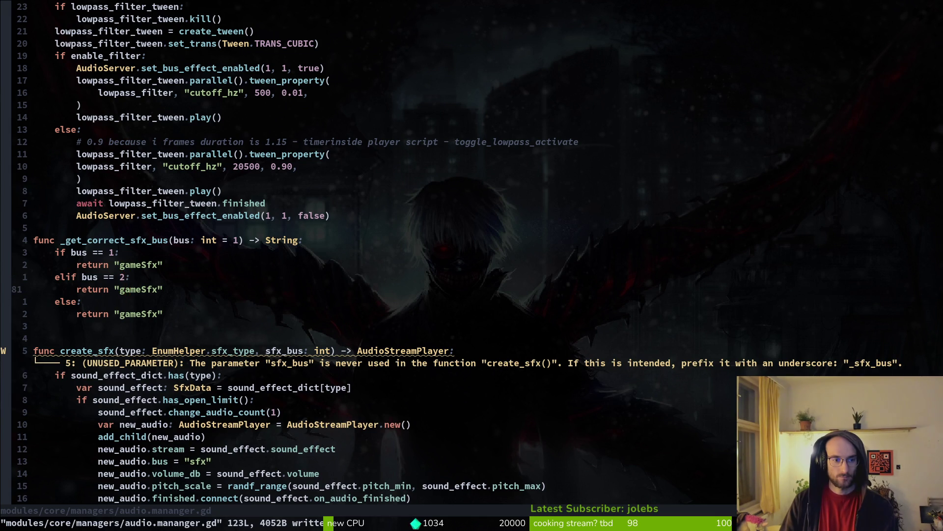
# Make the elif branch check bus 3 and return "menuSfx", then save.
pyautogui.write('khs')
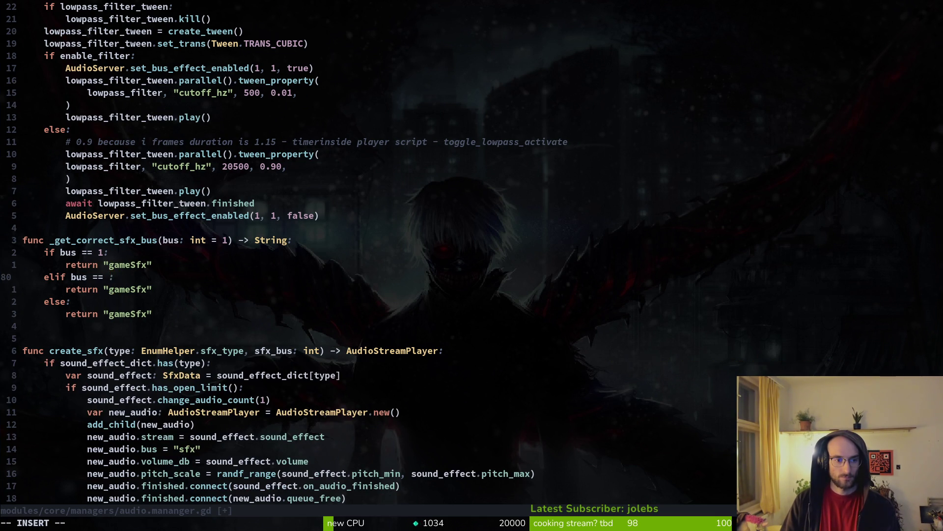
pyautogui.write('3')
pyautogui.press('Escape')
pyautogui.write('kr2')
pyautogui.write(':w')
pyautogui.press('Return')
pyautogui.press('j')
pyautogui.press('j')
pyautogui.press('j')
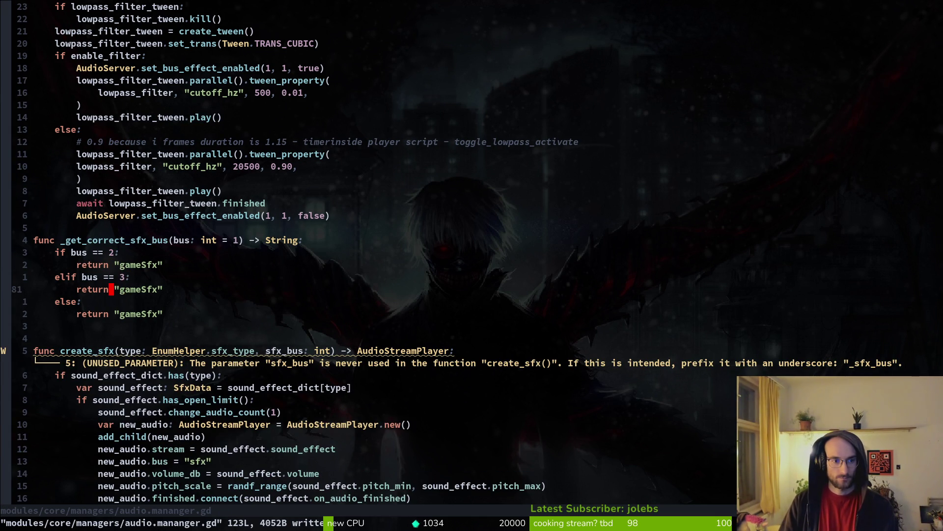
pyautogui.press('c')
pyautogui.press('i')
pyautogui.press('"')
pyautogui.write('menuSf')
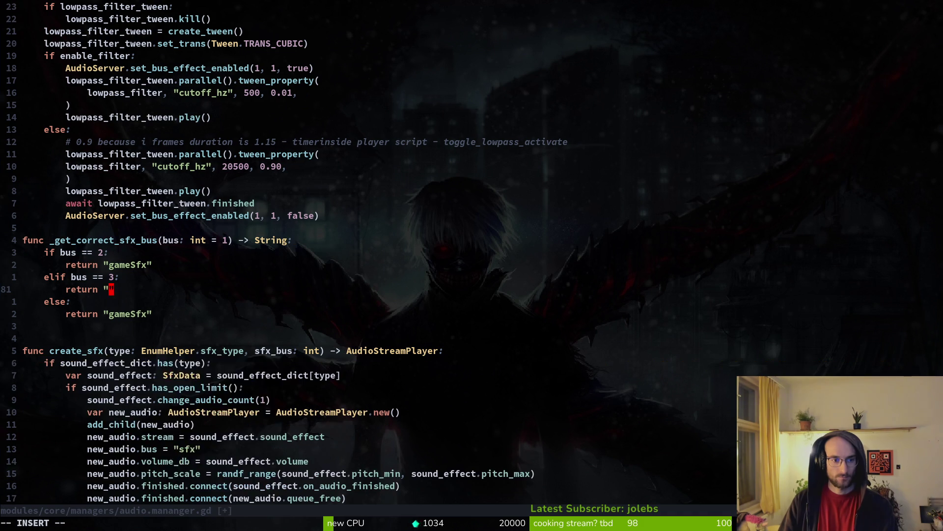
pyautogui.write('x')
pyautogui.press('Escape')
pyautogui.write(':w')
pyautogui.press('Return')
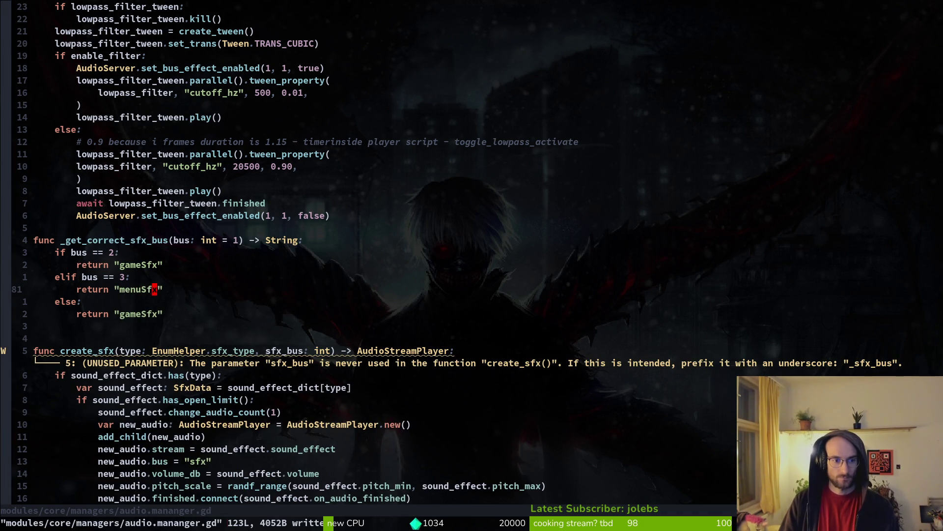
# Change the helper's default bus value to 2.
pyautogui.press('k')
pyautogui.press('k')
pyautogui.press('k')
pyautogui.press('w')
pyautogui.press('w')
pyautogui.press('w')
pyautogui.press('r')
pyautogui.press('2')
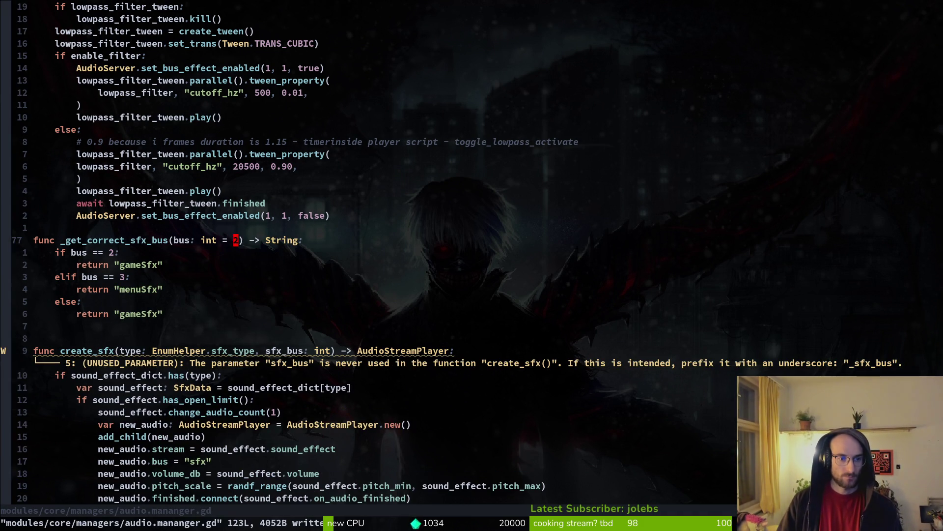
pyautogui.press('O')
# Move _get_correct_sfx_bus to the end of the script and save it.
pyautogui.press('V')
pyautogui.press('j')
pyautogui.press('j')
pyautogui.press('j')
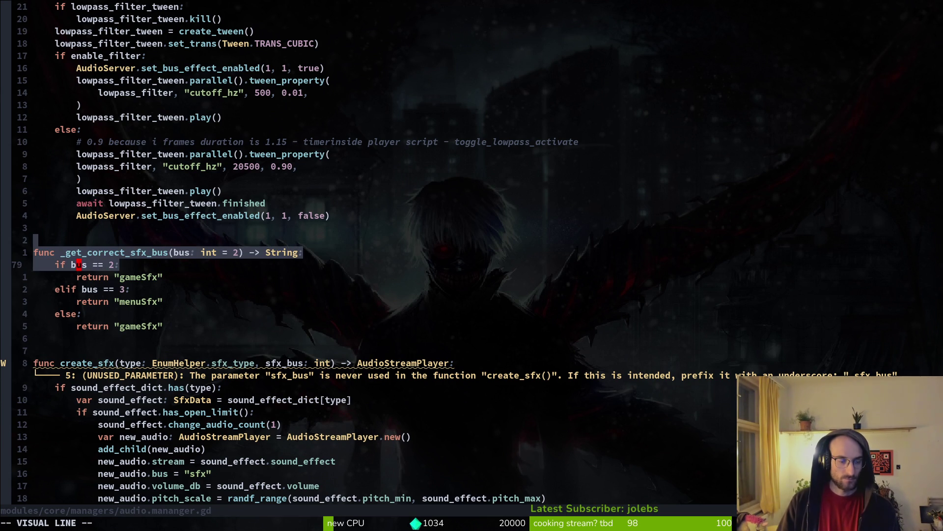
pyautogui.press('d')
pyautogui.hotkey('ctrl', 's')
pyautogui.write('G')
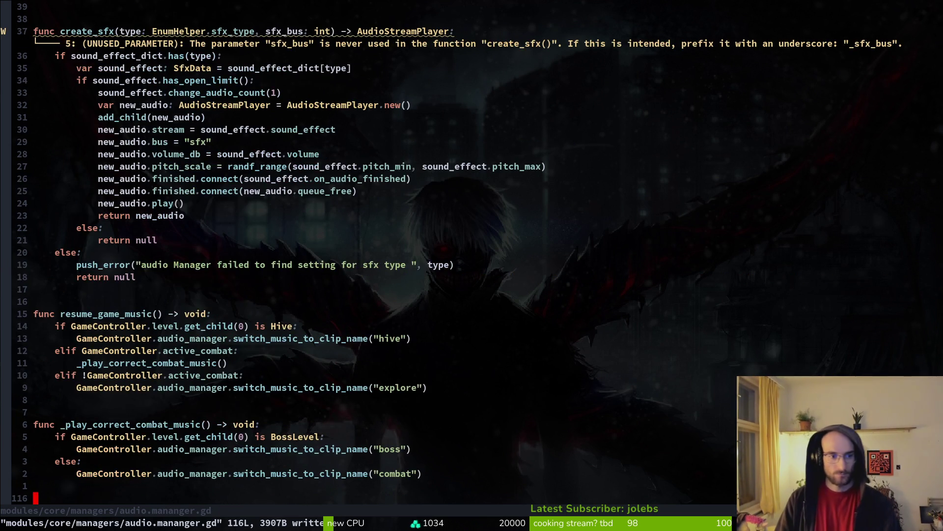
pyautogui.write('pOvavavav')
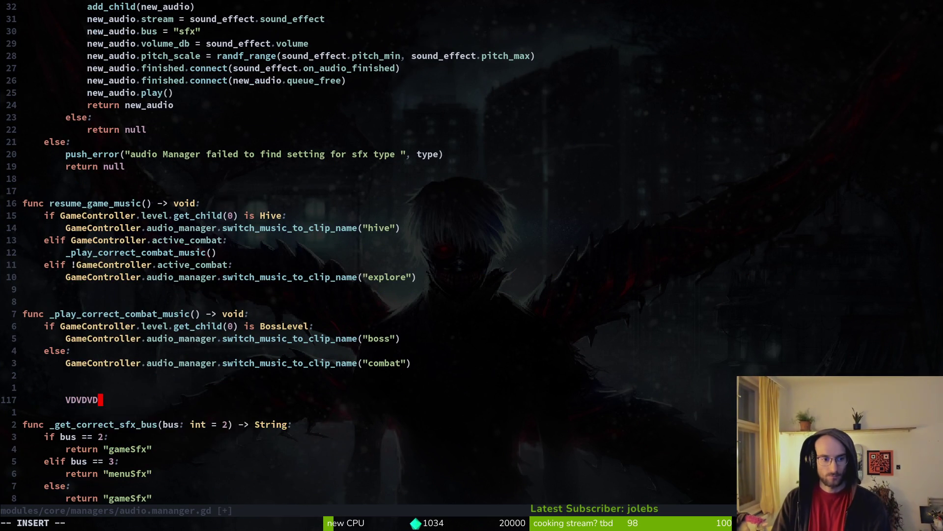
pyautogui.press('Escape')
pyautogui.press('d')
pyautogui.press('d')
pyautogui.hotkey('ctrl', 'u')
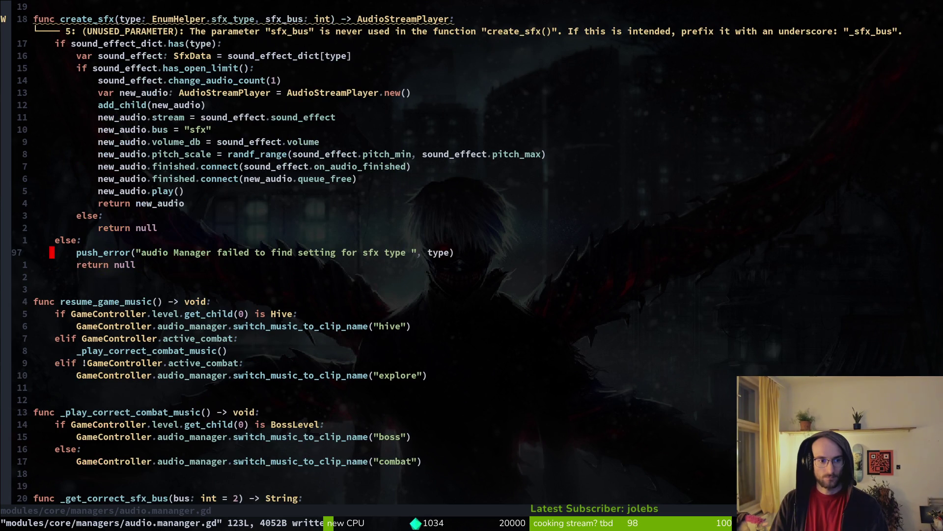
pyautogui.hotkey('ctrl', 'u')
pyautogui.hotkey('ctrl', 's')
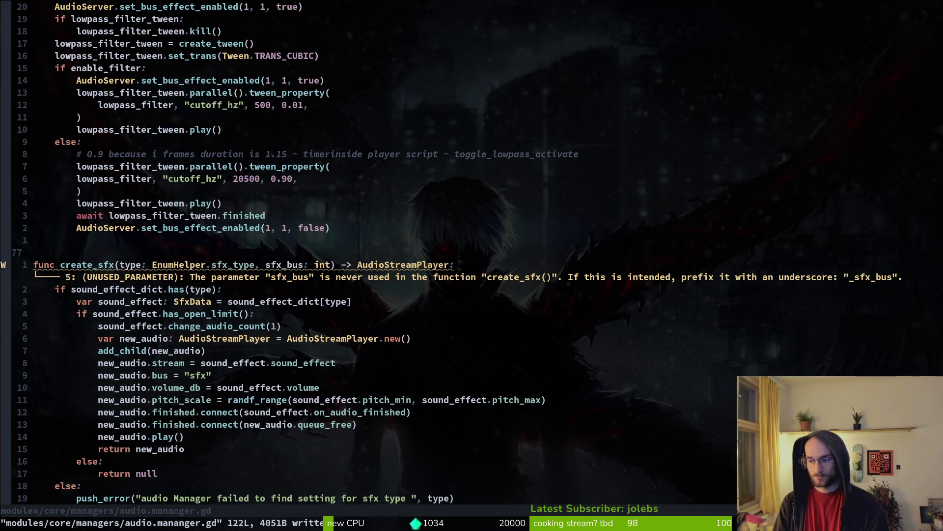
# Replace the hard-coded "sfx" in new_audio.bus with _get_correct_sfx_bus(sfx_bus) and save.
pyautogui.press('j')
pyautogui.press('j')
pyautogui.press('k')
pyautogui.press('j')
pyautogui.press('j')
pyautogui.press('j')
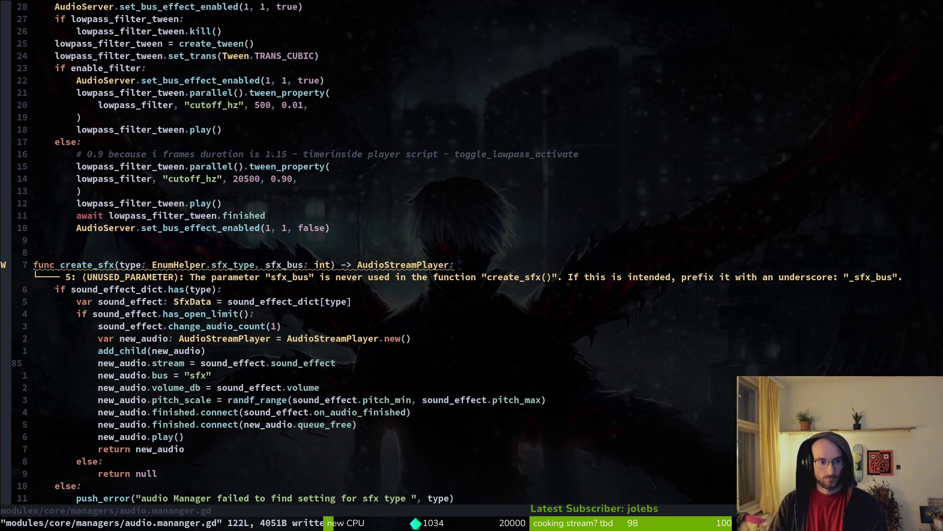
pyautogui.press('j')
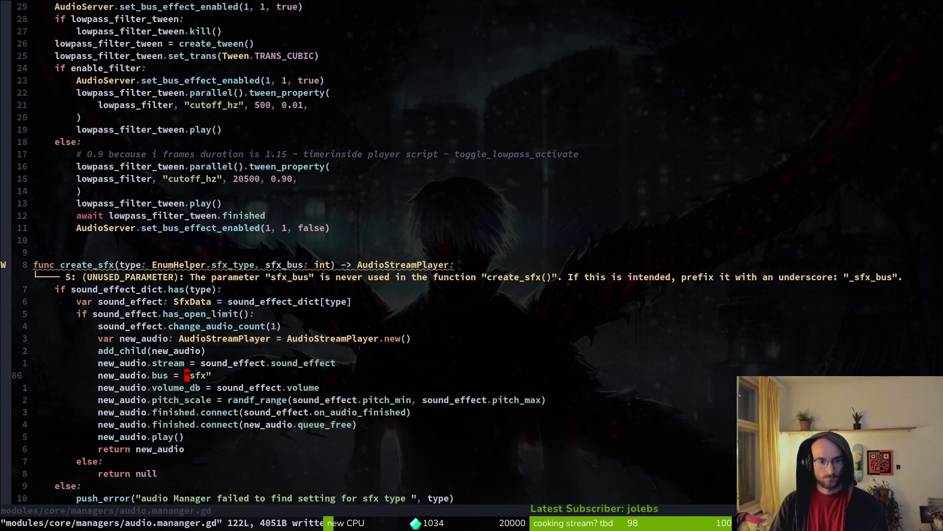
pyautogui.press('c')
pyautogui.press('a')
pyautogui.press('"')
pyautogui.write('get_')
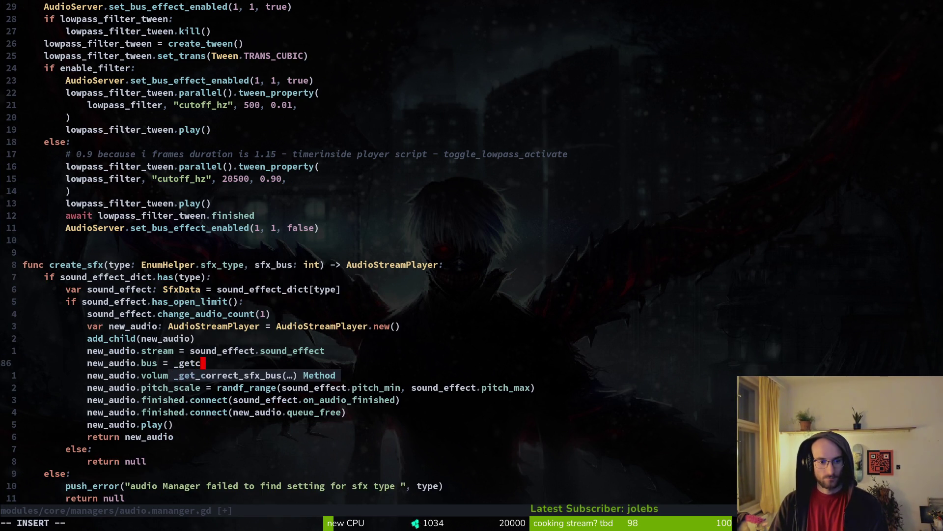
pyautogui.press('Return')
pyautogui.write('sfx_bus)')
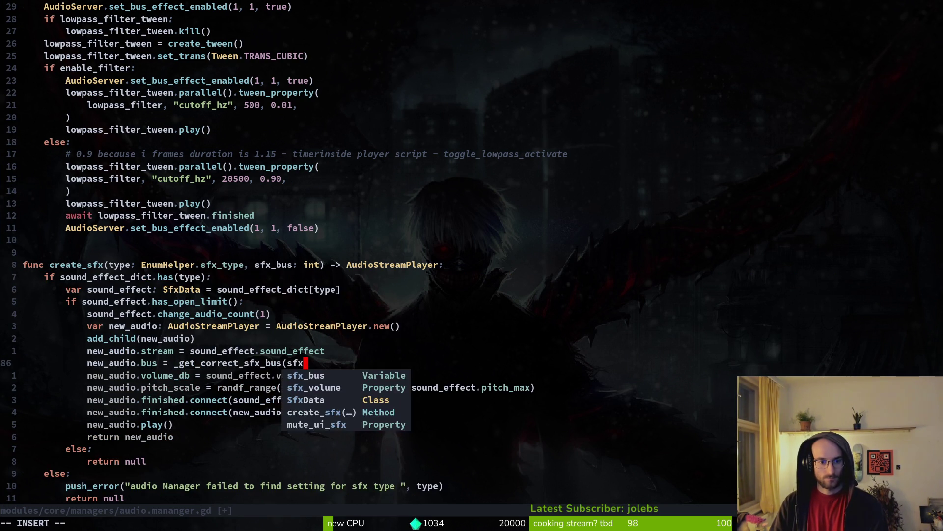
pyautogui.press('Escape')
pyautogui.write(':write')
pyautogui.press('Return')
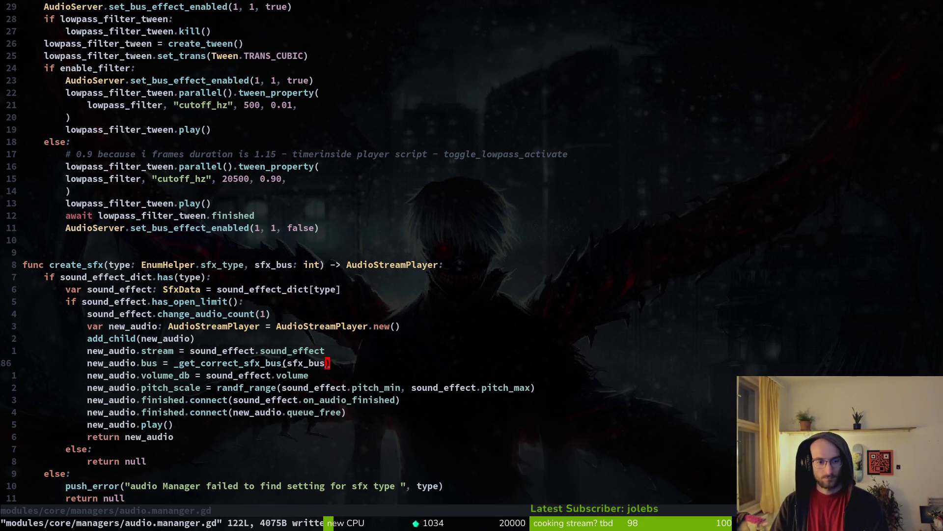
# Open pause_overlay.gd through the project file finder.
pyautogui.press('space')
pyautogui.write('pfpauseov')
pyautogui.press('Return')
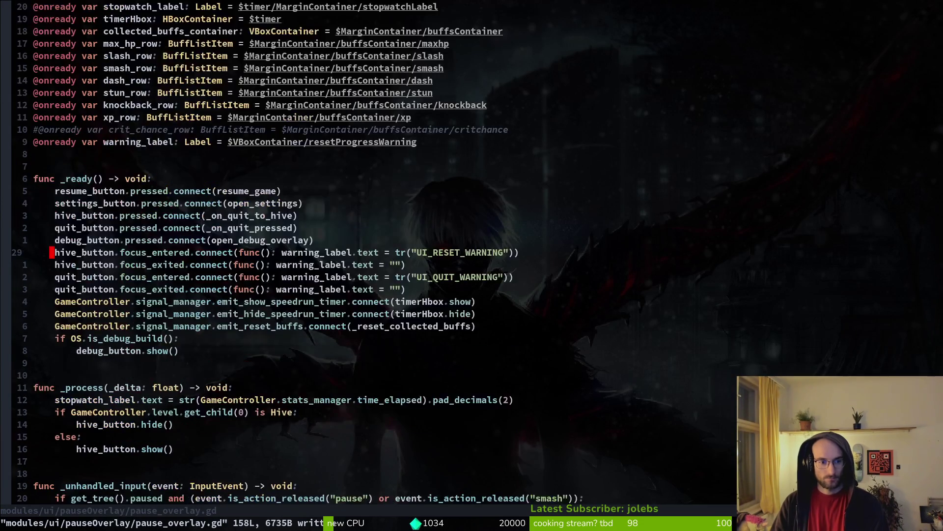
# Give create_sfx's sfx_bus parameter a default of 2 in audio.mananger.gd and save.
pyautogui.press('j')
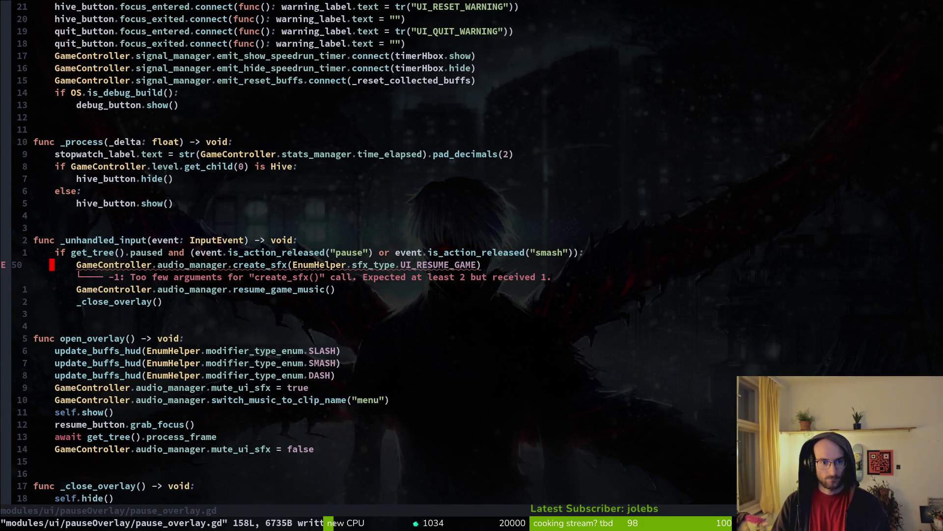
pyautogui.hotkey('ctrl', 'o')
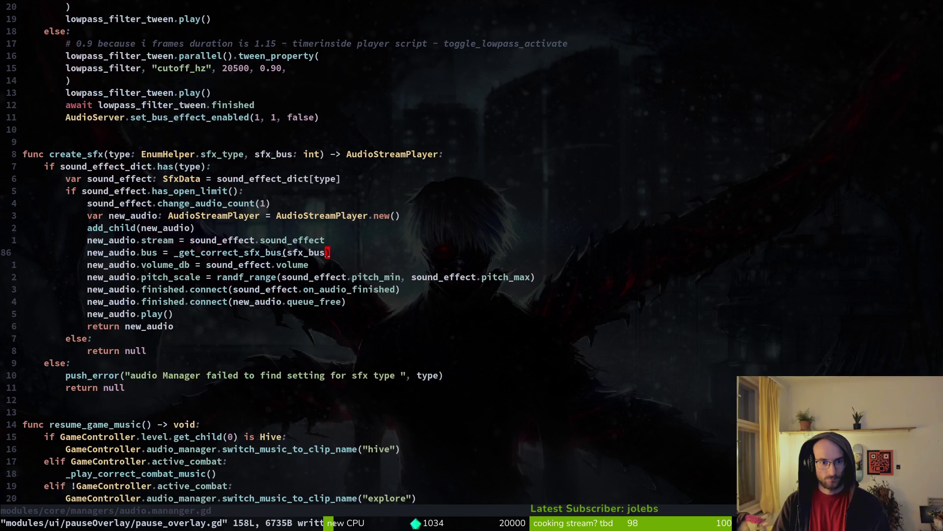
pyautogui.press('k')
pyautogui.press('k')
pyautogui.press('k')
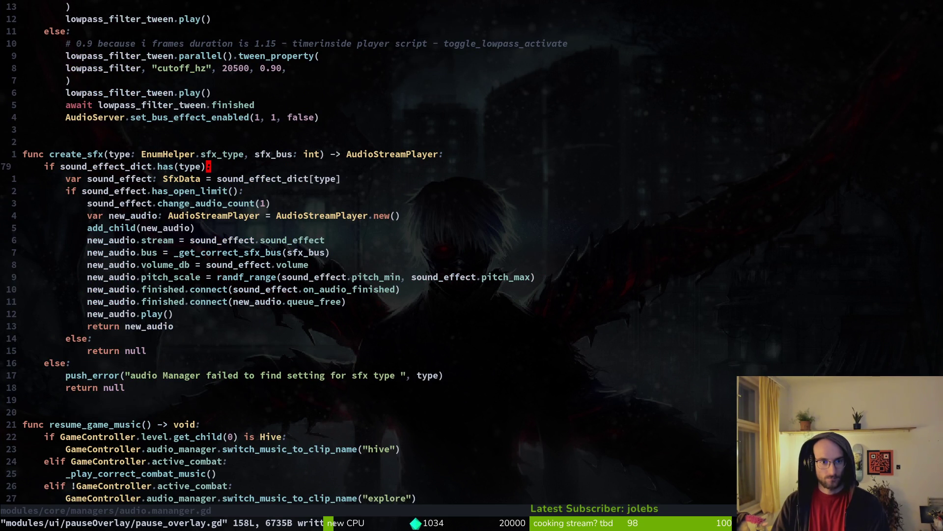
pyautogui.write('int')
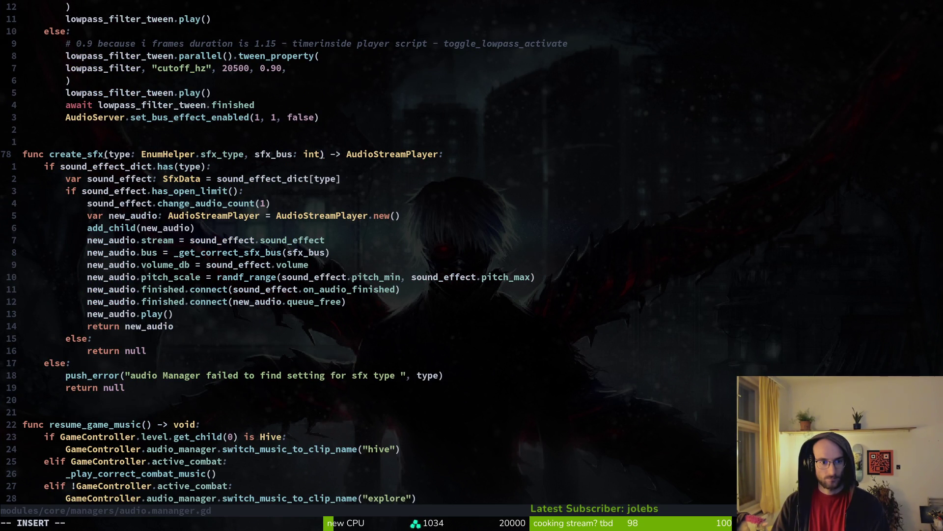
pyautogui.write(' = ')
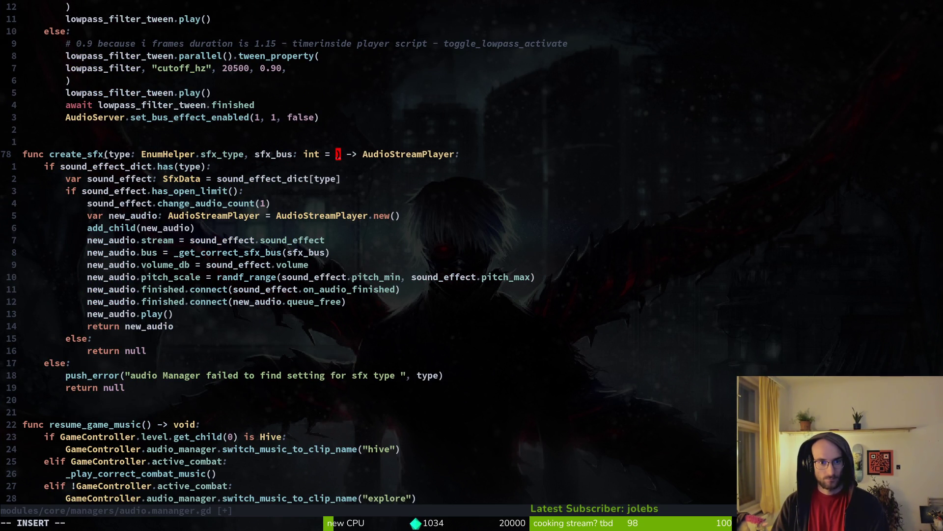
pyautogui.write('2')
pyautogui.press('Escape')
pyautogui.write(':w')
pyautogui.press('Return')
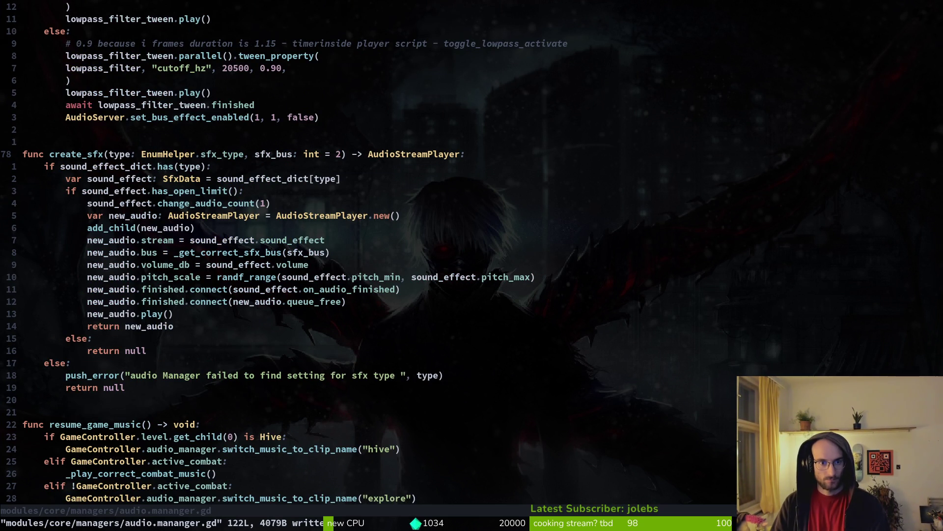
# Compare the create_sfx call in pause_overlay.gd with the audio manager's code.
pyautogui.press('k')
pyautogui.press('k')
pyautogui.press('k')
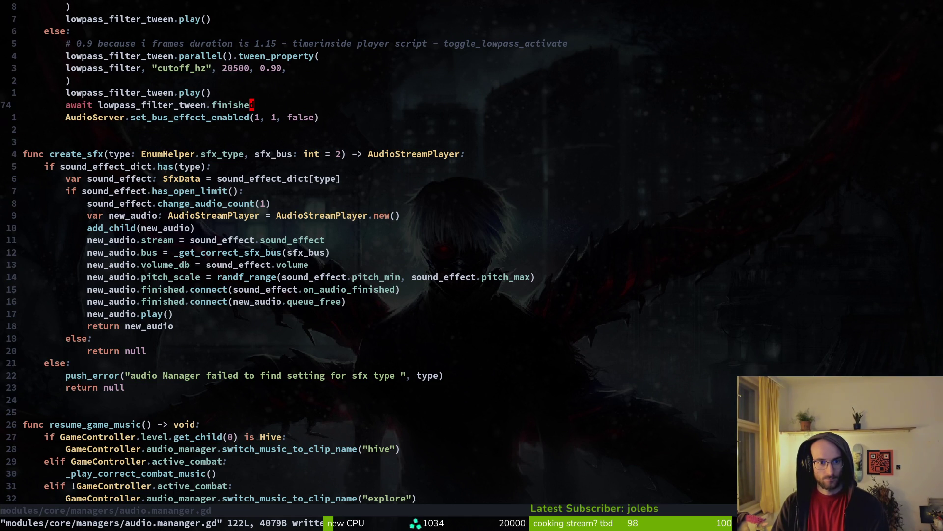
pyautogui.press('j')
pyautogui.press('j')
pyautogui.press('j')
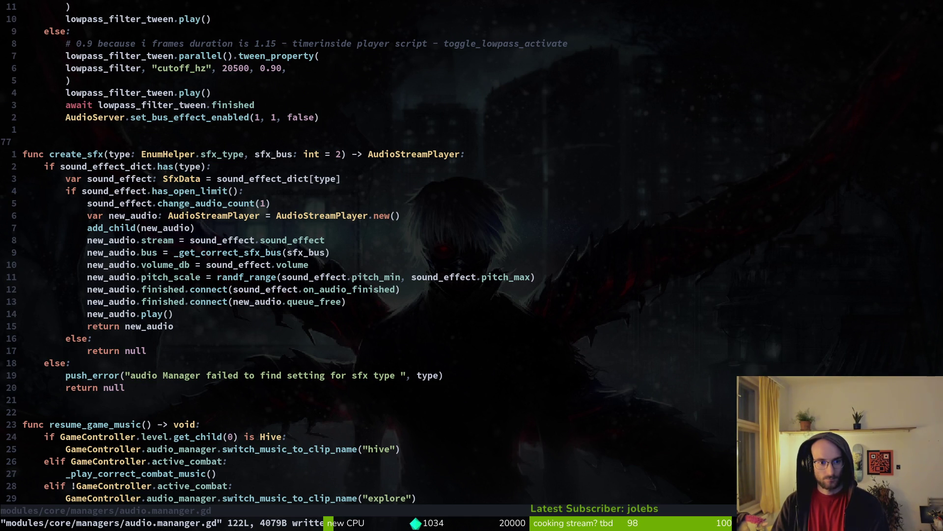
pyautogui.click(267, 215)
pyautogui.press('k')
pyautogui.press('k')
pyautogui.press('k')
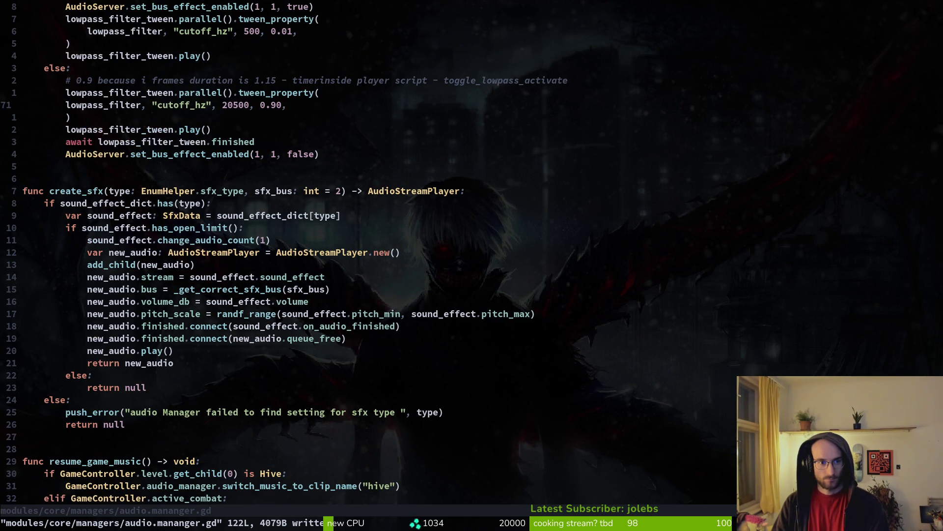
pyautogui.hotkey('ctrl', 'o')
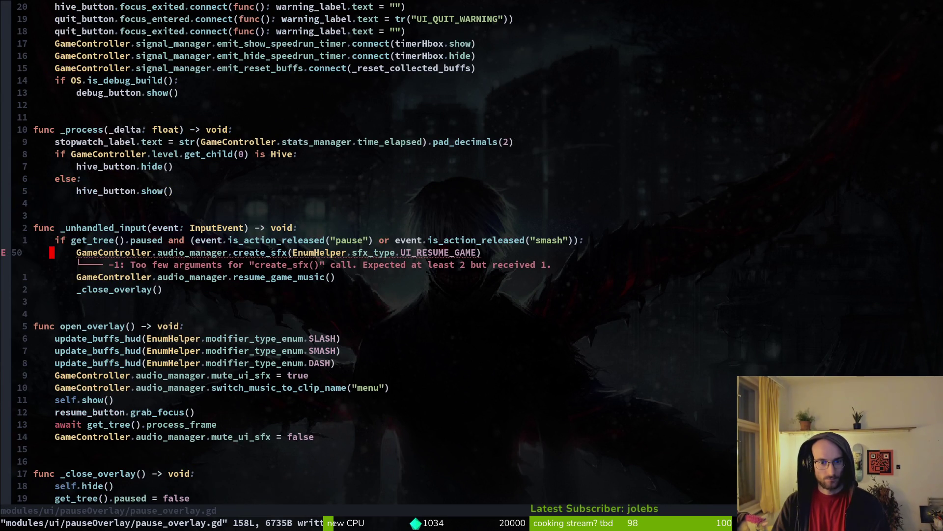
pyautogui.hotkey('ctrl', 'i')
pyautogui.hotkey('ctrl', 'o')
pyautogui.press('j')
pyautogui.press('j')
pyautogui.press('k')
pyautogui.hotkey('ctrl', 'i')
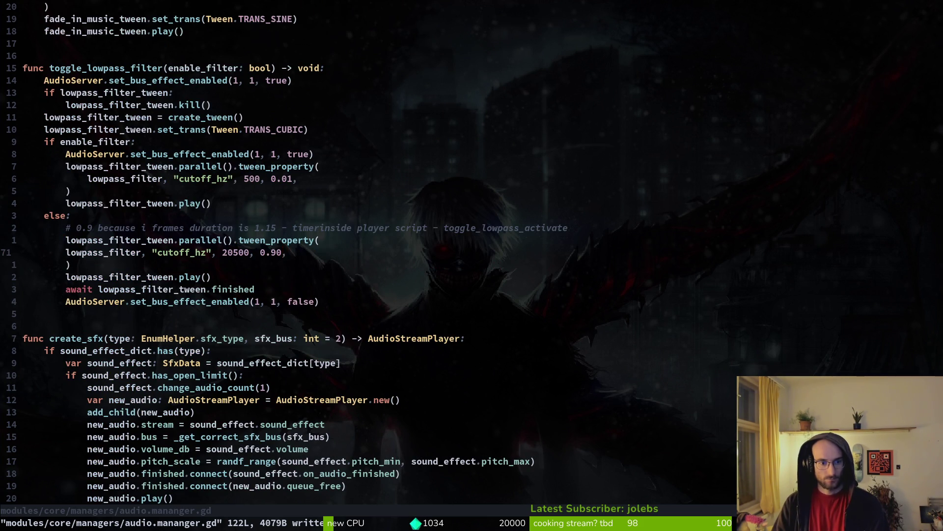
pyautogui.hotkey('ctrl', 'o')
pyautogui.press('k')
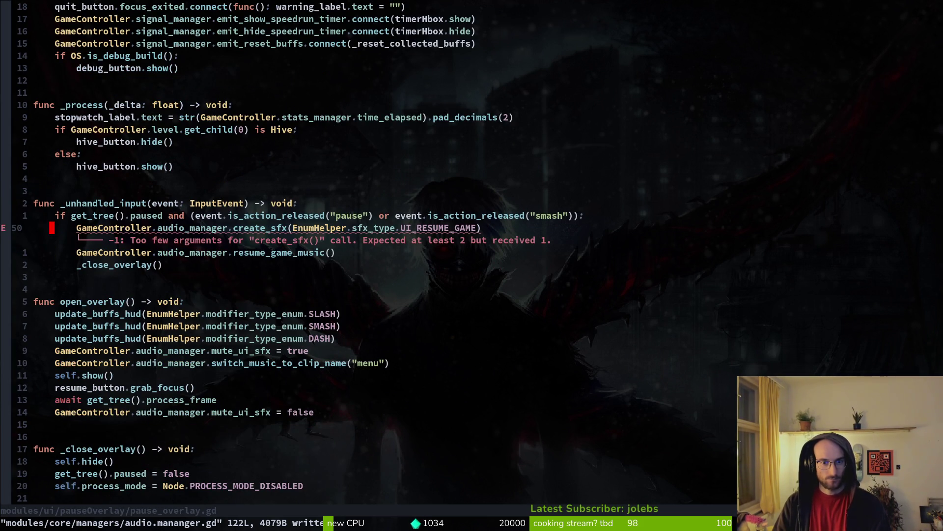
# Save pause_overlay.gd and the audio manager script, then quit Neovim.
pyautogui.hotkey('ctrl', 's')
pyautogui.hotkey('ctrl', 'i')
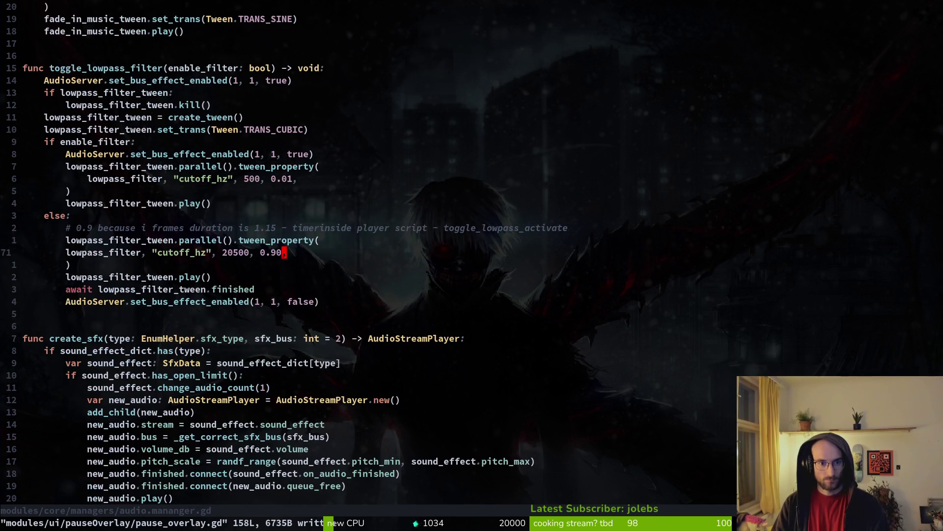
pyautogui.write(',')
pyautogui.press('j')
pyautogui.press('j')
pyautogui.press('j')
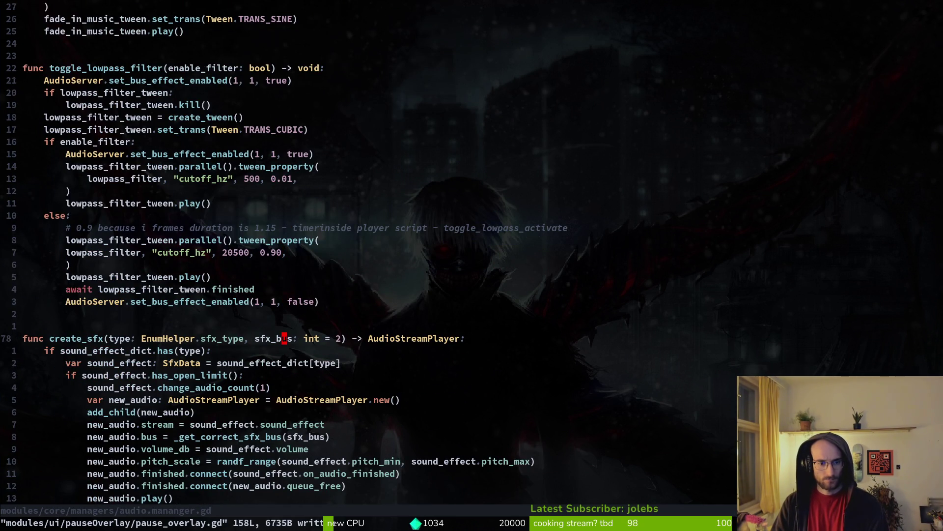
pyautogui.hotkey('ctrl', 's')
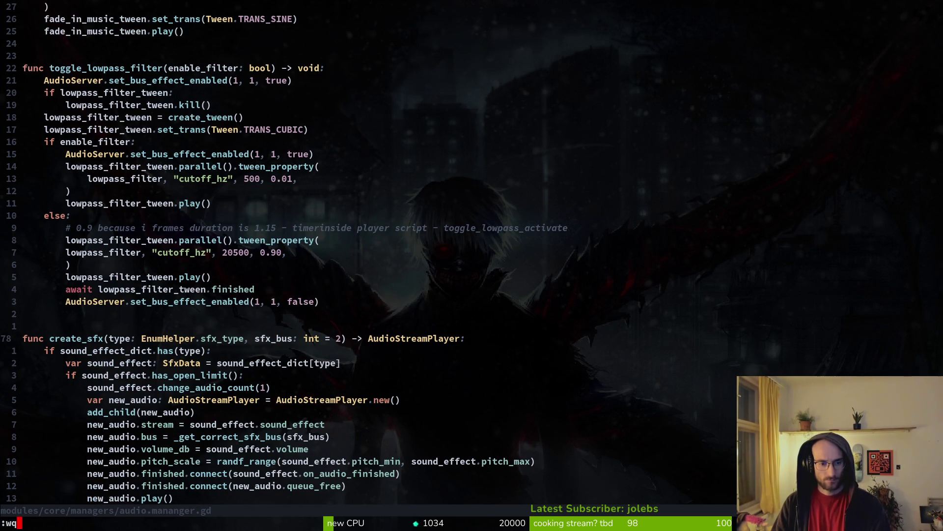
pyautogui.write(':q')
pyautogui.press('Return')
# Check Godot, then relaunch Neovim and reopen audio.mananger.gd.
pyautogui.hotkey('alt', 'Tab')
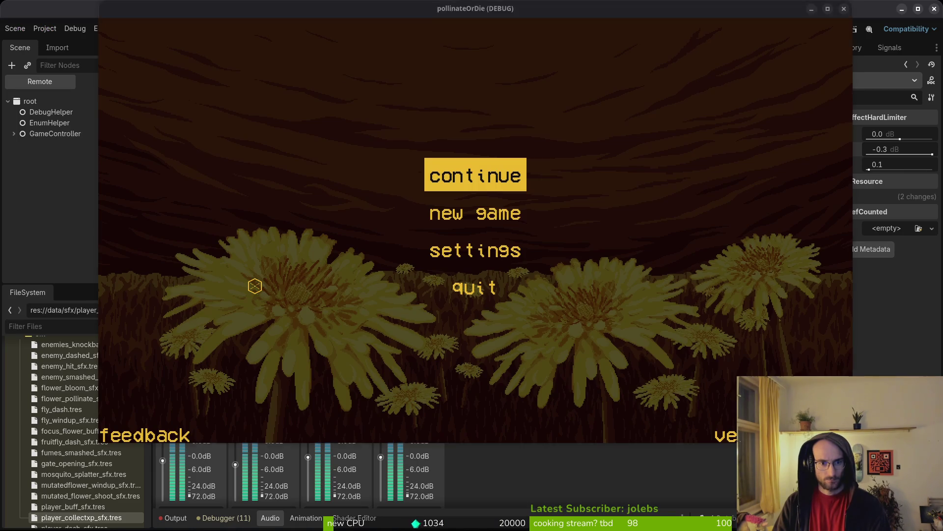
pyautogui.hotkey('alt', 'Tab')
pyautogui.press('Return')
pyautogui.write('vim')
pyautogui.press('Return')
pyautogui.press('space')
pyautogui.press('f')
pyautogui.press('f')
pyautogui.write('audio')
pyautogui.press('Return')
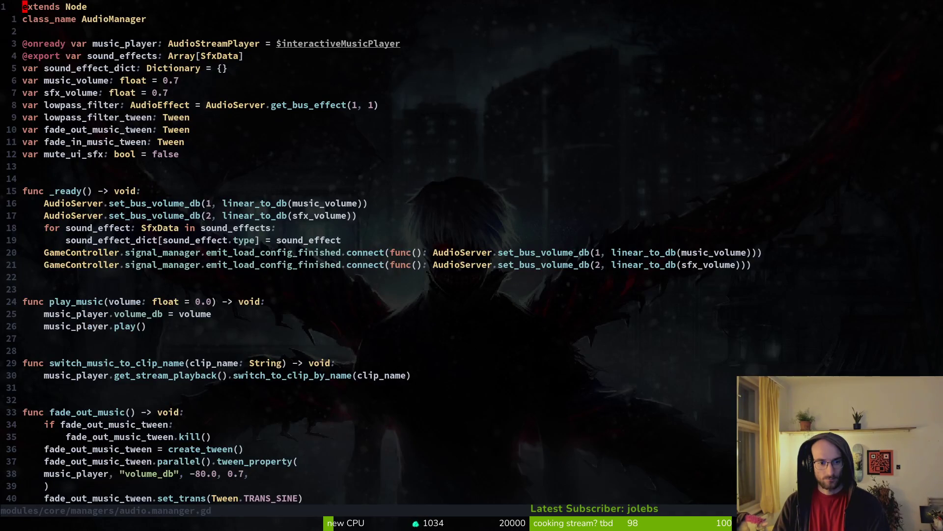
# Review the top of the audio manager script, then open pause_overlay.gd.
pyautogui.press('g')
pyautogui.press('g')
pyautogui.press('8')
pyautogui.press('9')
pyautogui.press('g')
pyautogui.press('g')
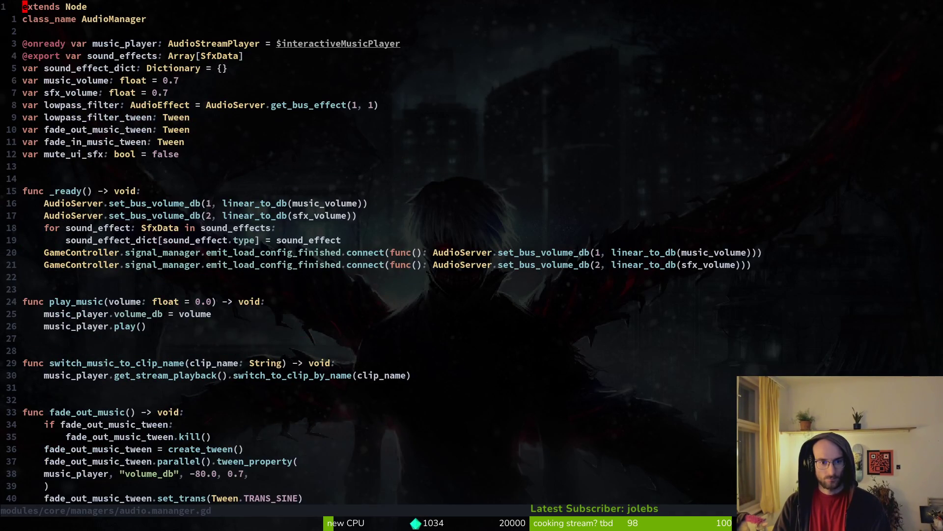
pyautogui.press('space')
pyautogui.press('f')
pyautogui.press('f')
pyautogui.write('pause')
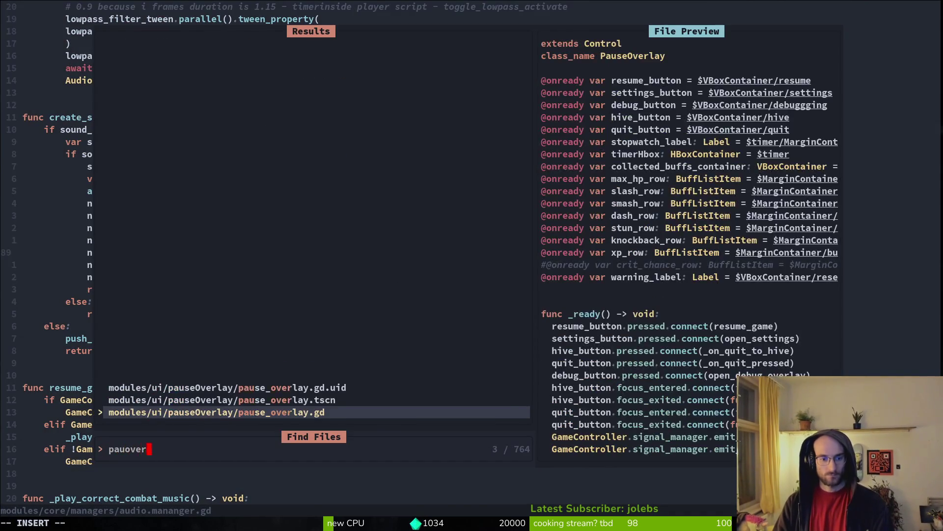
pyautogui.press('Return')
# Review the mute_ui_sfx = true line in open_overlay and save pause_overlay.gd.
pyautogui.press('j')
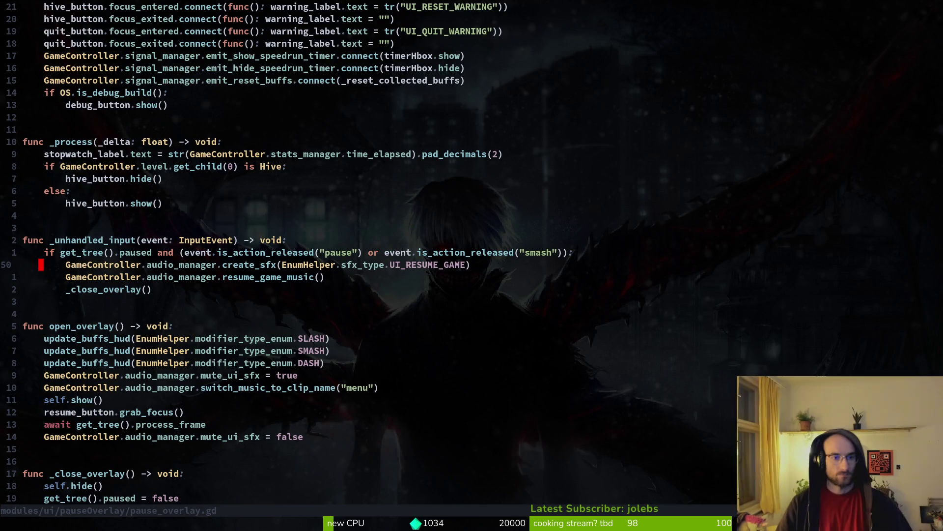
pyautogui.press('j')
pyautogui.press('j')
pyautogui.press('j')
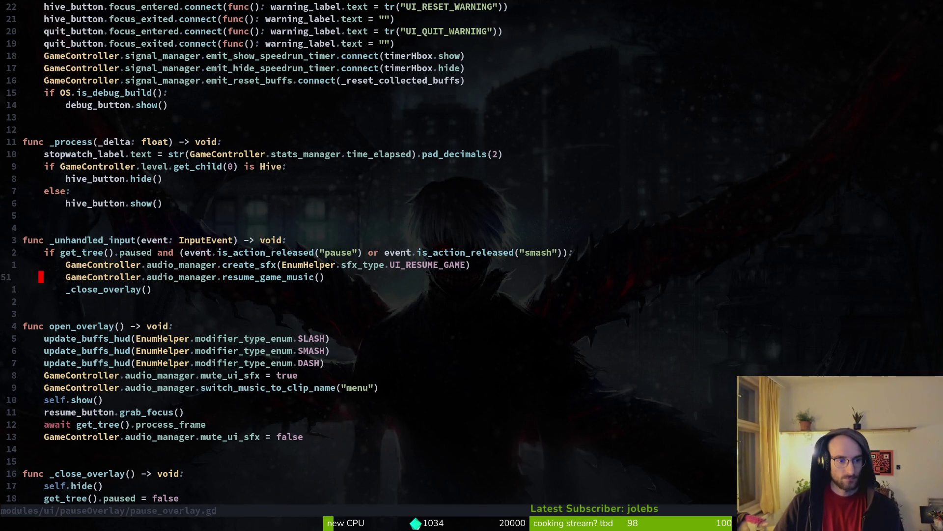
pyautogui.press('k')
pyautogui.press('j')
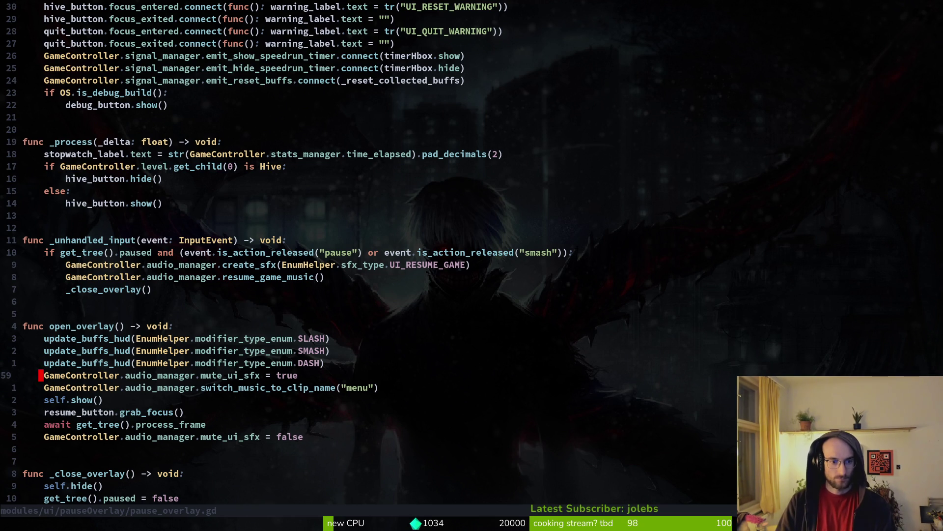
pyautogui.hotkey('shift', 'v')
pyautogui.press('Escape')
pyautogui.press('w')
pyautogui.press('w')
pyautogui.press('w')
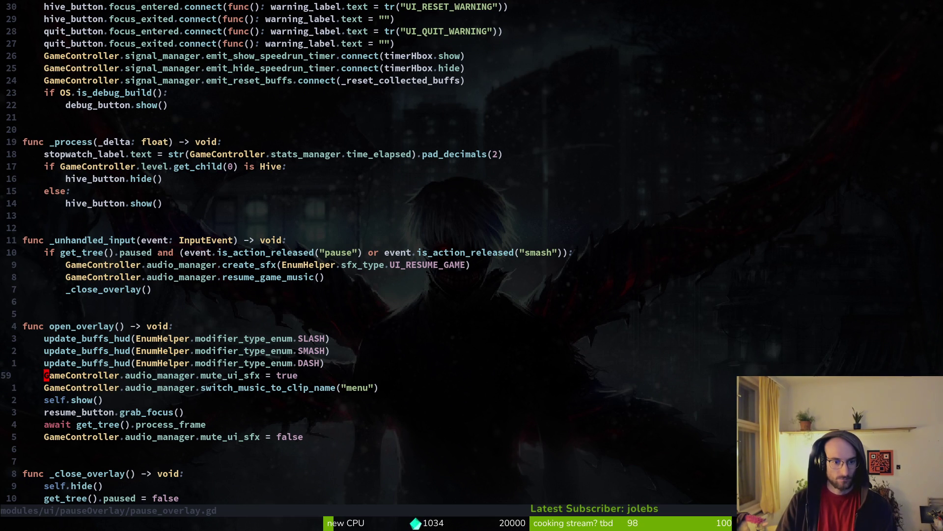
pyautogui.hotkey('shift', 'v')
pyautogui.press('Escape')
pyautogui.hotkey('shift', 'v')
pyautogui.press('Escape')
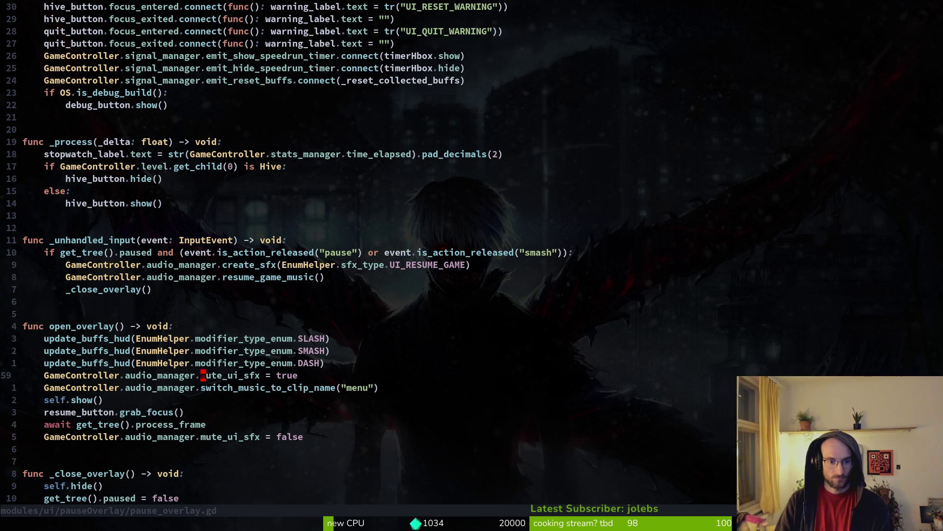
pyautogui.write(':w')
pyautogui.press('Return')
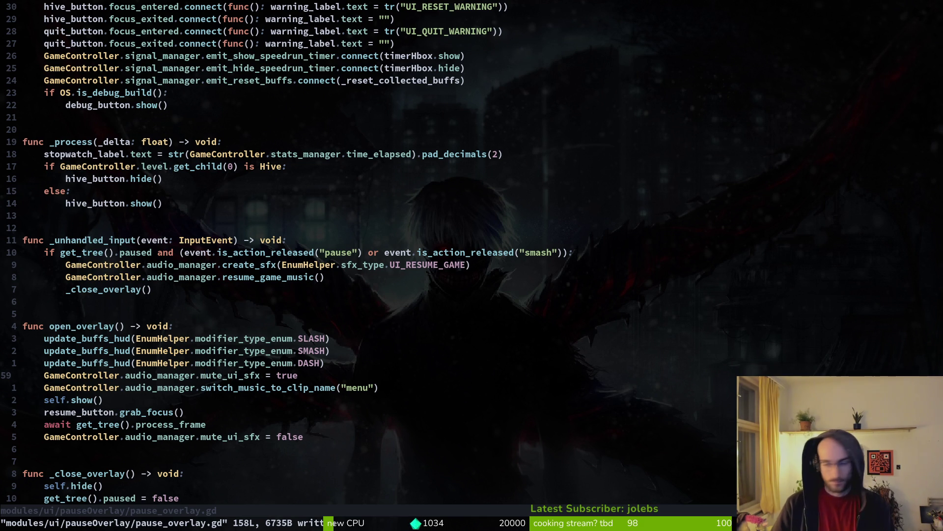
pyautogui.hotkey('alt', 'Tab')
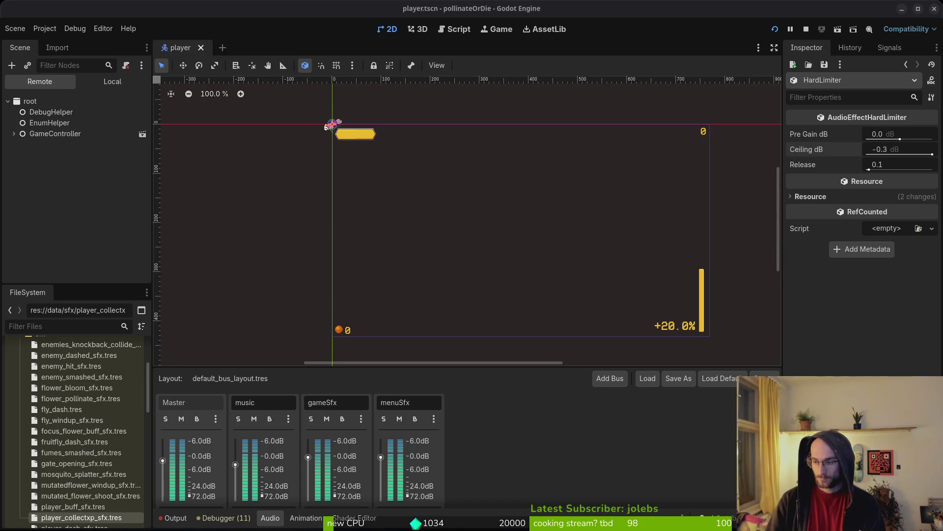
# Bring the running pollinateOrDie game window back to the front.
pyautogui.hotkey('alt', 'Tab')
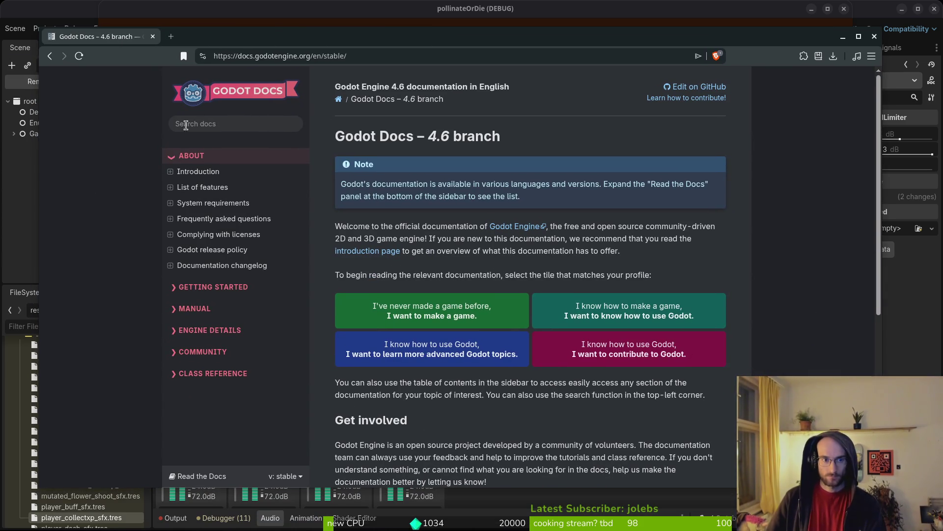
# Search the docs for "audiobus" and open the AudioServer class page.
pyautogui.click(195, 123)
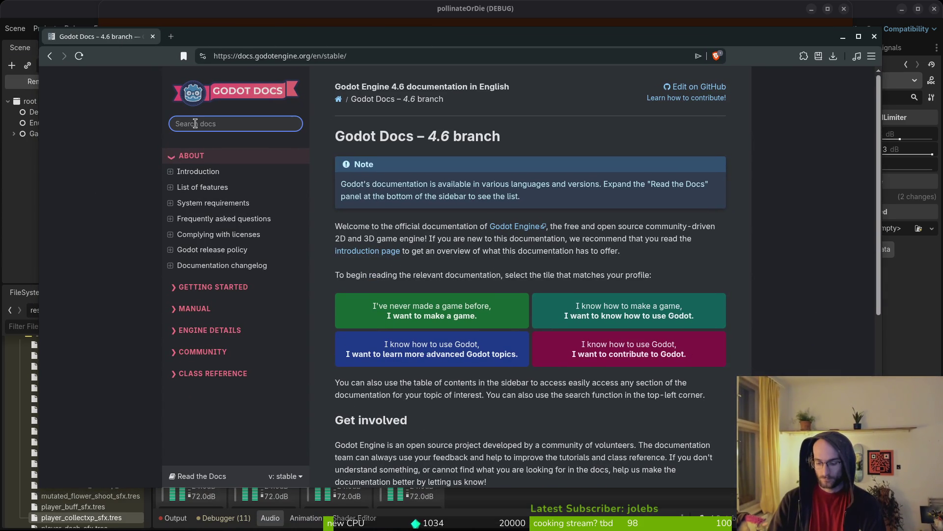
pyautogui.write('audiobus')
pyautogui.press('Return')
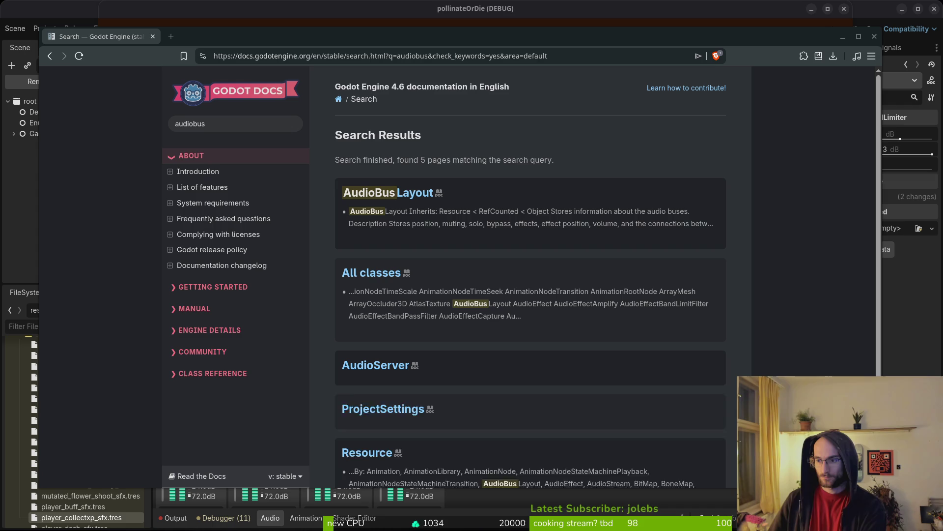
pyautogui.click(380, 364)
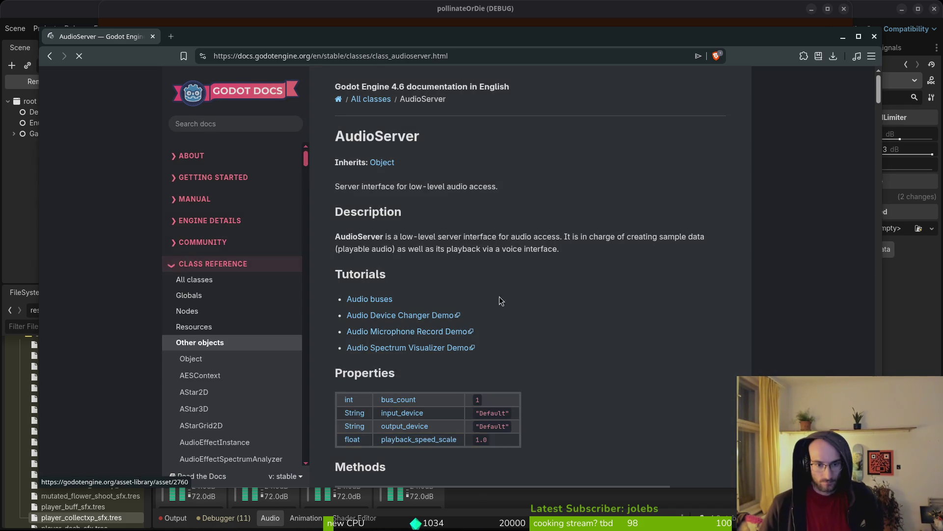
pyautogui.scroll(-3, 532, 308)
pyautogui.scroll(-6, 539, 301)
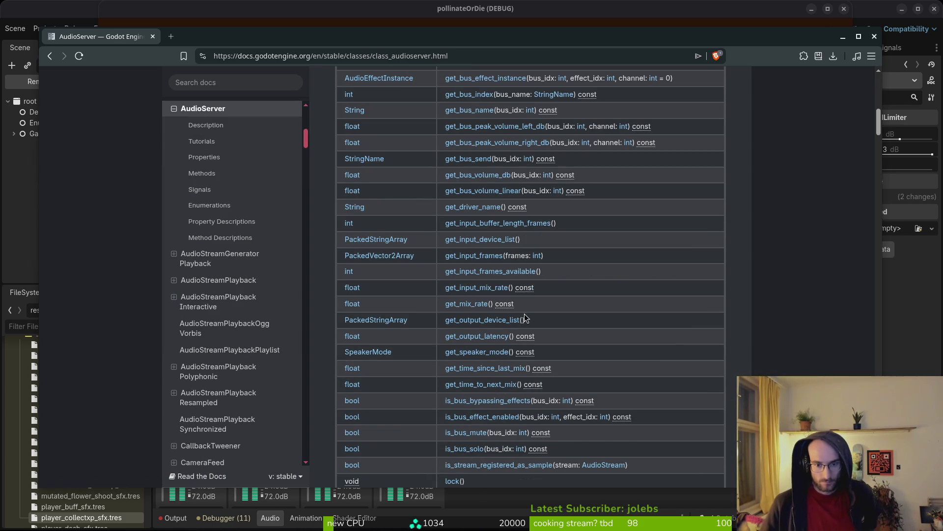
pyautogui.scroll(-5, 541, 303)
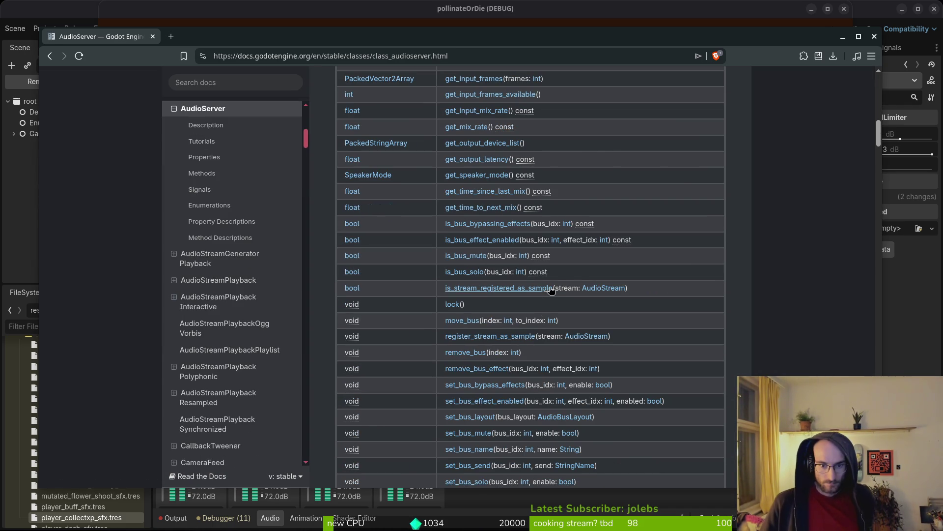
pyautogui.scroll(-3, 536, 304)
pyautogui.press('Home')
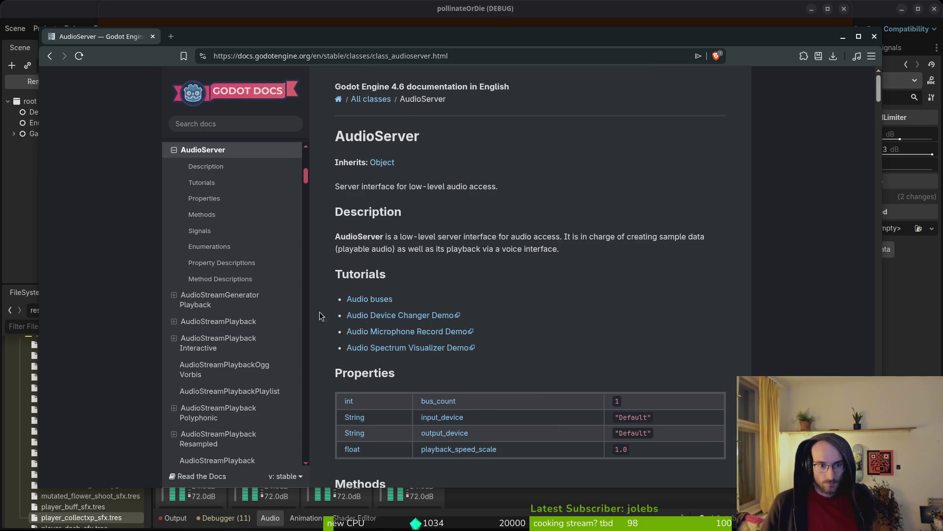
# Jump to AudioServer's Methods section and scroll through the bus functions table.
pyautogui.click(174, 149)
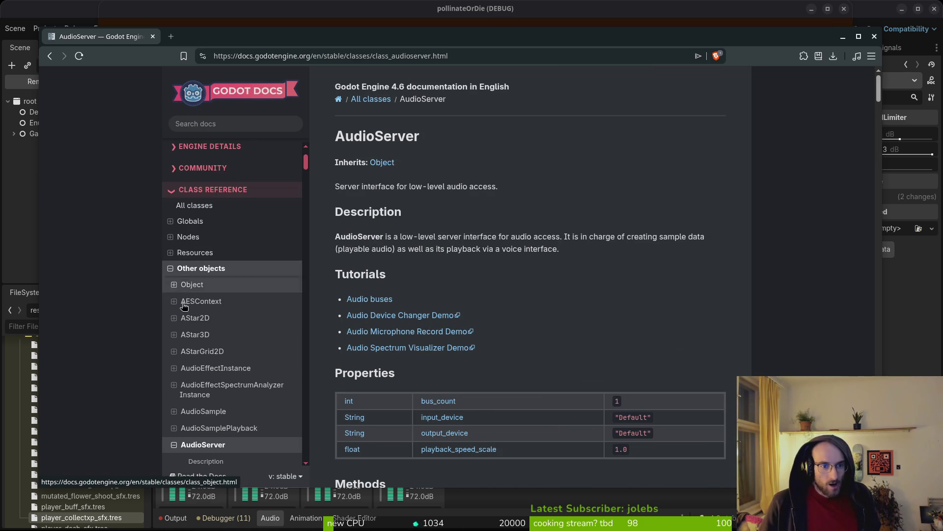
pyautogui.click(167, 445)
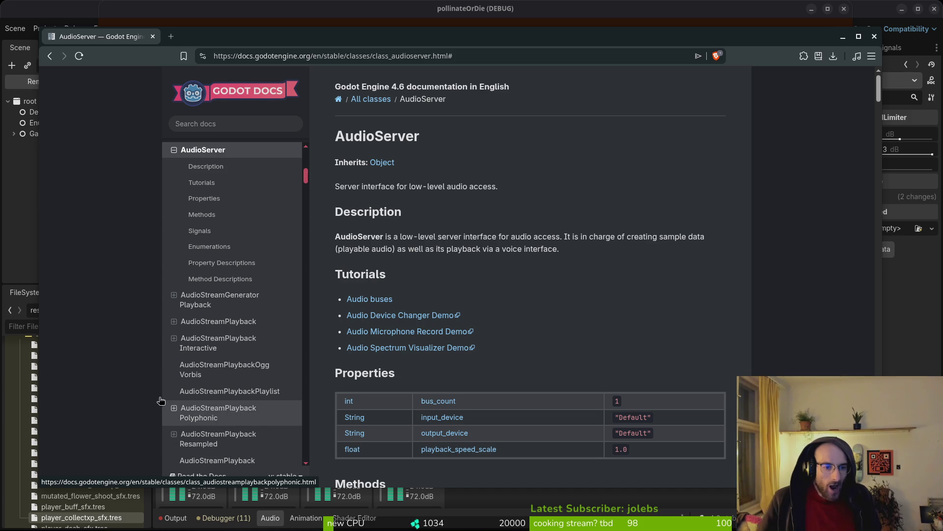
pyautogui.scroll(5, 210, 419)
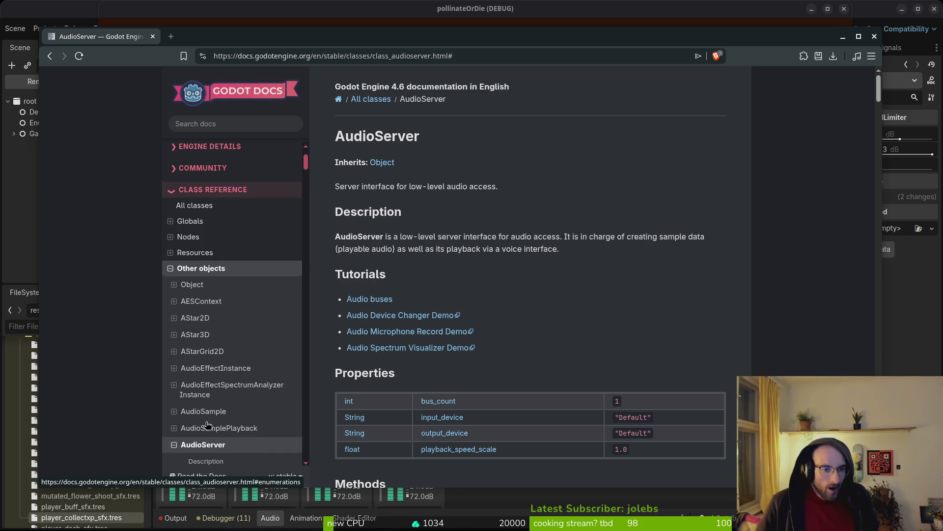
pyautogui.click(172, 445)
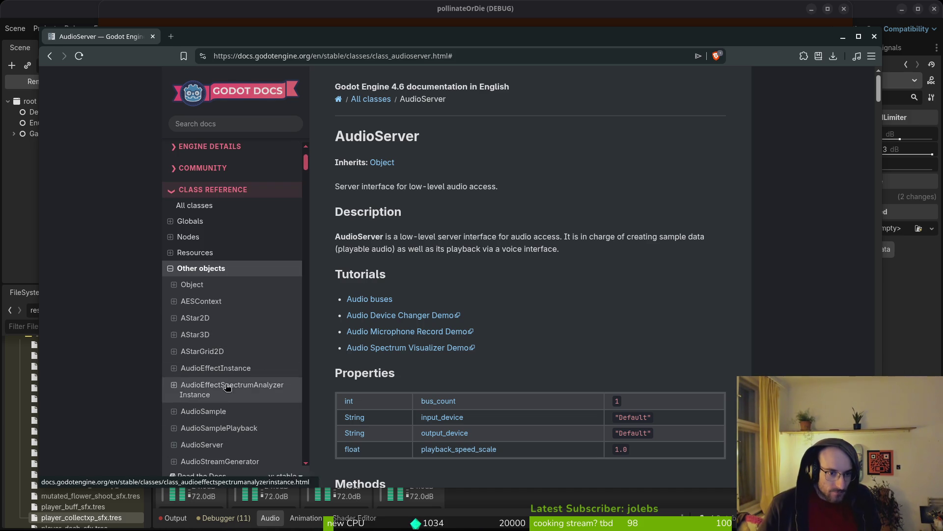
pyautogui.click(174, 444)
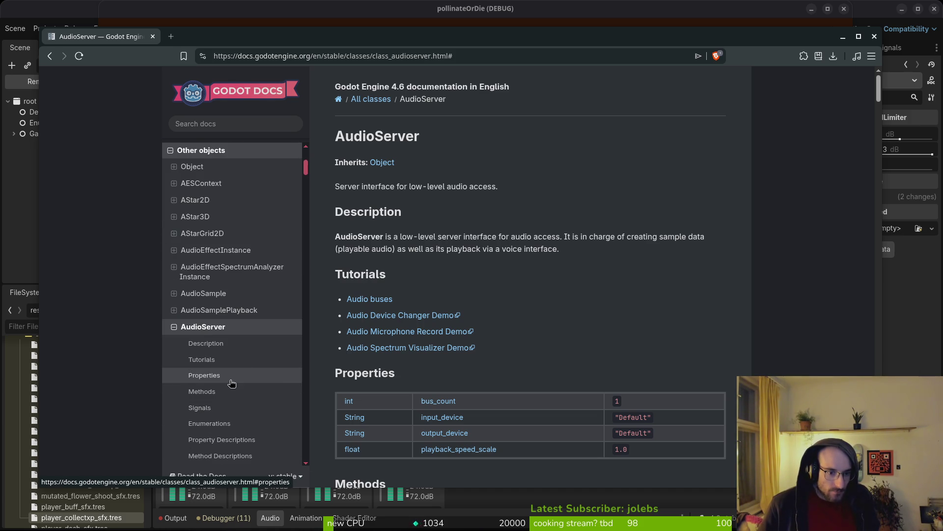
pyautogui.click(225, 392)
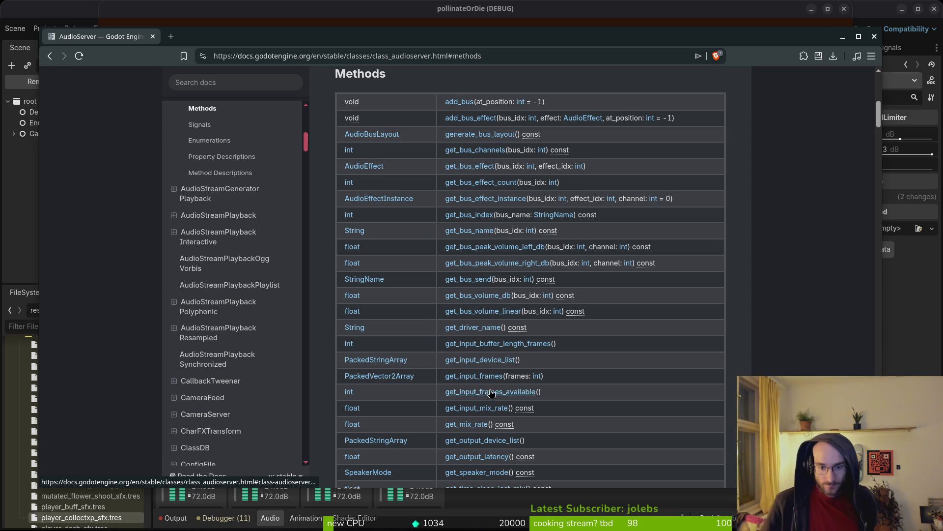
pyautogui.scroll(-1, 486, 400)
pyautogui.scroll(-1, 489, 415)
pyautogui.scroll(-1, 492, 446)
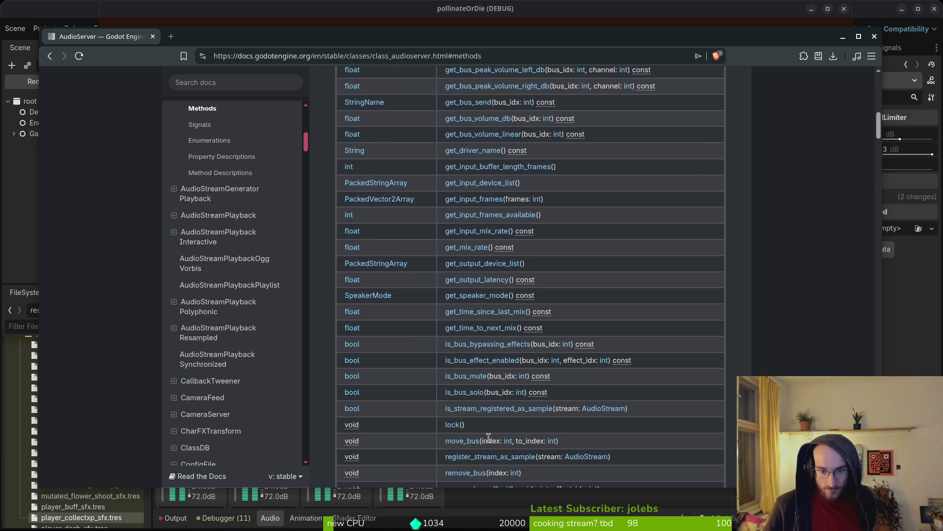
pyautogui.rightClick(450, 426)
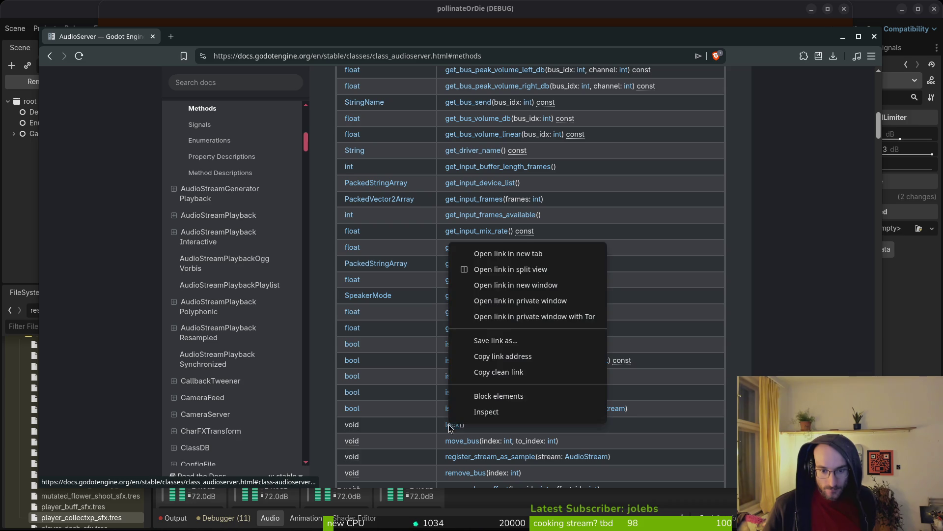
# Open the AudioServer lock() method details in a second tab and switch to it.
pyautogui.click(472, 251)
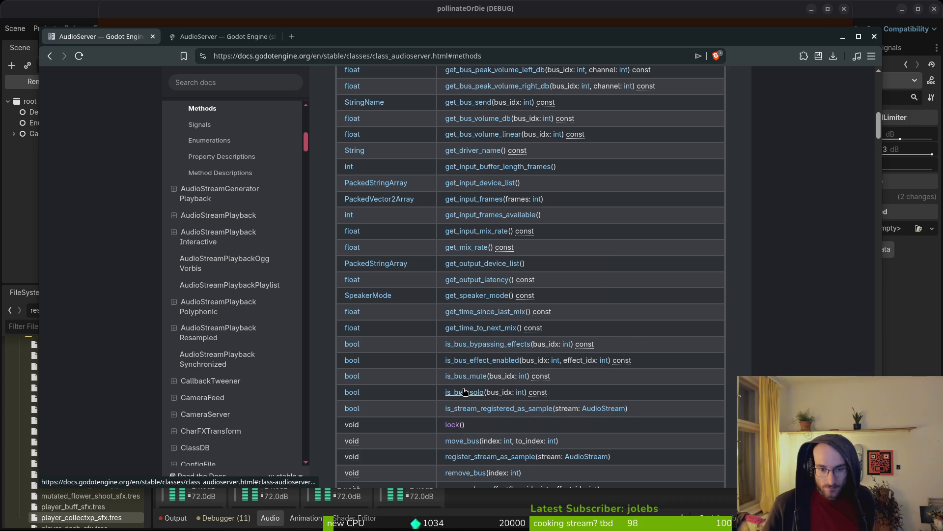
pyautogui.scroll(-5, 469, 383)
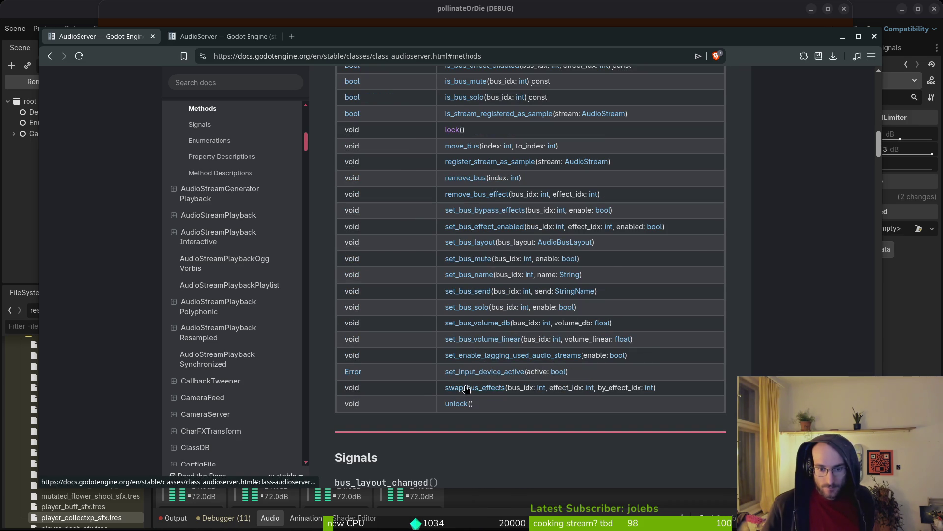
pyautogui.hotkey('ctrl', 'Tab')
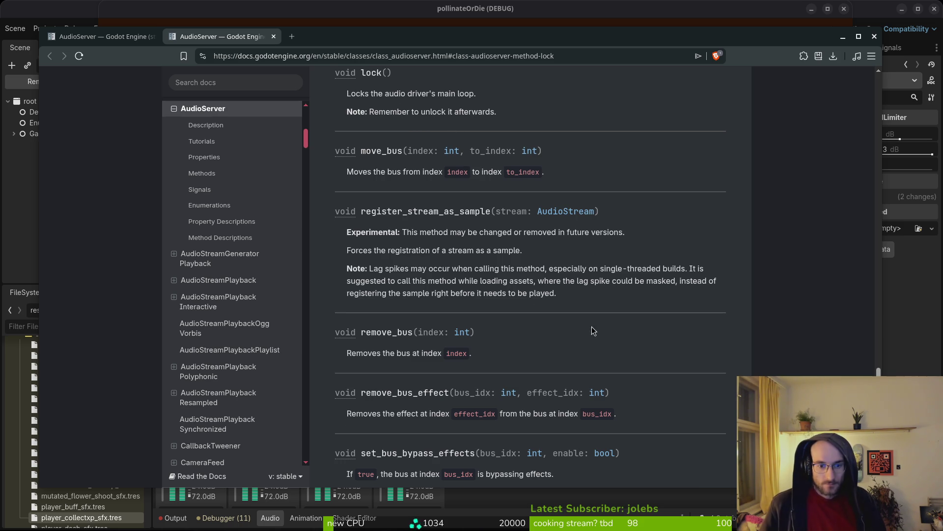
# Read through the set_bus_mute and set_bus_volume method descriptions and the user notes.
pyautogui.scroll(-10, 591, 326)
pyautogui.scroll(-6, 580, 353)
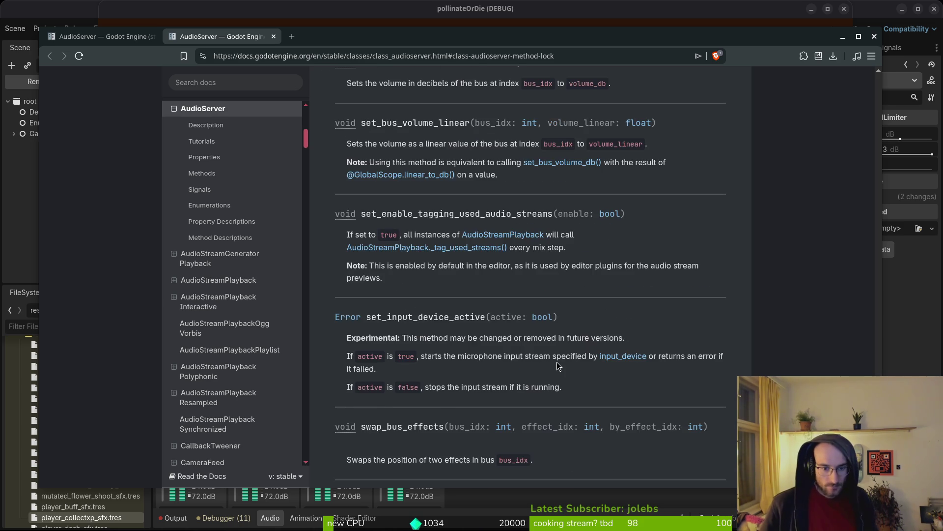
pyautogui.scroll(-8, 556, 362)
pyautogui.scroll(3, 541, 264)
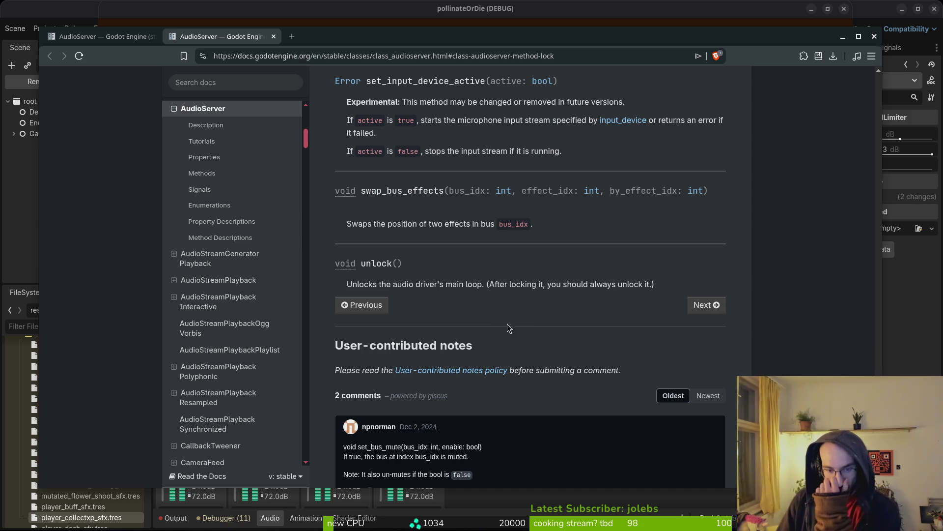
pyautogui.scroll(-1, 565, 363)
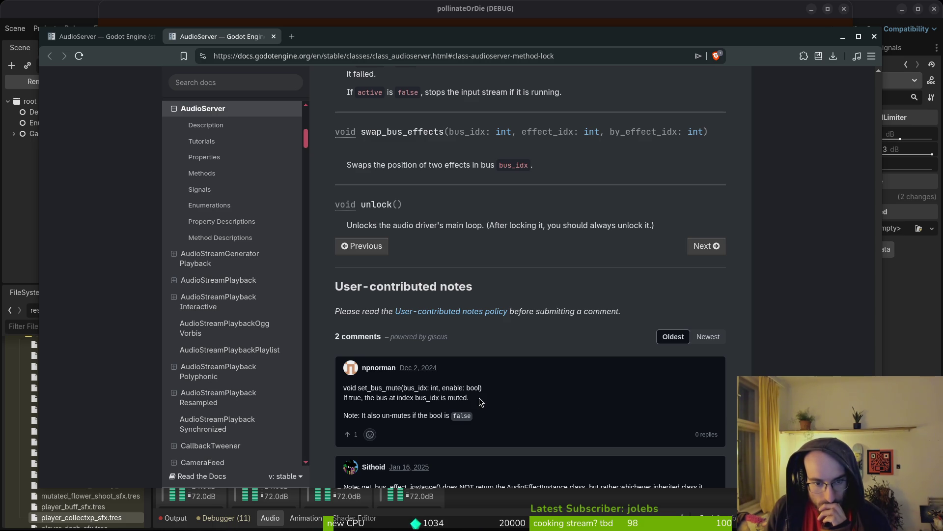
pyautogui.scroll(-2, 520, 390)
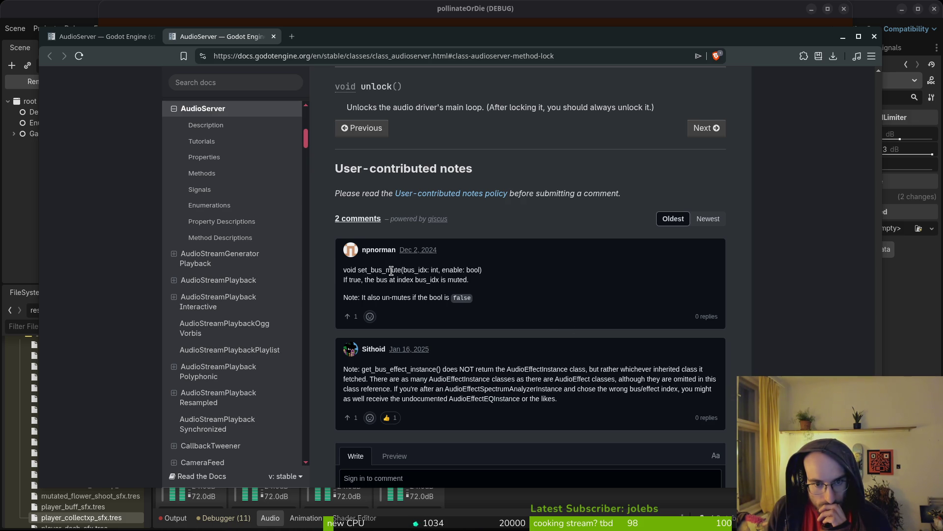
pyautogui.scroll(-3, 564, 278)
pyautogui.scroll(6, 567, 298)
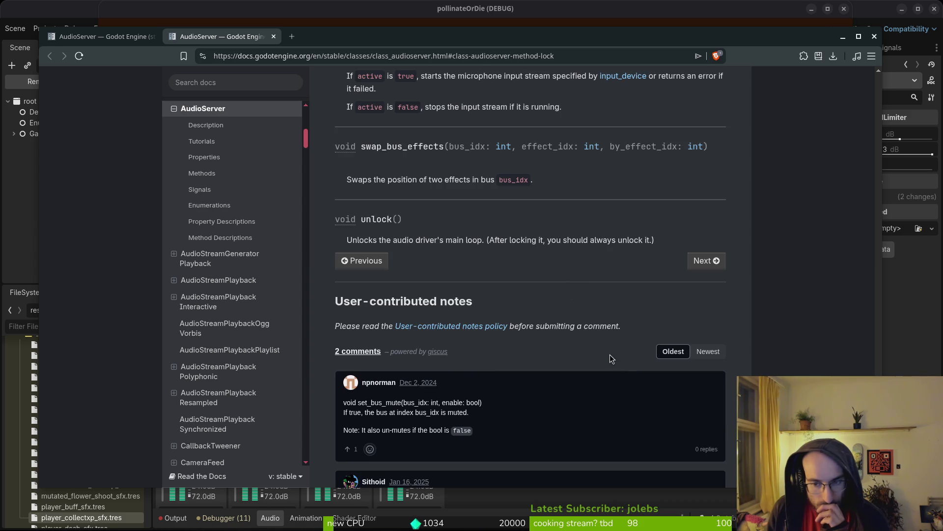
pyautogui.scroll(2, 516, 330)
pyautogui.scroll(-5, 516, 330)
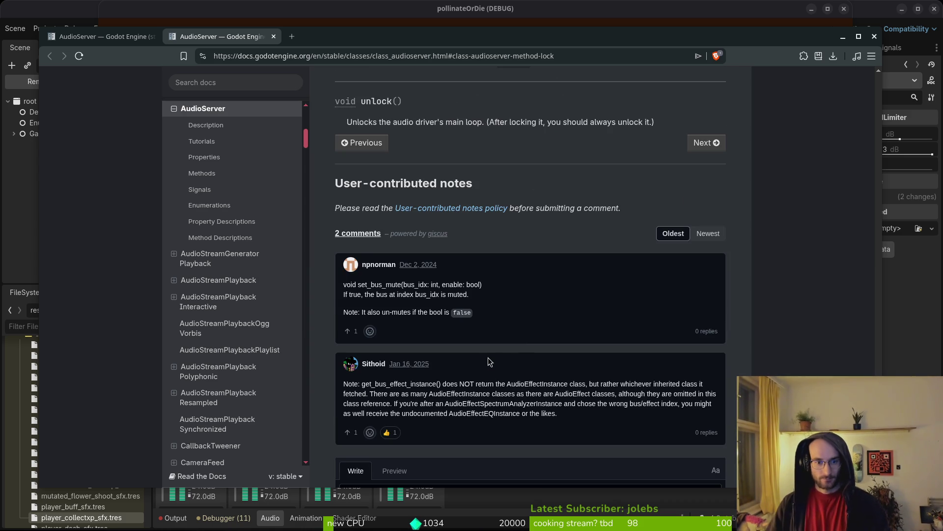
pyautogui.scroll(5, 565, 309)
# Search the web for 'mute audiobus godot' in a new tab.
pyautogui.hotkey('ctrl', 't')
pyautogui.write('mute ')
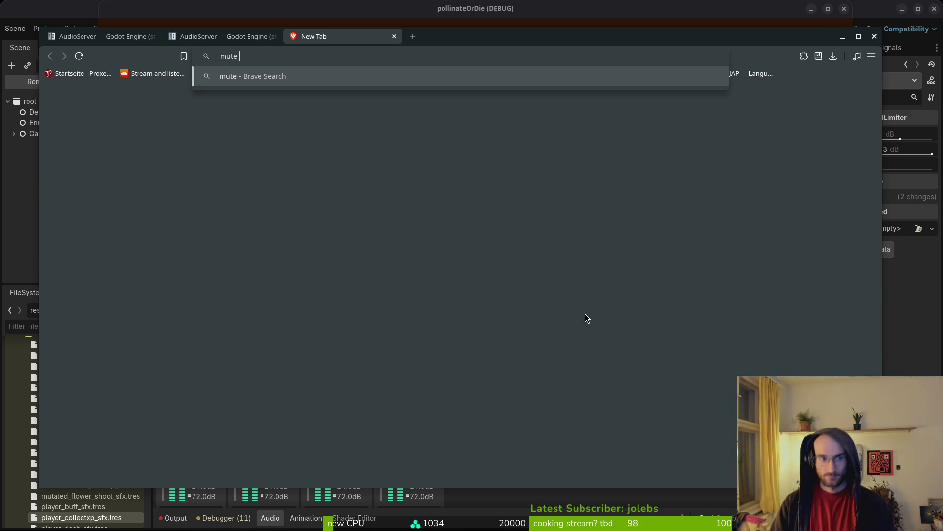
pyautogui.write('audiobus godot')
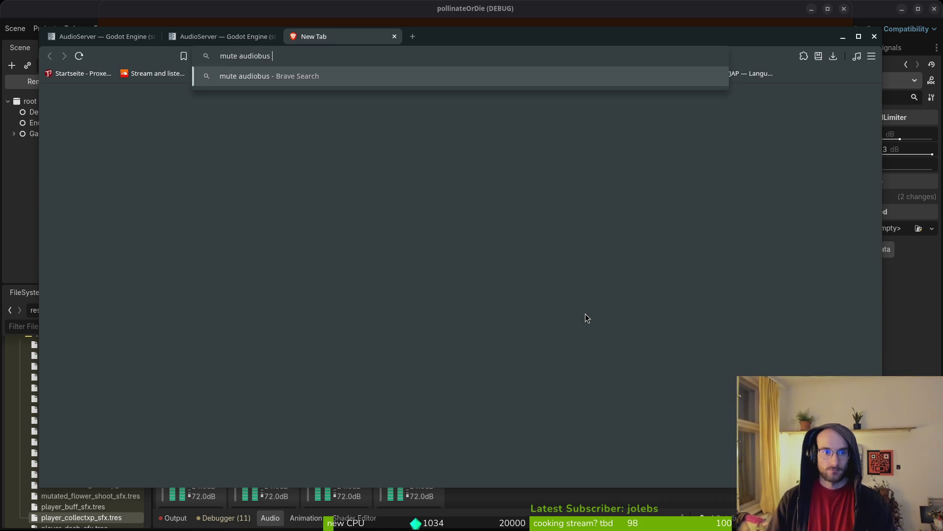
pyautogui.press('Return')
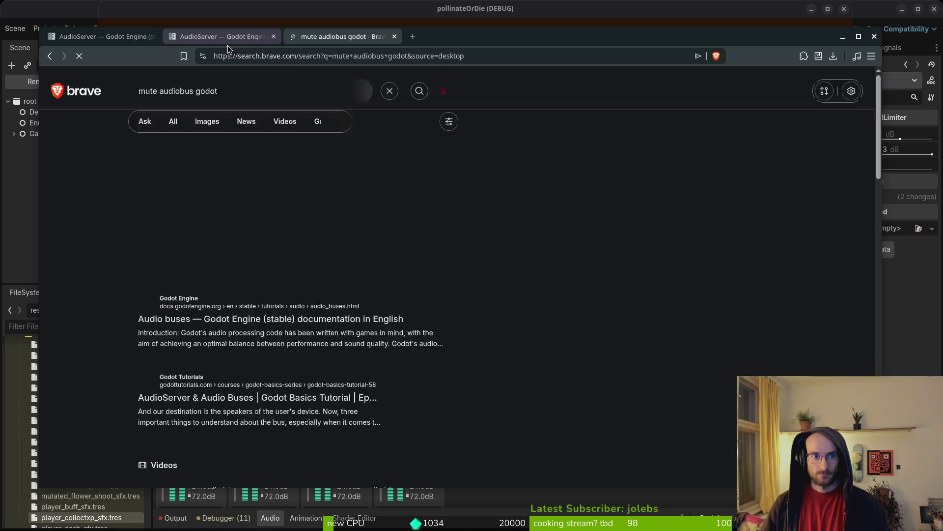
# Pick out set_bus_mute from the search answer, then return to the AudioServer reference page.
pyautogui.click(226, 37)
pyautogui.scroll(-2, 221, 290)
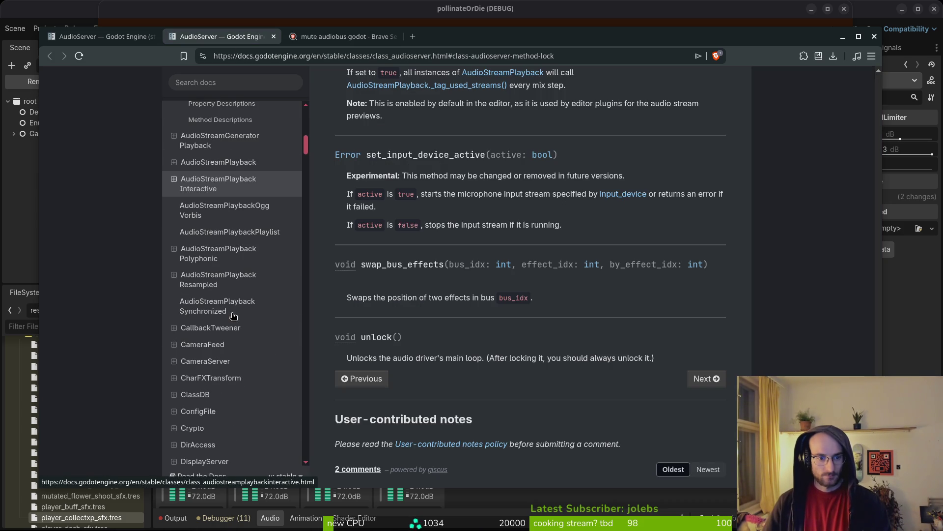
pyautogui.scroll(5, 221, 291)
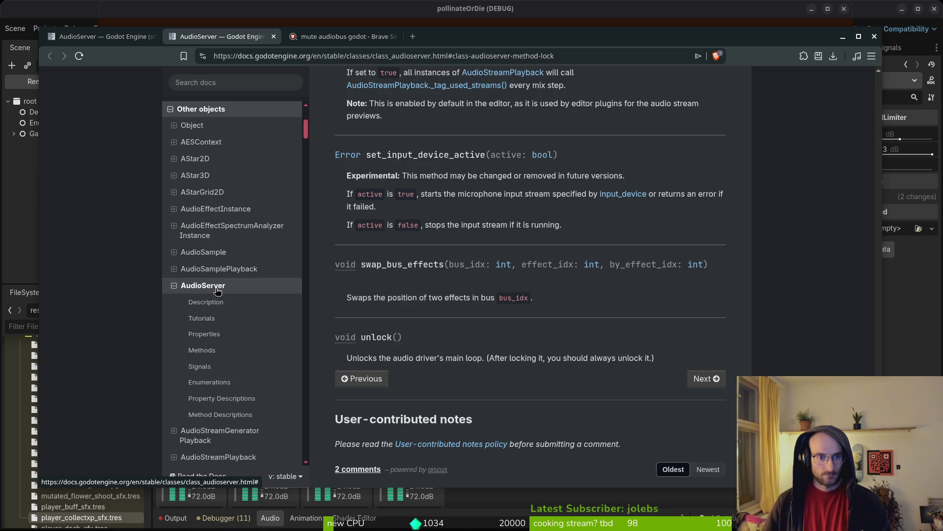
pyautogui.scroll(1, 229, 226)
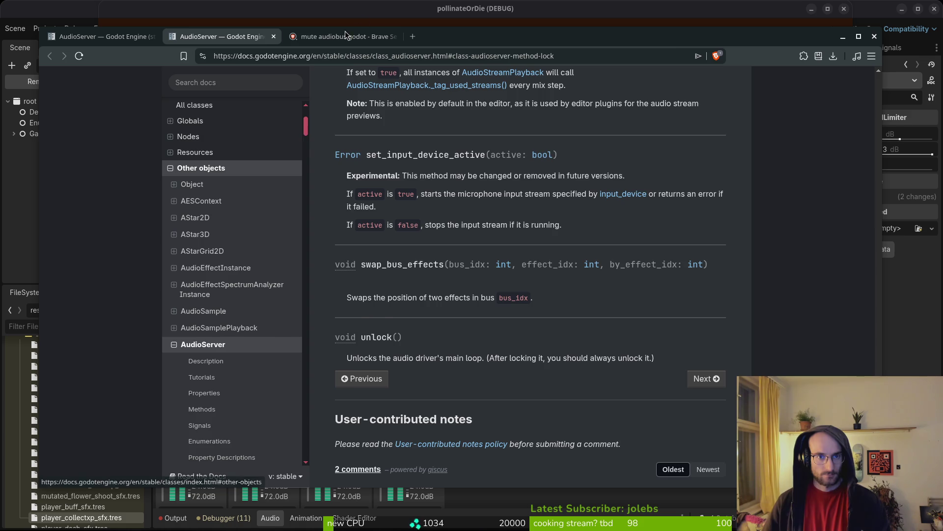
pyautogui.click(359, 37)
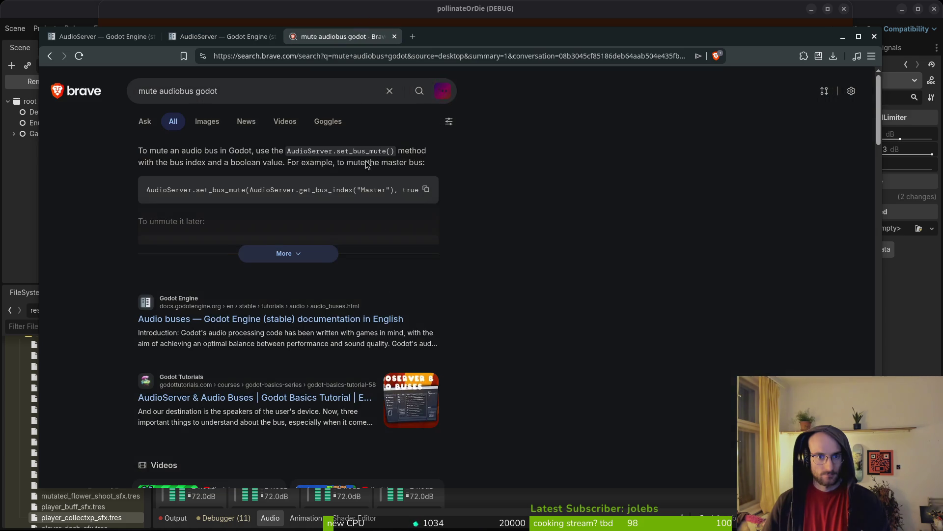
pyautogui.doubleClick(217, 191)
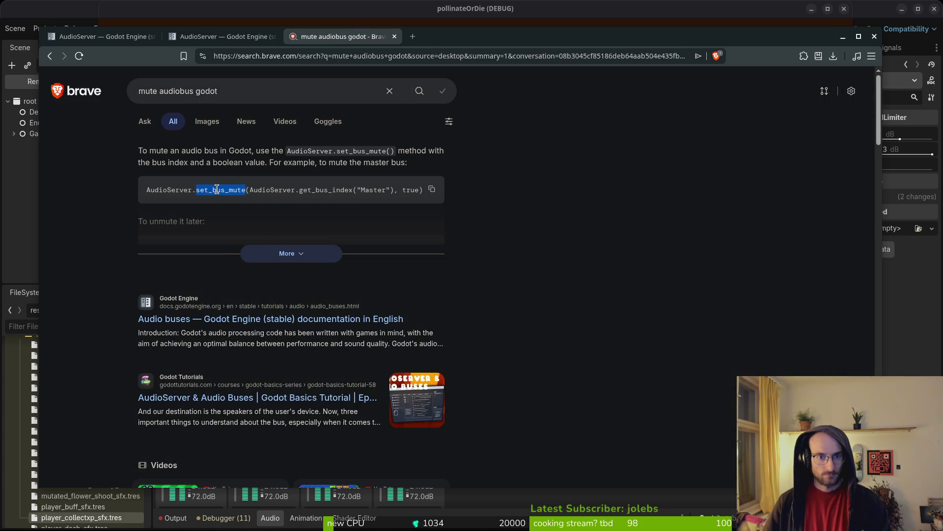
pyautogui.click(216, 41)
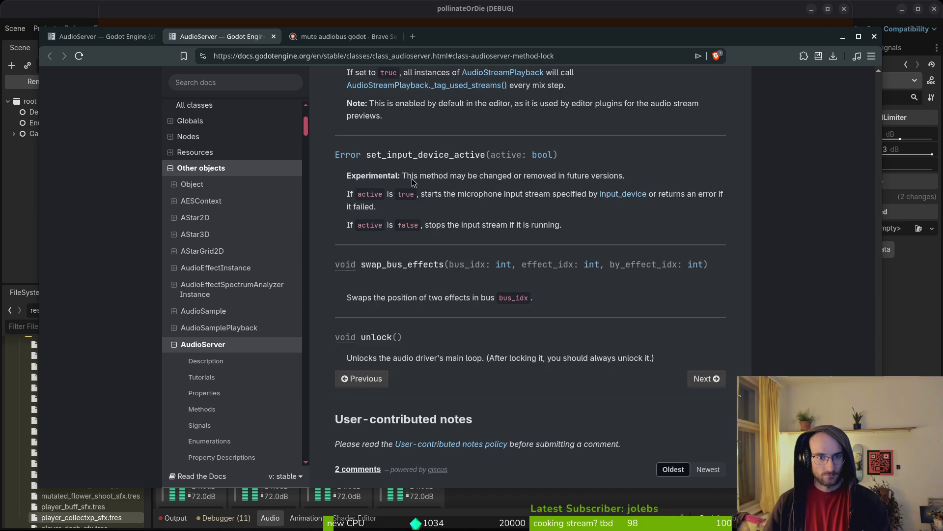
# Read the set_bus_mute and set_bus_volume_db/linear entries, then bring the running game forward.
pyautogui.scroll(15, 412, 196)
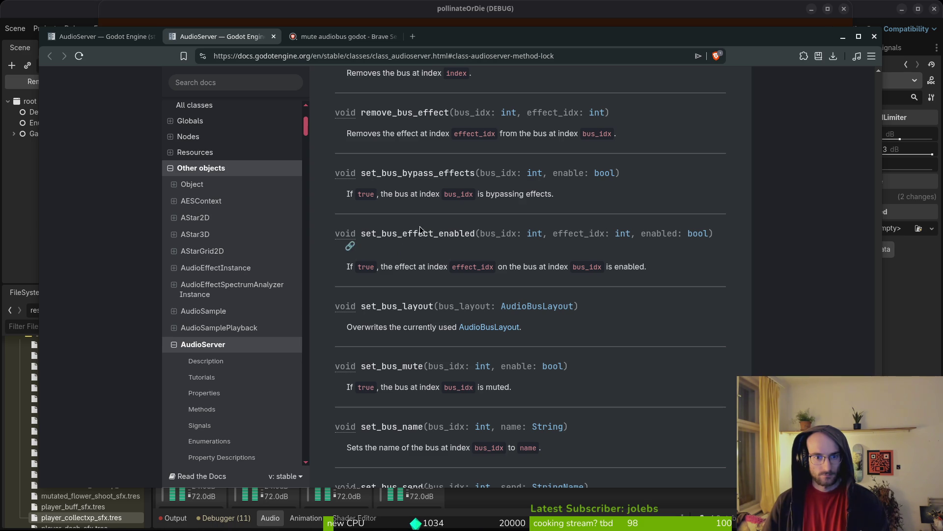
pyautogui.scroll(3, 417, 157)
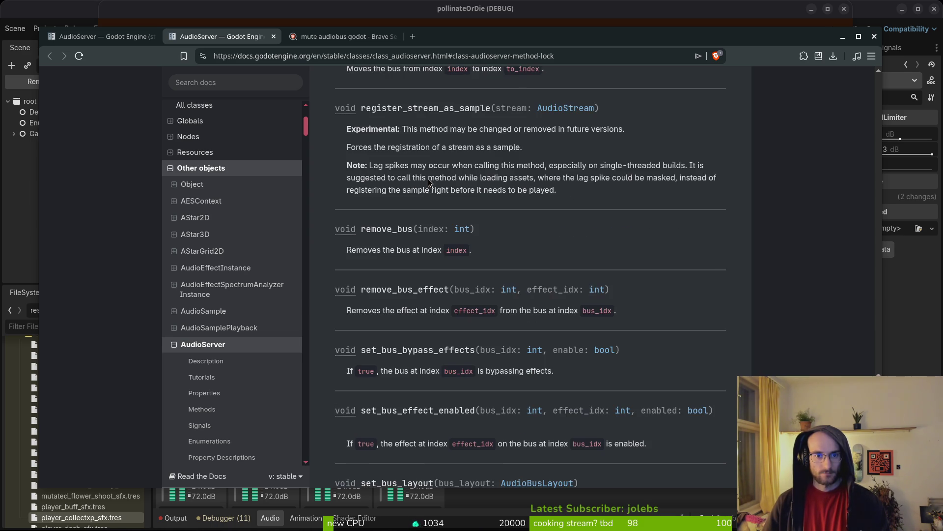
pyautogui.scroll(-6, 426, 183)
pyautogui.moveTo(361, 249); pyautogui.dragTo(424, 249)
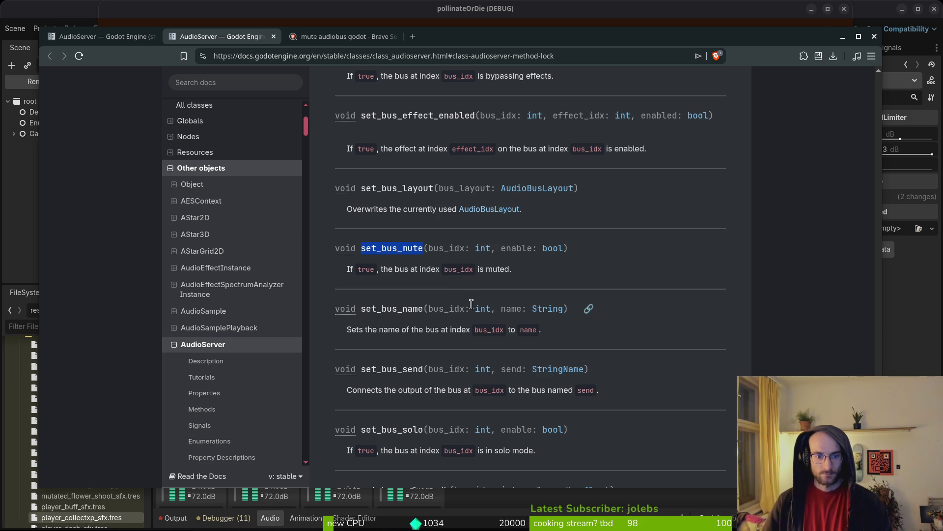
pyautogui.scroll(-3, 428, 324)
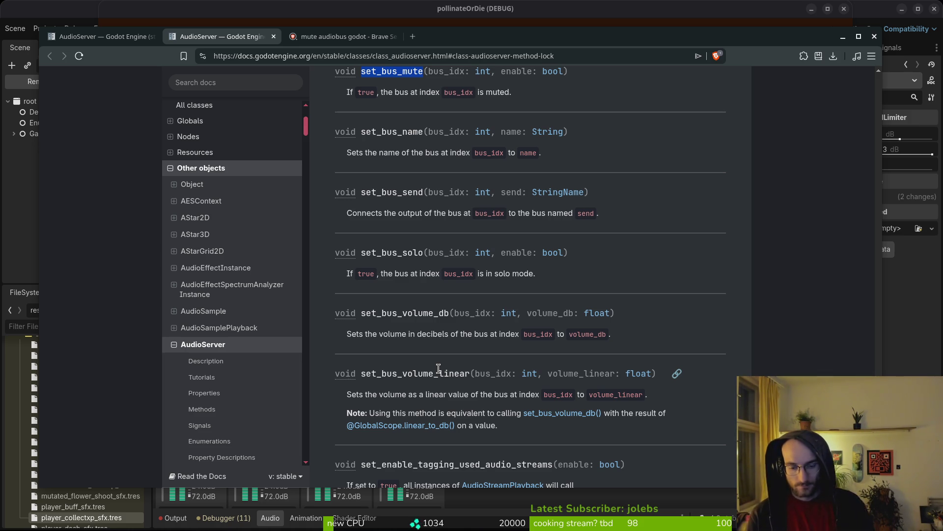
pyautogui.hotkey('alt', 'Tab')
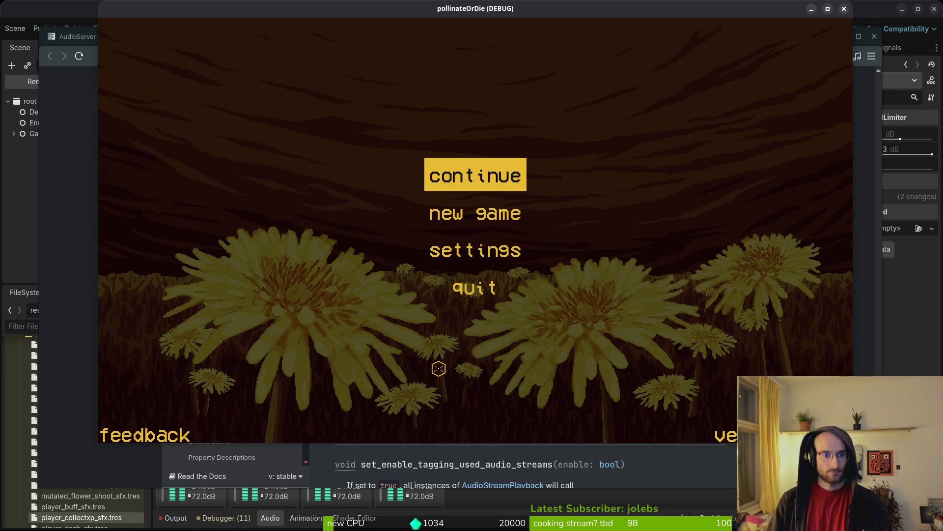
# In audio.mananger.gd, yank the first two lines of _ready and save the script.
pyautogui.hotkey('alt', 'Tab')
pyautogui.hotkey('ctrl', 'u')
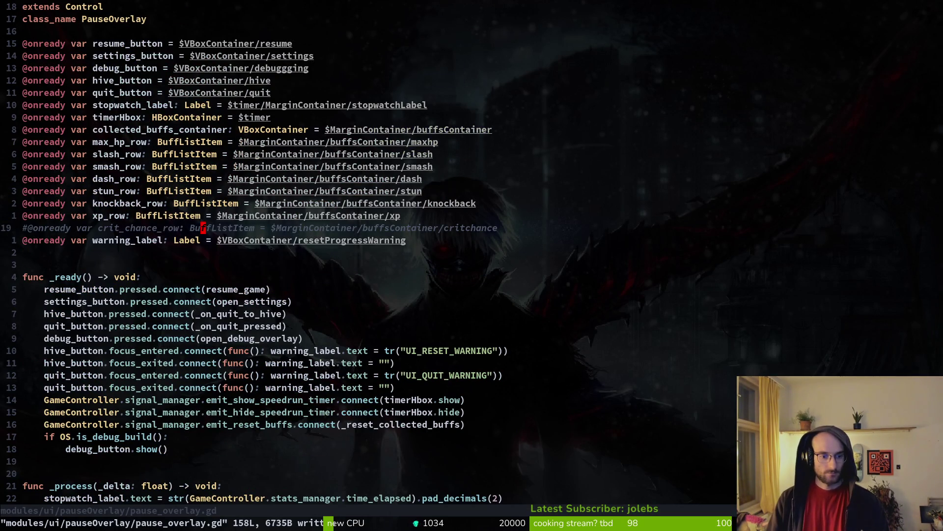
pyautogui.hotkey('ctrl', 'o')
pyautogui.hotkey('ctrl', 'u')
pyautogui.hotkey('ctrl', 'u')
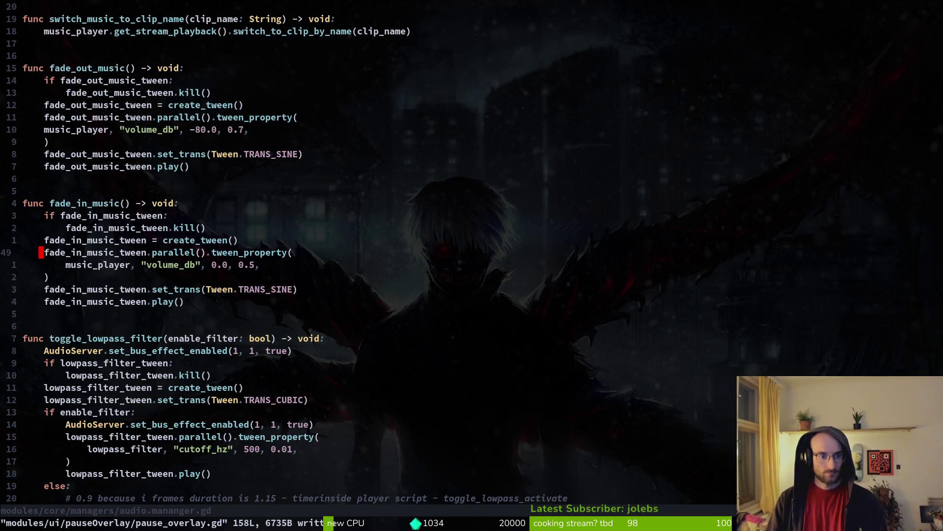
pyautogui.hotkey('ctrl', 'u')
pyautogui.press('k')
pyautogui.press('k')
pyautogui.press('k')
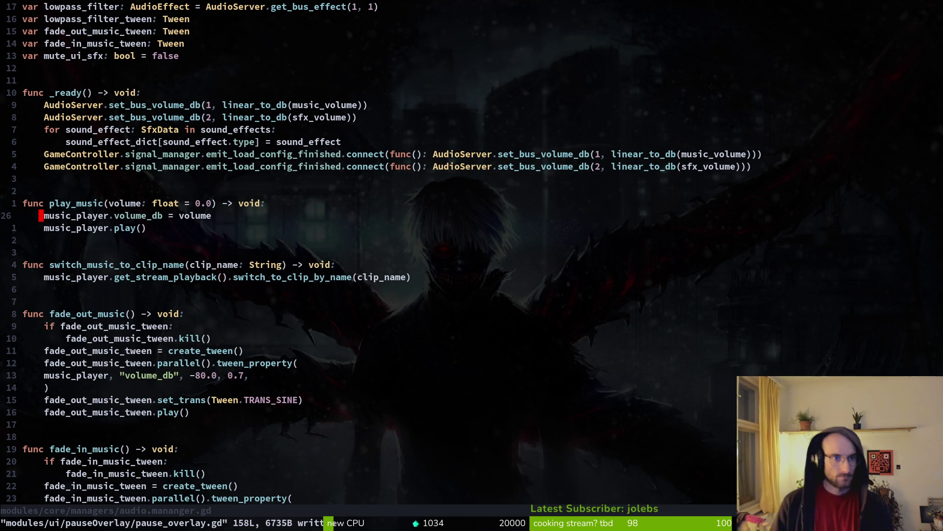
pyautogui.press('[')
pyautogui.press('[')
pyautogui.press('[')
pyautogui.press('[')
pyautogui.write('jVjy')
pyautogui.write(':w')
pyautogui.press('Return')
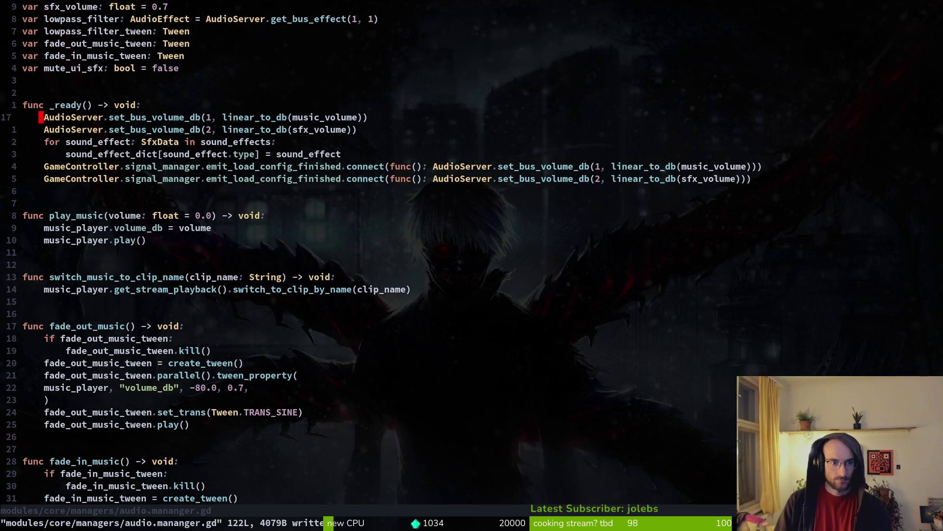
# Undo the stray lines added below create_sfx and save the script again with :write.
pyautogui.hotkey('ctrl', 'd')
pyautogui.hotkey('ctrl', 'd')
pyautogui.hotkey('ctrl', 'd')
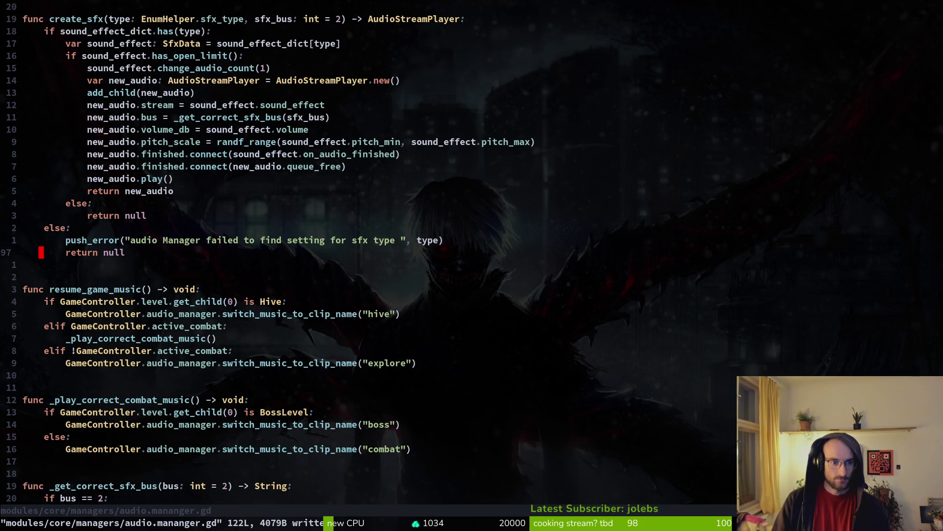
pyautogui.press('j')
pyautogui.press('o')
pyautogui.press('Return')
pyautogui.press('Escape')
pyautogui.write('uu:write')
pyautogui.press('Return')
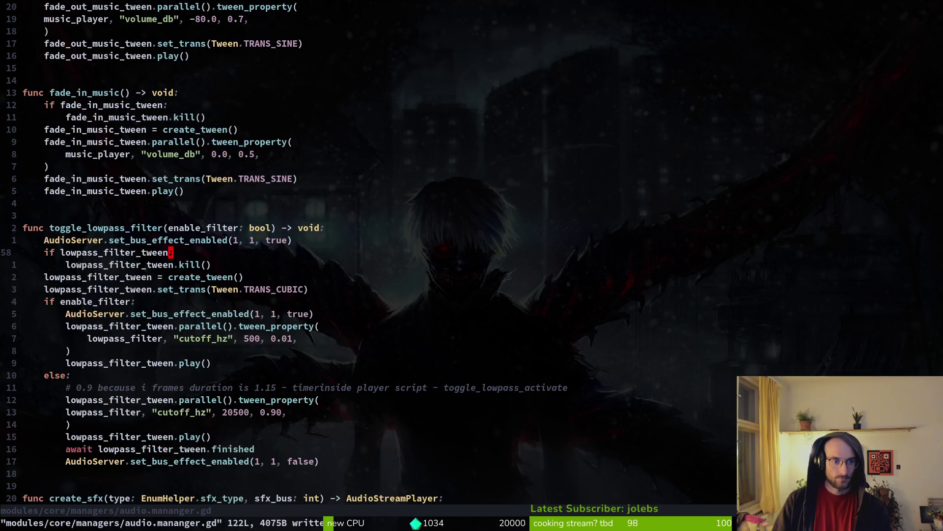
# Open blank lines below music_player.play() for a new function.
pyautogui.hotkey('ctrl', 'u')
pyautogui.press('j')
pyautogui.press('j')
pyautogui.press('j')
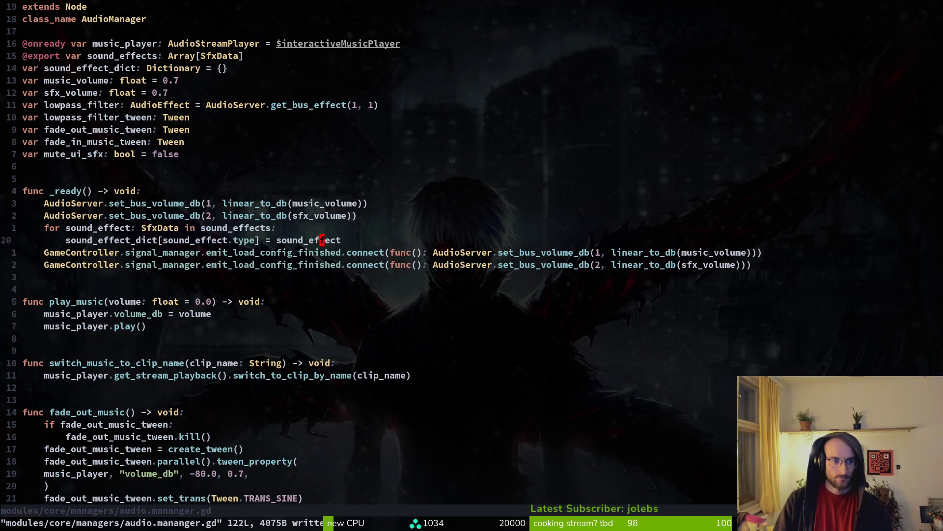
pyautogui.press('j')
pyautogui.press('o')
pyautogui.press('Return')
pyautogui.press('Return')
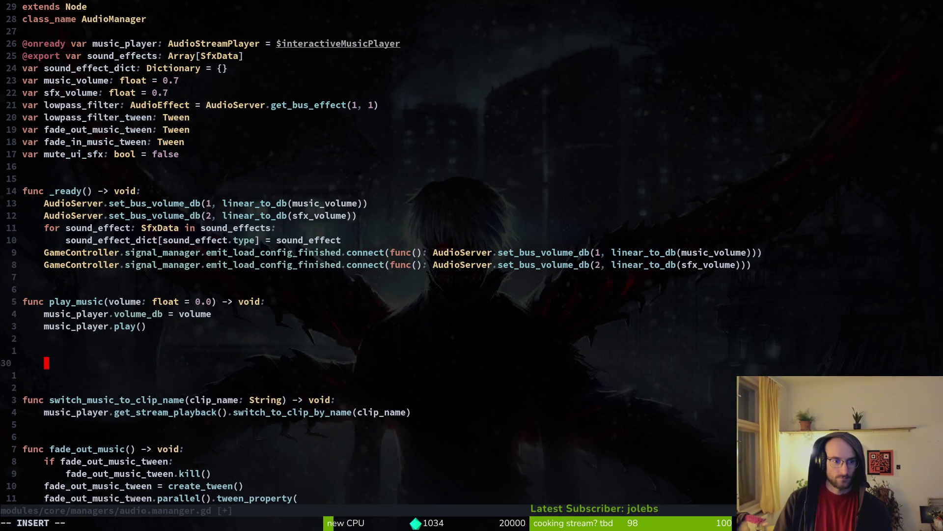
# Write a func toggle_sfx_buses() -> void: declaration with an empty body, spaced below play_music.
pyautogui.press('BackSpace')
pyautogui.press('BackSpace')
pyautogui.write('func _to')
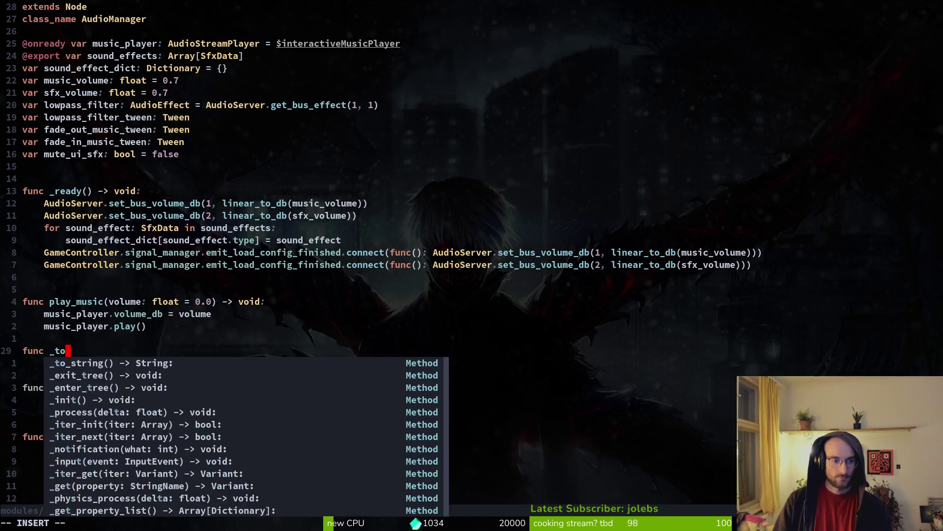
pyautogui.press('BackSpace')
pyautogui.press('BackSpace')
pyautogui.press('BackSpace')
pyautogui.write('toggle_sfx')
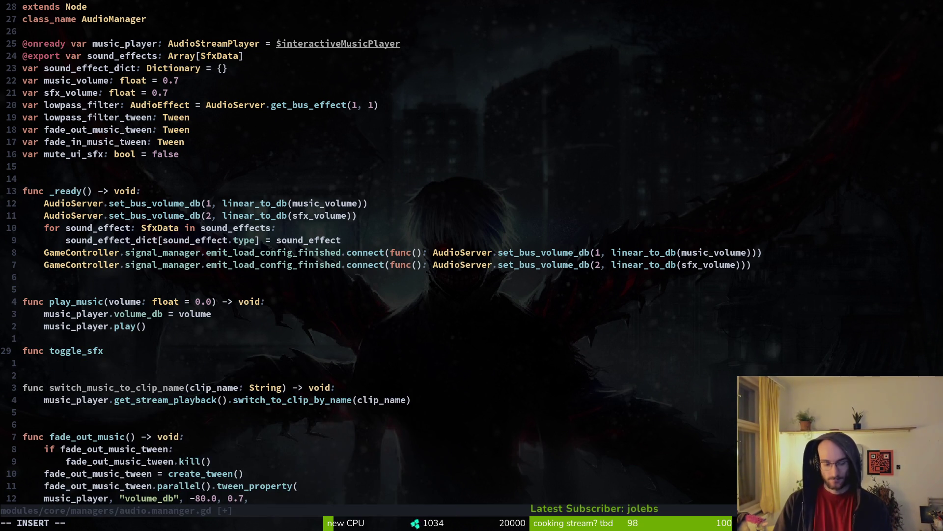
pyautogui.write('_buses() ')
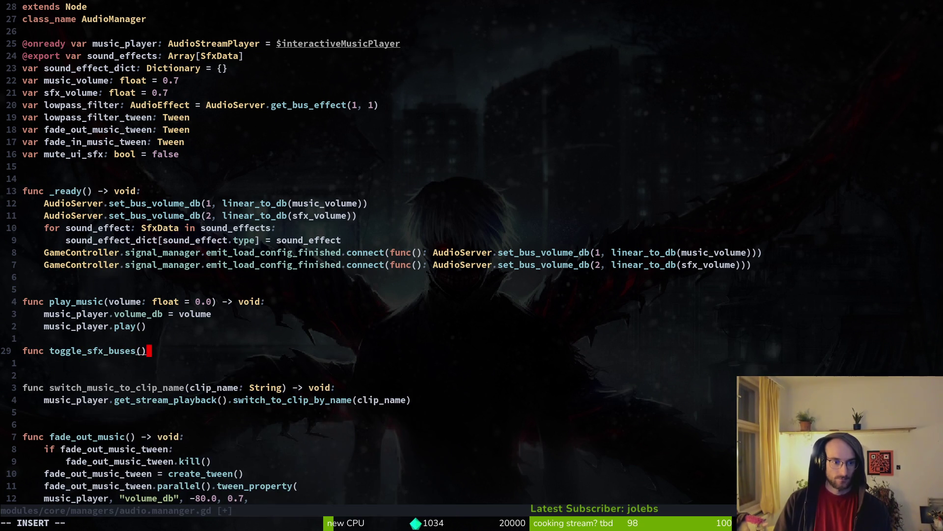
pyautogui.write('-> void:')
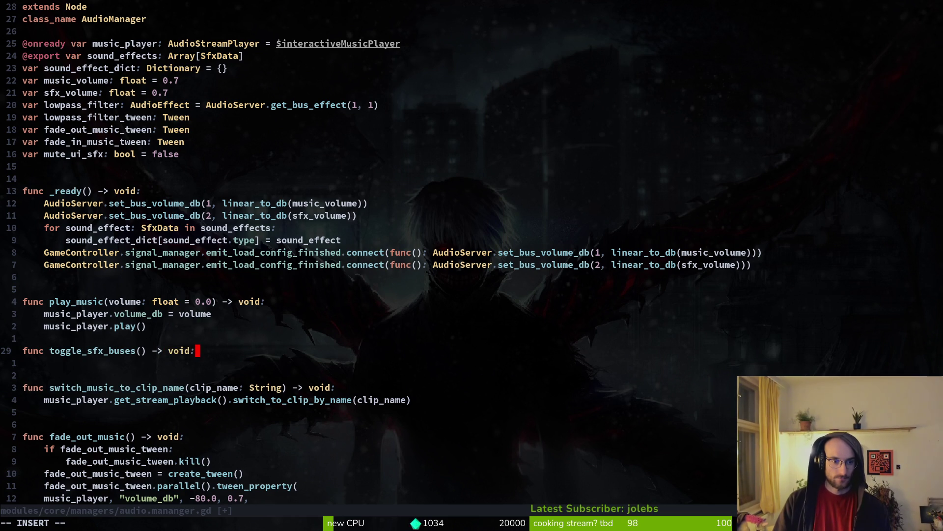
pyautogui.press('Return')
pyautogui.press('Tab')
pyautogui.write('ba')
pyautogui.press('BackSpace')
pyautogui.press('BackSpace')
pyautogui.press('Escape')
pyautogui.press('k')
pyautogui.press('O')
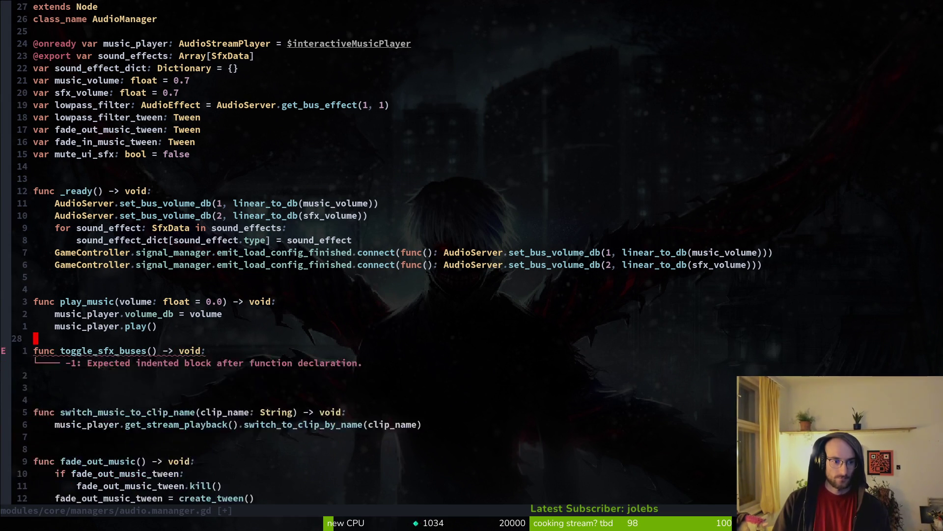
pyautogui.press('j')
pyautogui.press('o')
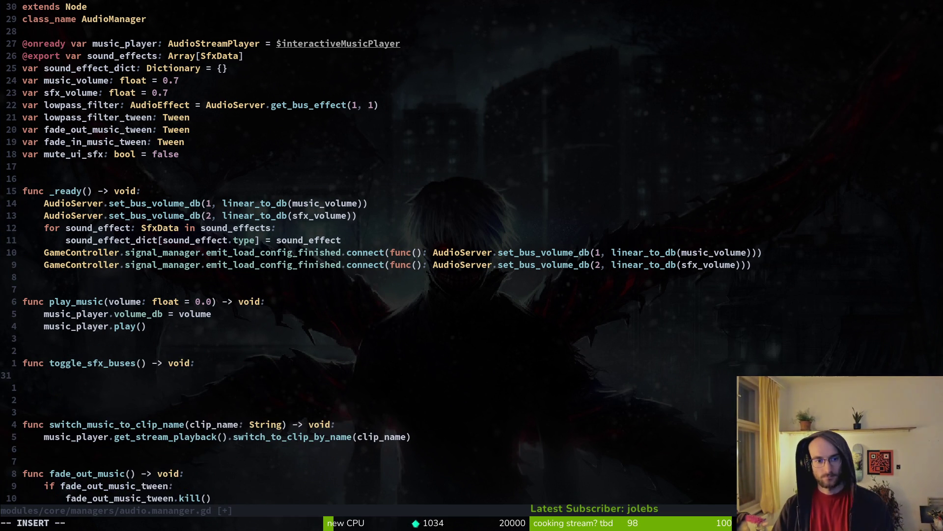
# Rename the function to mute_game_sfx and duplicate its declaration two lines below as mute_ui_sfx.
pyautogui.press('Escape')
pyautogui.write('kwcwmute_game_sfx')
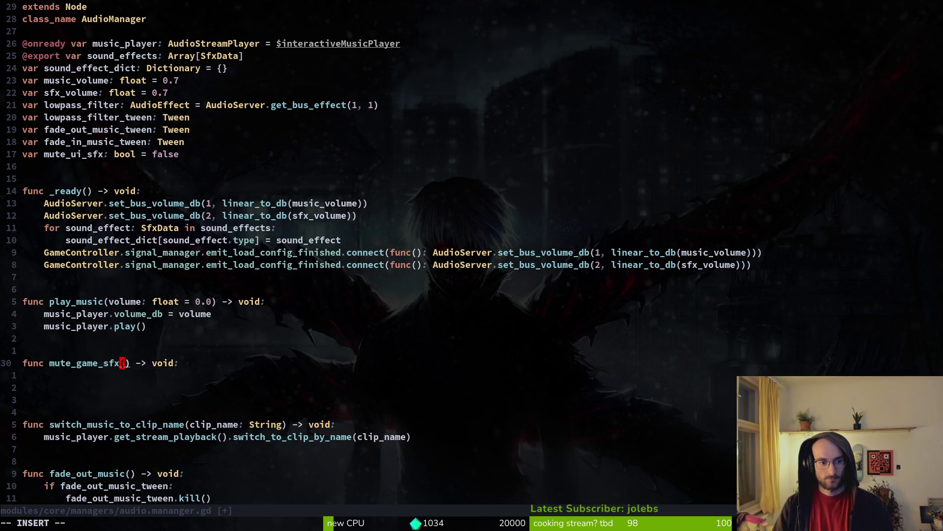
pyautogui.press('Escape')
pyautogui.press('y')
pyautogui.press('y')
pyautogui.press('j')
pyautogui.write('jpw')
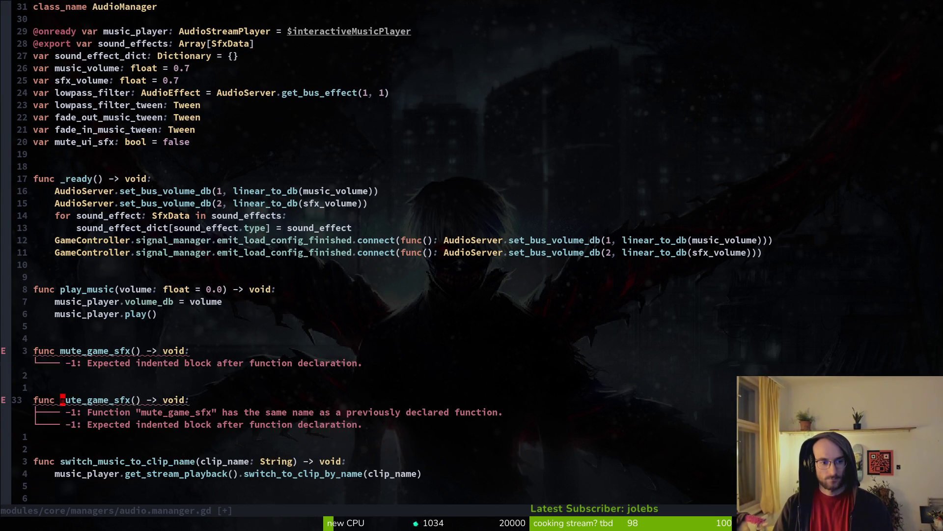
pyautogui.write('cwmute_ui')
pyautogui.write('_sfx')
pyautogui.press('Escape')
# Save the script, rename the menuSfx bus to uiSfx in Godot, save, and stop the game.
pyautogui.write(':w')
pyautogui.press('Return')
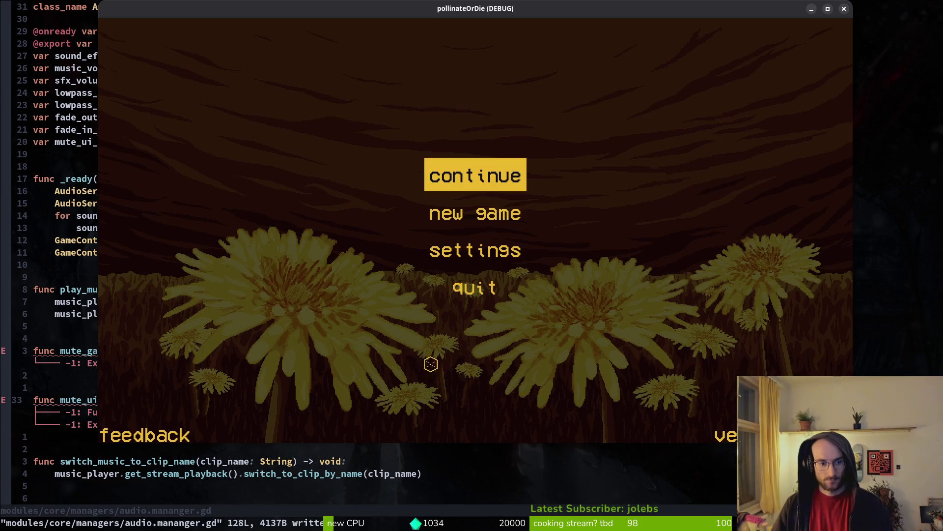
pyautogui.hotkey('alt', 'Tab')
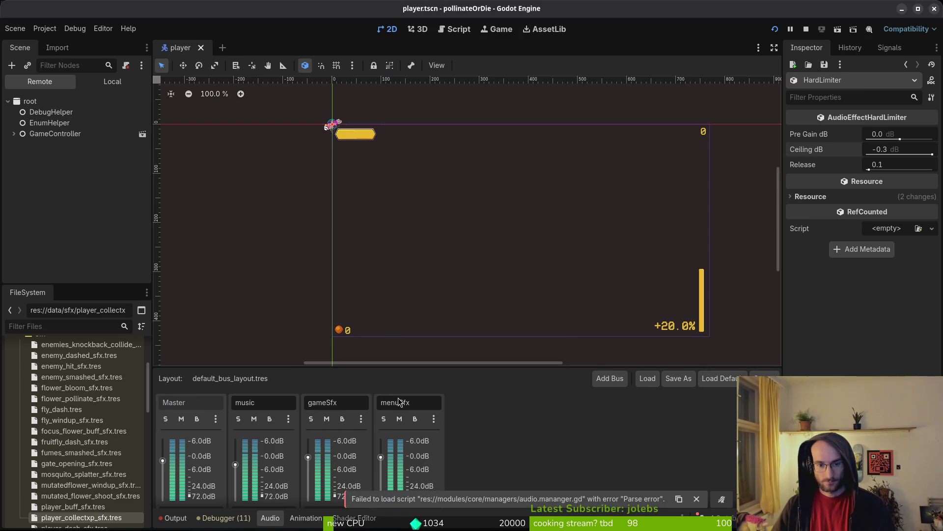
pyautogui.write('uiSfx')
pyautogui.press('Return')
pyautogui.hotkey('ctrl', 's')
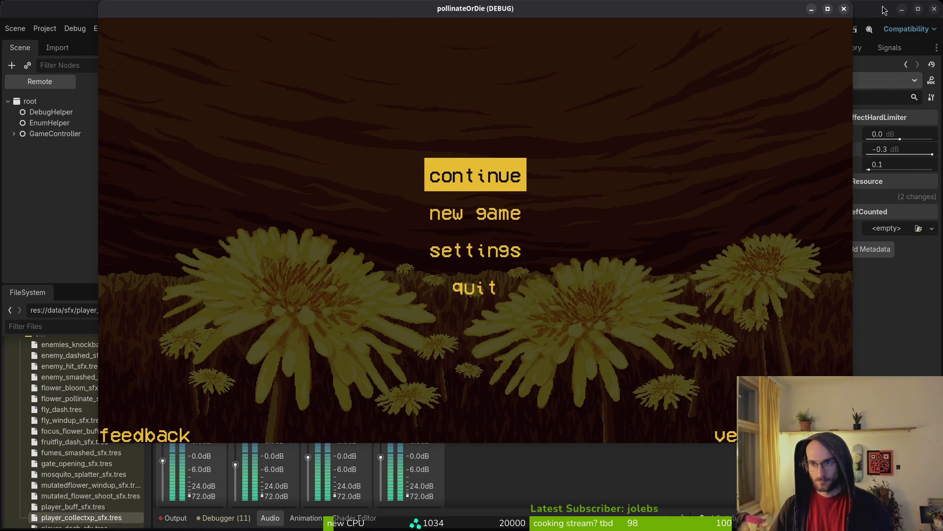
pyautogui.click(844, 8)
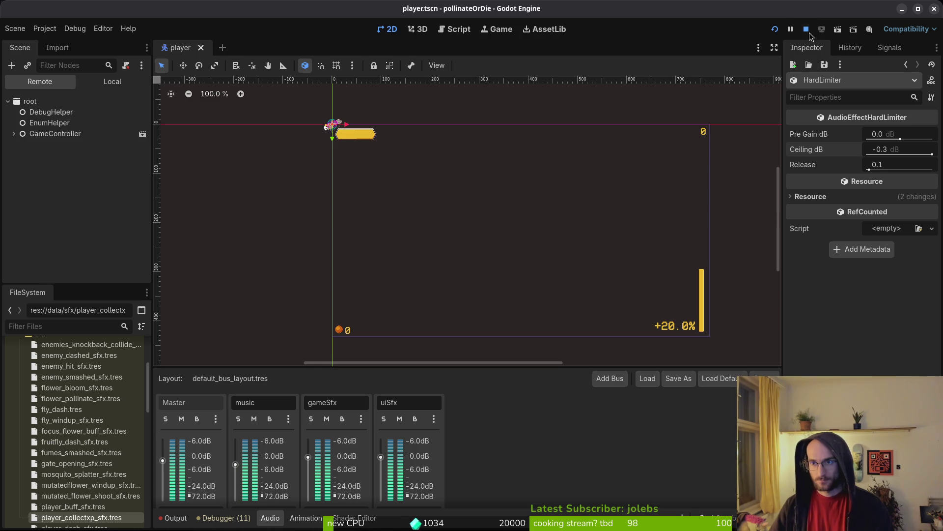
pyautogui.hotkey('alt', 'Tab')
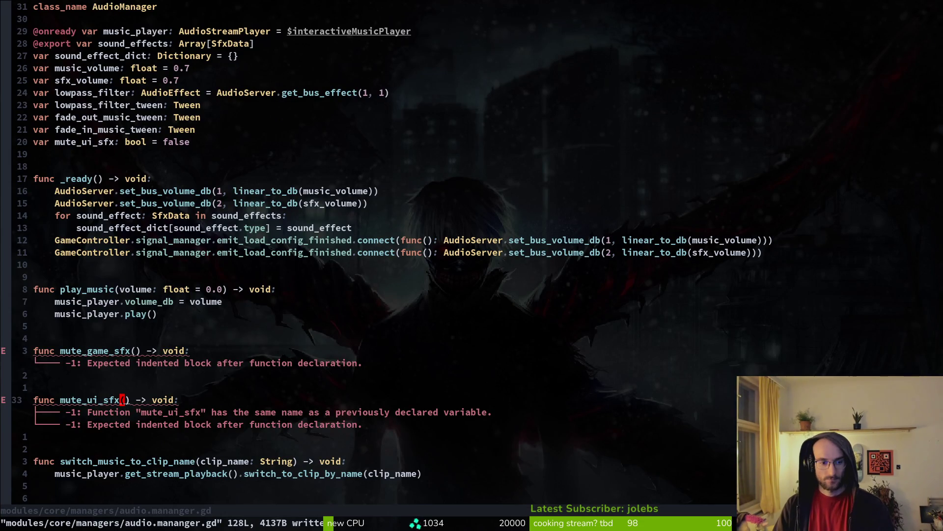
# Grep the project for menuSfx, change the string to uiSfx, and save.
pyautogui.press('space')
pyautogui.press('f')
pyautogui.press('g')
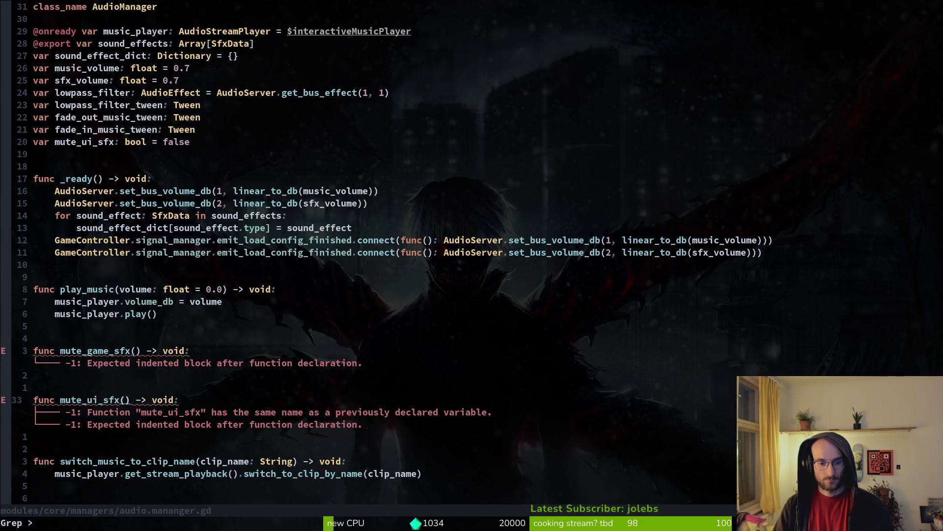
pyautogui.write('menuSfx')
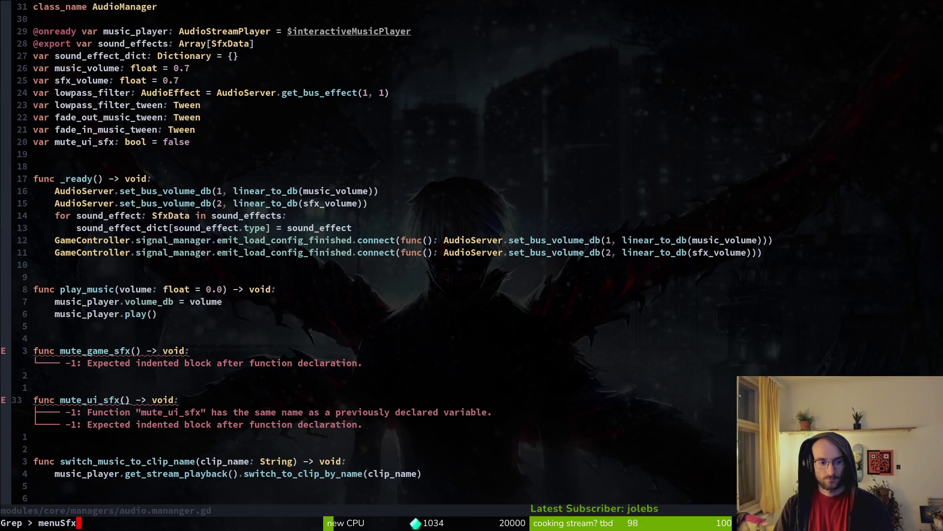
pyautogui.press('Return')
pyautogui.press('Return')
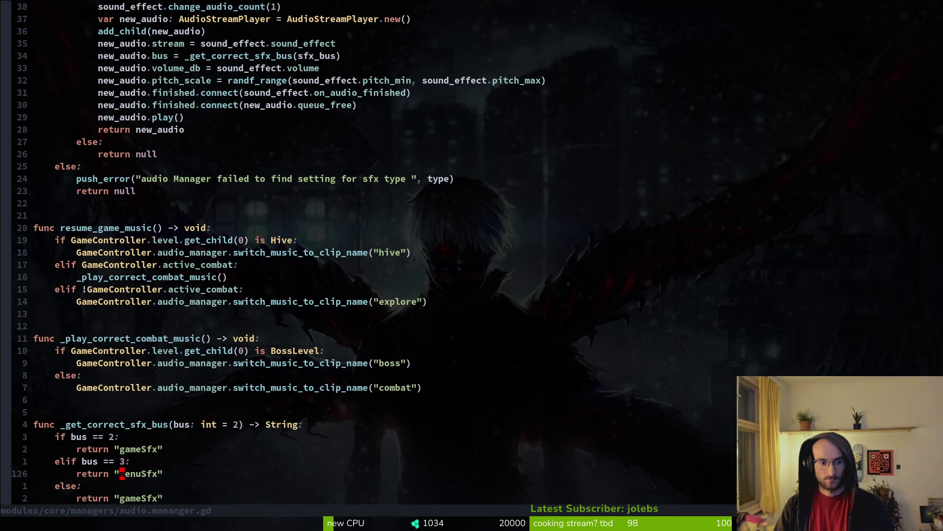
pyautogui.press('c')
pyautogui.press('i')
pyautogui.press('"')
pyautogui.write('uiSfx')
pyautogui.press('Escape')
pyautogui.write(':w')
pyautogui.press('Return')
# Paste the AudioServer.set_bus_volume_db lines from clipboard history into mute_game_sfx and mute_ui_sfx.
pyautogui.hotkey('ctrl', 'o')
pyautogui.hotkey('ctrl', 'o')
pyautogui.hotkey('ctrl', 'o')
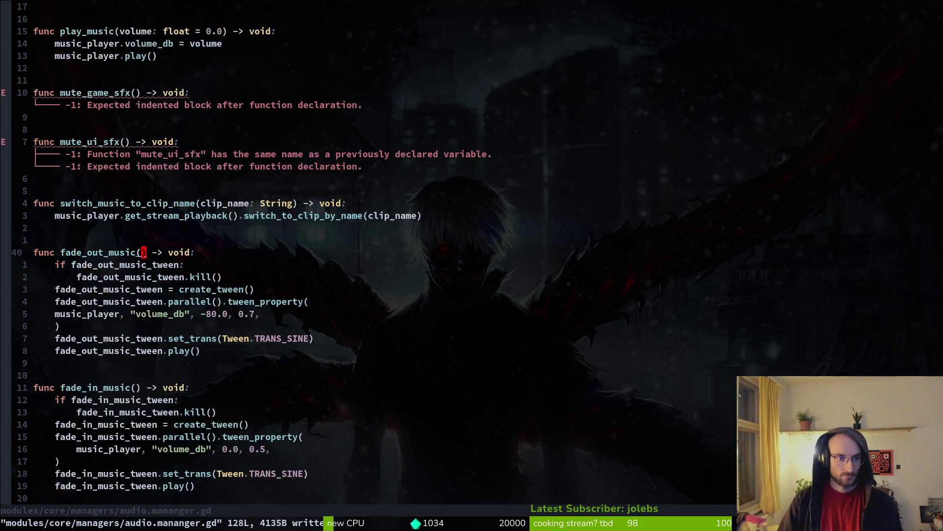
pyautogui.press('k')
pyautogui.press('k')
pyautogui.press('k')
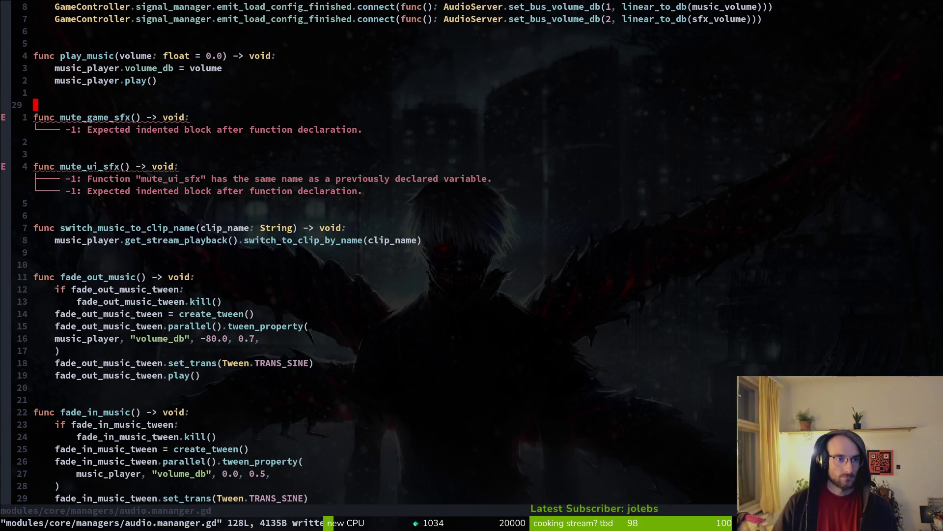
pyautogui.hotkey('ctrl', 'shift', 'v')
pyautogui.press('Down')
pyautogui.press('Down')
pyautogui.press('Down')
pyautogui.press('Down')
pyautogui.press('Return')
pyautogui.press('j')
pyautogui.press('p')
pyautogui.press('j')
pyautogui.press('j')
pyautogui.press('j')
pyautogui.press('j')
pyautogui.press('p')
# Set the pasted bus indices to 2 and 3 and save the script.
pyautogui.press('w')
pyautogui.press('w')
pyautogui.press('w')
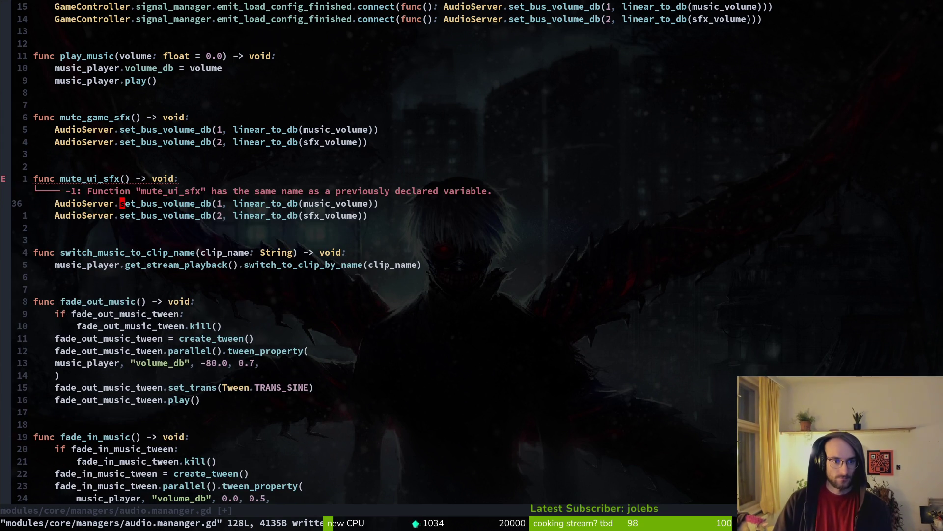
pyautogui.press('r')
pyautogui.press('2')
pyautogui.press('j')
pyautogui.press('r')
pyautogui.press('3')
pyautogui.press('k')
pyautogui.press('k')
pyautogui.press('k')
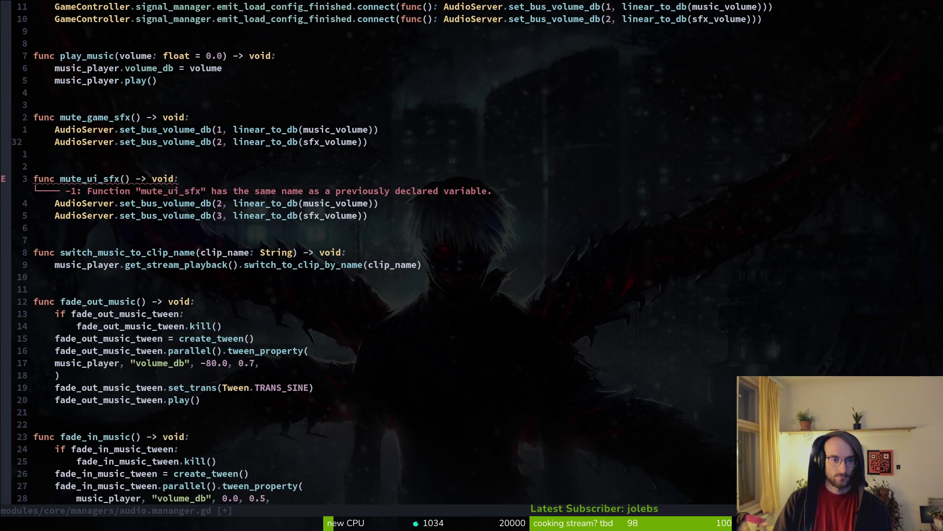
pyautogui.write('s')
pyautogui.write('3')
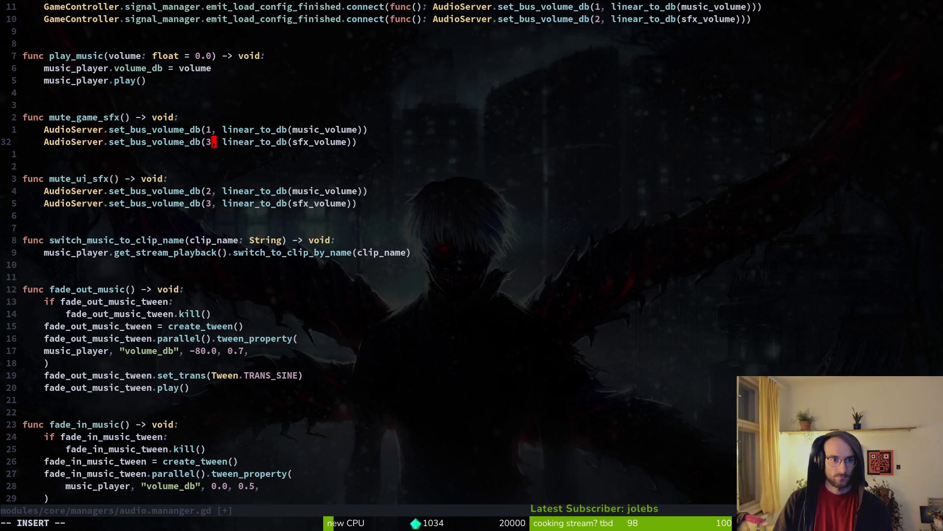
pyautogui.press('Escape')
pyautogui.write('ks2')
pyautogui.press('Escape')
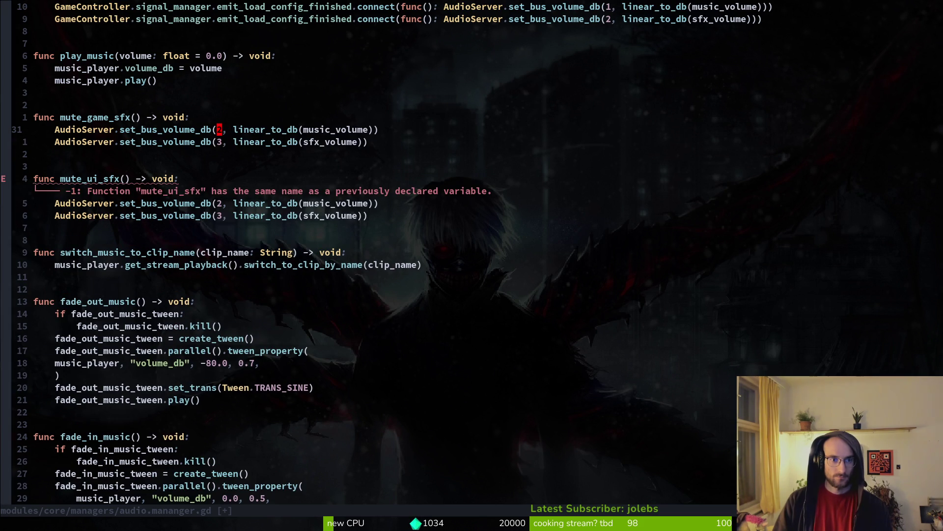
pyautogui.write(':w')
pyautogui.press('Return')
# Replace the music_volume argument with 0 and save.
pyautogui.press('w')
pyautogui.write('w')
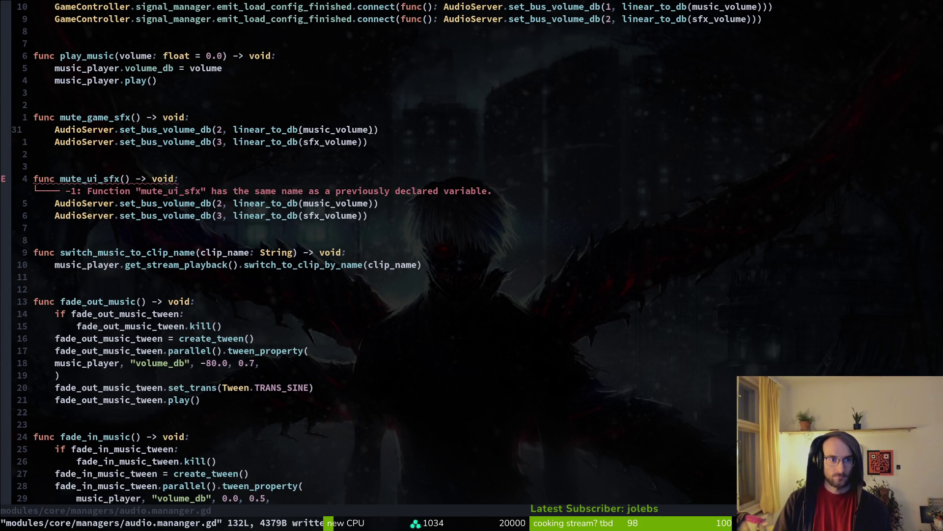
pyautogui.write('cw0')
pyautogui.press('Escape')
pyautogui.write(':w')
pyautogui.press('Return')
pyautogui.press('j')
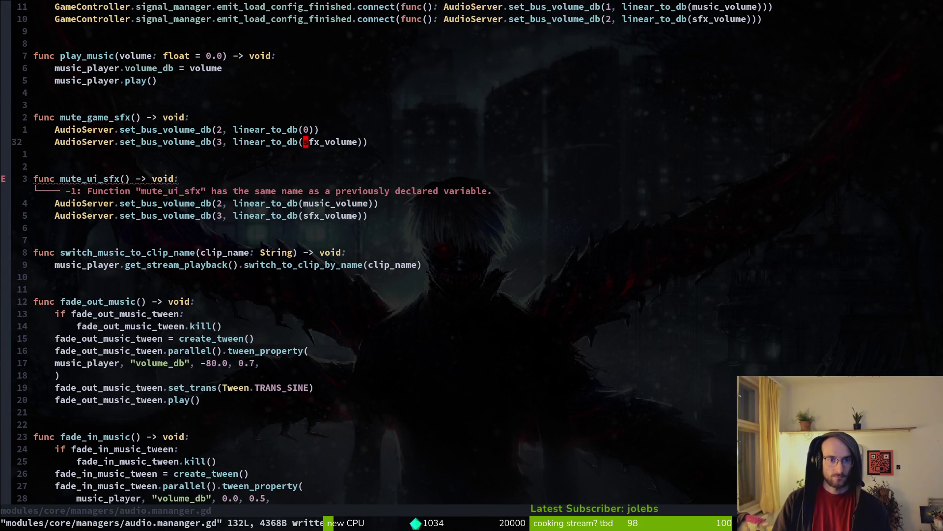
# Change mute_ui_sfx's volume arguments, swapping music_volume for sfx_volume.
pyautogui.press('j')
pyautogui.press('j')
pyautogui.press('j')
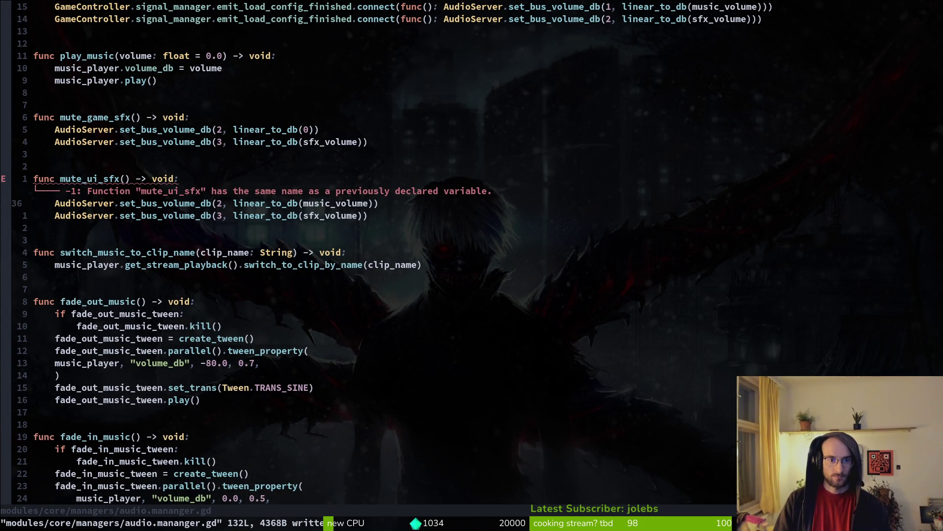
pyautogui.press('d')
pyautogui.press('i')
pyautogui.press('(')
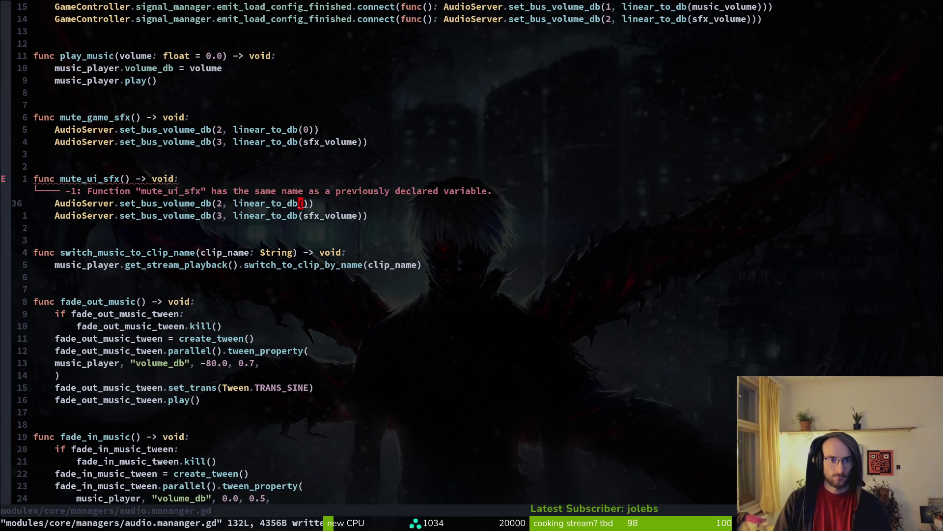
pyautogui.write('i_sfx')
pyautogui.press('Return')
pyautogui.press('Escape')
pyautogui.write('jdi(:w')
pyautogui.press('Return')
pyautogui.press('{')
# Search the project for mute_ui_sfx usages, undoing a stray edit afterwards.
pyautogui.press('j')
pyautogui.press('$')
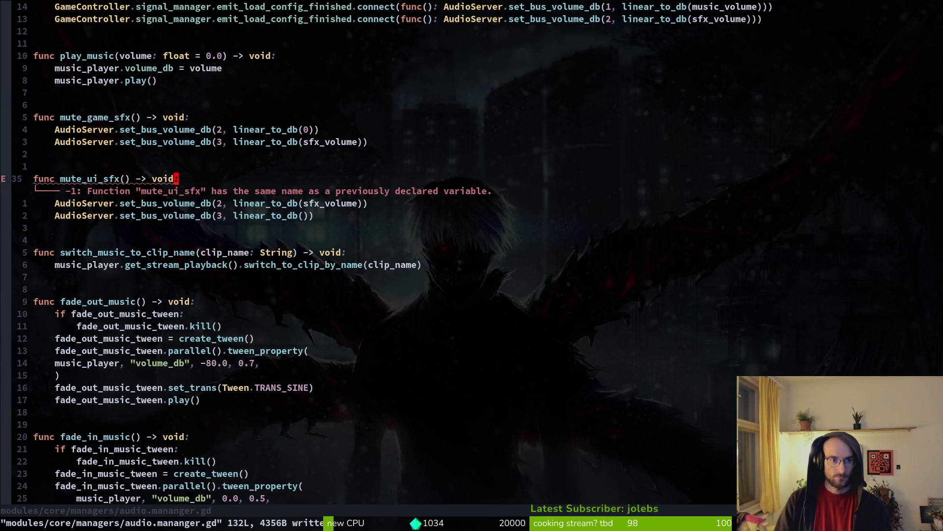
pyautogui.press('b')
pyautogui.press('b')
pyautogui.press('b')
pyautogui.press('space')
pyautogui.press('s')
pyautogui.press('w')
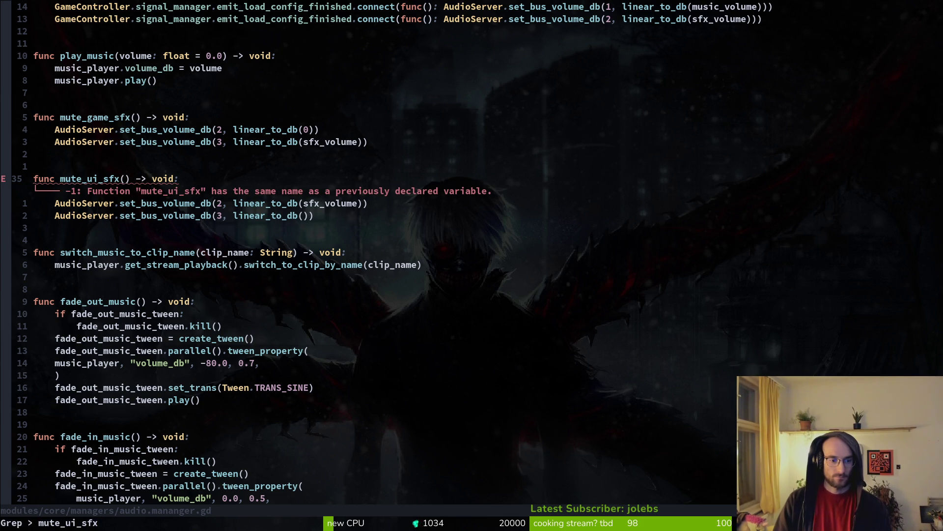
pyautogui.press('Return')
pyautogui.press('Escape')
pyautogui.write('Ab')
pyautogui.press('Escape')
pyautogui.press('u')
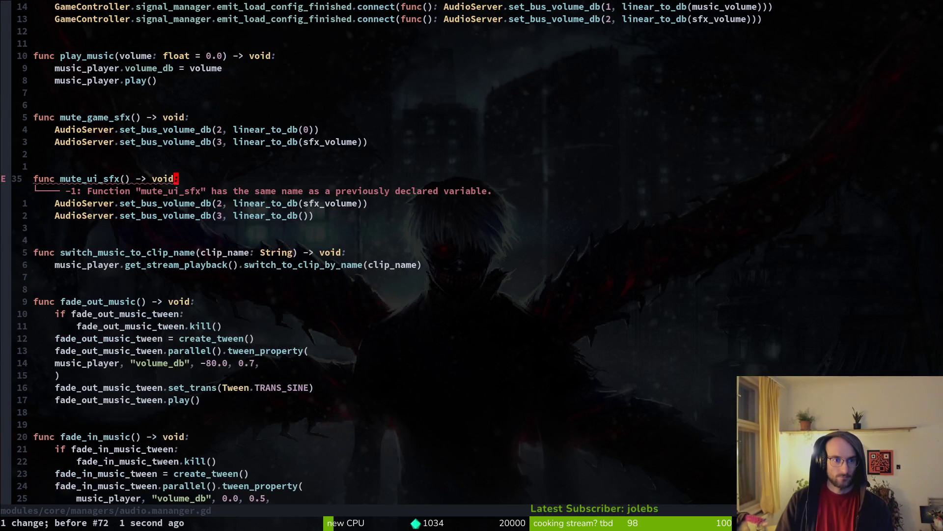
# Rename the functions to mute_ui_sfx_bus and mute_game_sfx_bus and save.
pyautogui.press('b')
pyautogui.press('b')
pyautogui.write('i_sfx_bus')
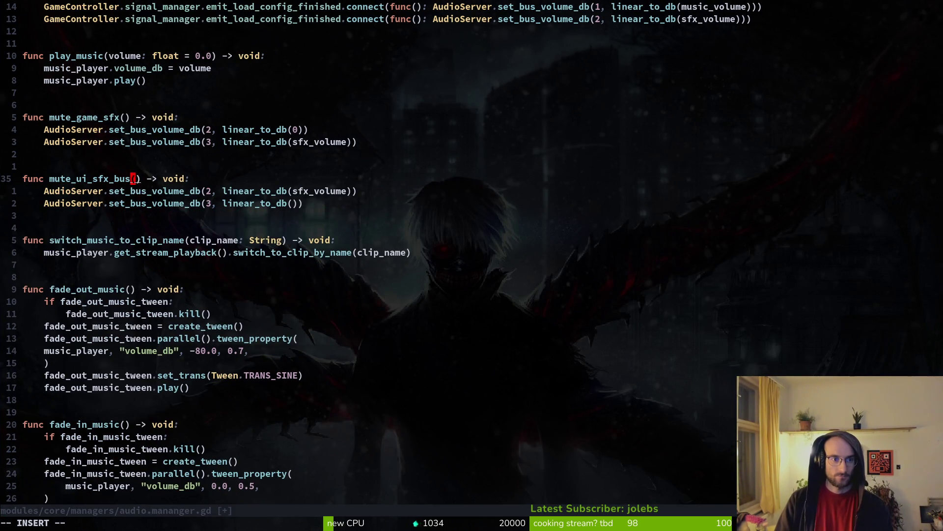
pyautogui.press('Escape')
pyautogui.write(':w')
pyautogui.press('Return')
pyautogui.press('k')
pyautogui.press('k')
pyautogui.press('k')
pyautogui.write('i_sfx_bus')
pyautogui.press('Escape')
pyautogui.write('j:w')
pyautogui.press('Return')
# Fill the empty volume argument with 0 and save the script.
pyautogui.press('j')
pyautogui.press('j')
pyautogui.press('j')
pyautogui.press('k')
pyautogui.press('k')
pyautogui.press('k')
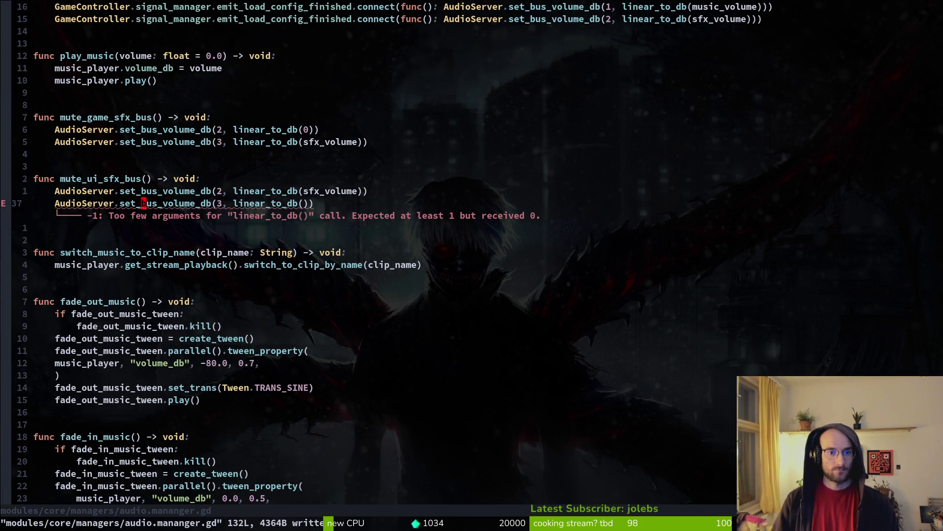
pyautogui.press('A')
pyautogui.press('Escape')
pyautogui.write('hi0')
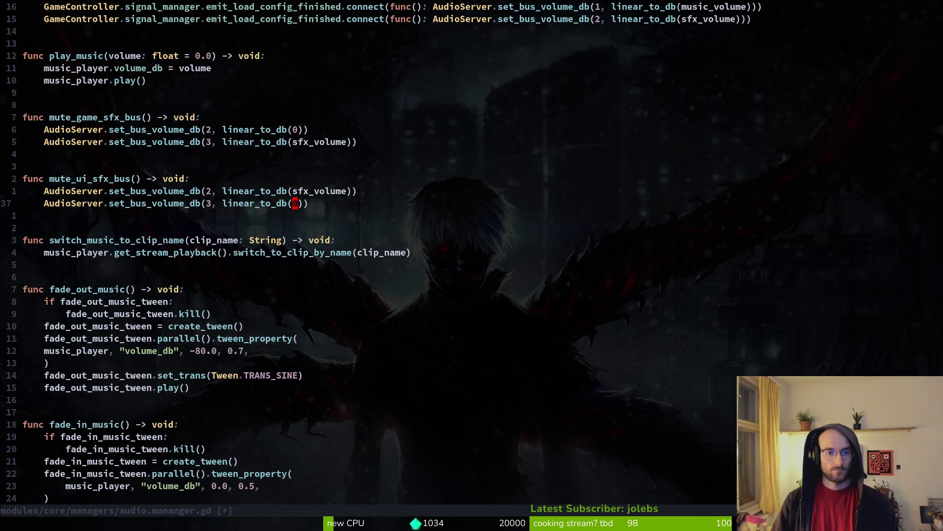
pyautogui.press('Escape')
pyautogui.write(':w')
pyautogui.press('Return')
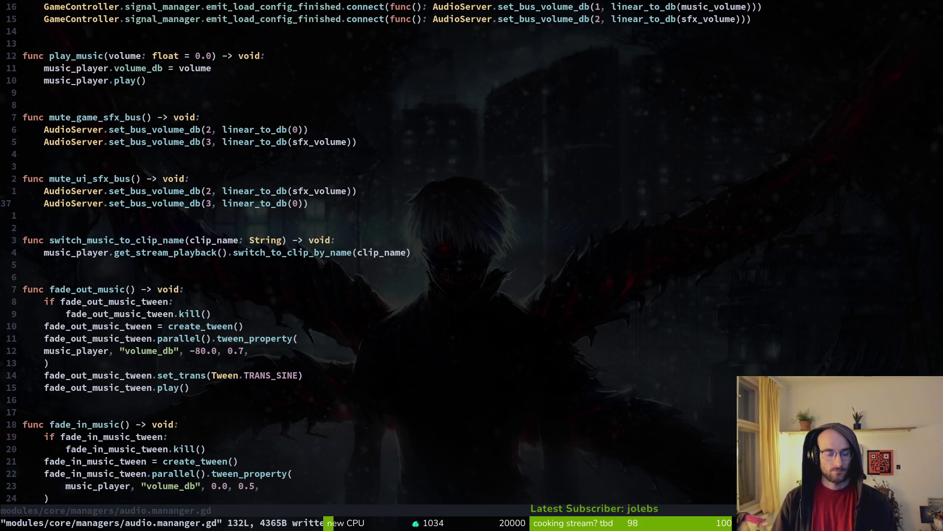
# Open pause_overlay.gd via the file finder and scroll to open_overlay.
pyautogui.press('space')
pyautogui.press('f')
pyautogui.press('f')
pyautogui.write('pause')
pyautogui.press('Return')
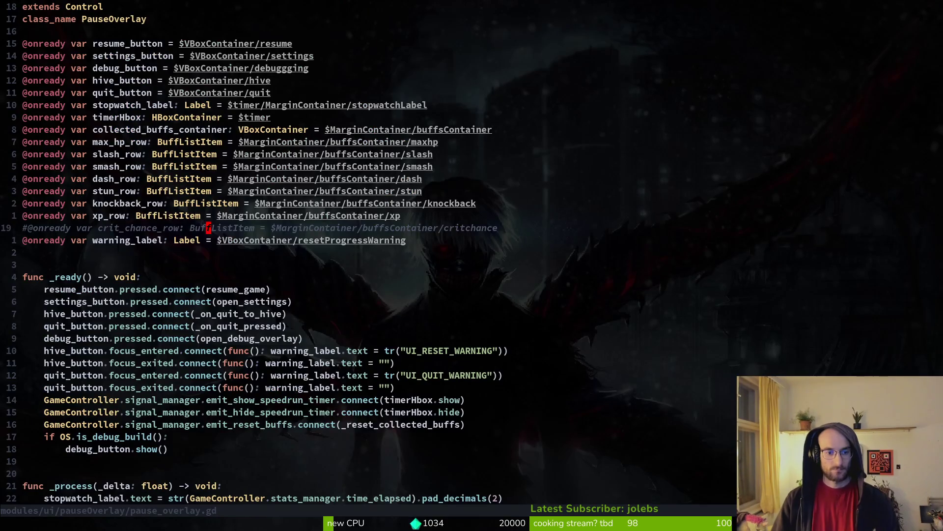
pyautogui.press('j')
pyautogui.press('j')
pyautogui.press('j')
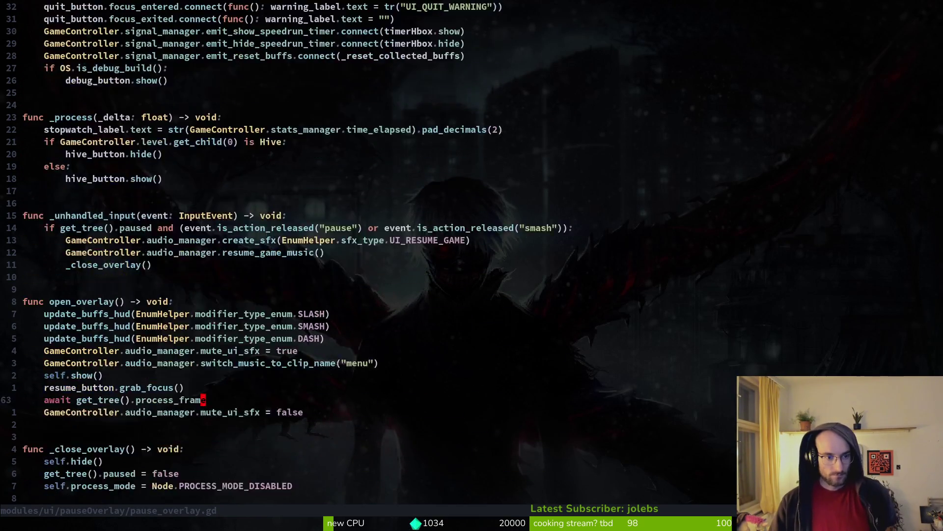
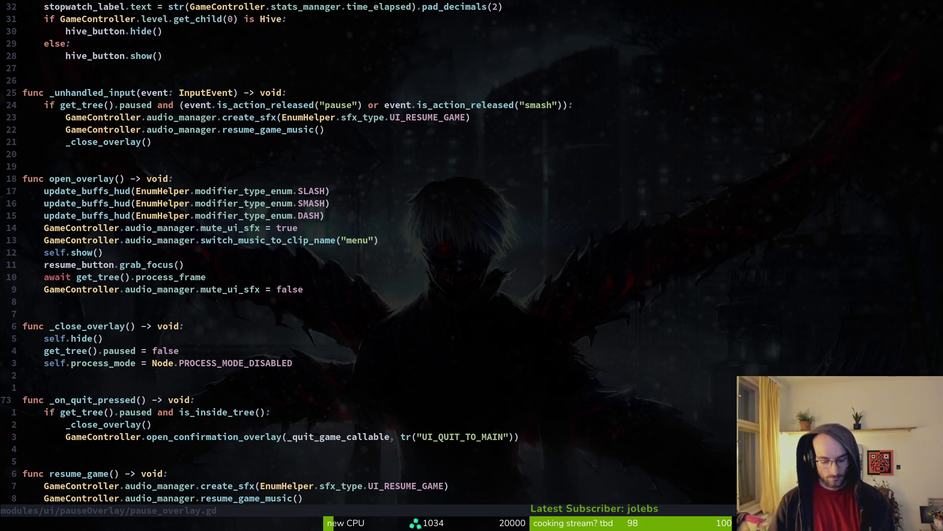
# In the audio manager script, rename the mute_ui_sfx_bus helper to unmute_game_sfx.
pyautogui.hotkey('alt', 'Tab')
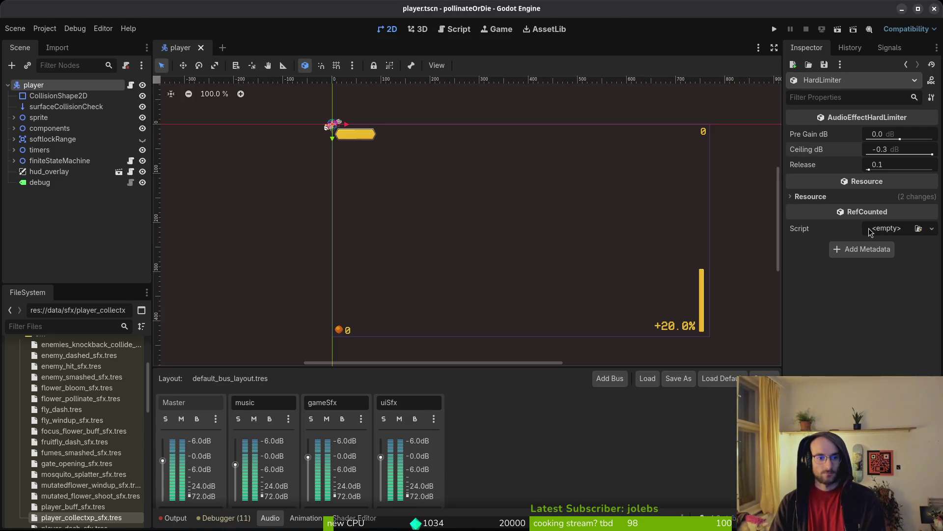
pyautogui.hotkey('alt', 'Tab')
pyautogui.hotkey('ctrl', 'o')
pyautogui.press('k')
pyautogui.press('k')
pyautogui.press('b')
pyautogui.press('b')
pyautogui.press('b')
pyautogui.write('cw')
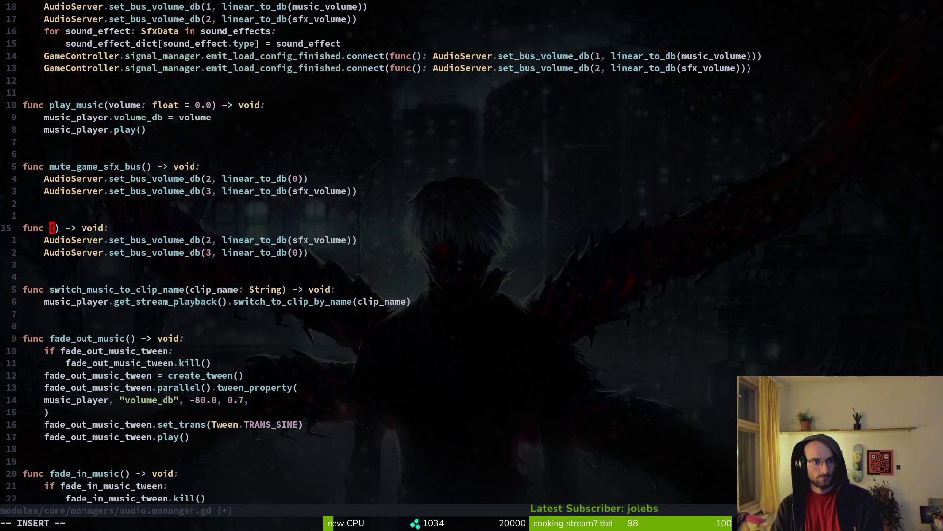
pyautogui.write('un')
pyautogui.write('mute_game_')
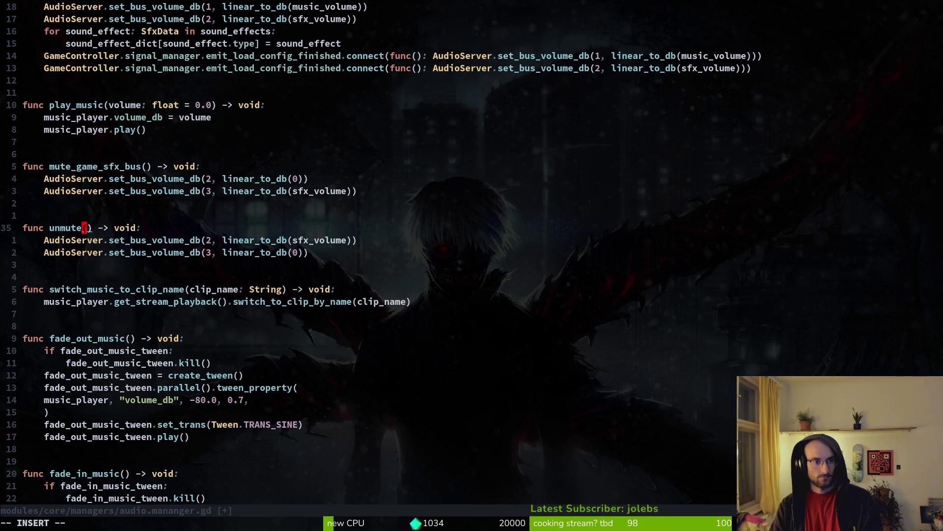
pyautogui.write('sfx_bu')
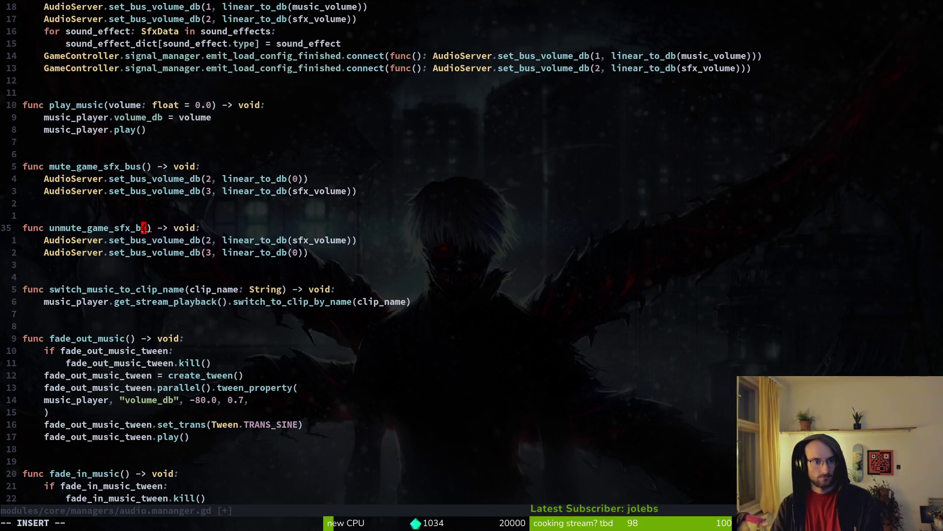
pyautogui.write('s')
pyautogui.press('Escape')
pyautogui.write(':w')
pyautogui.press('Return')
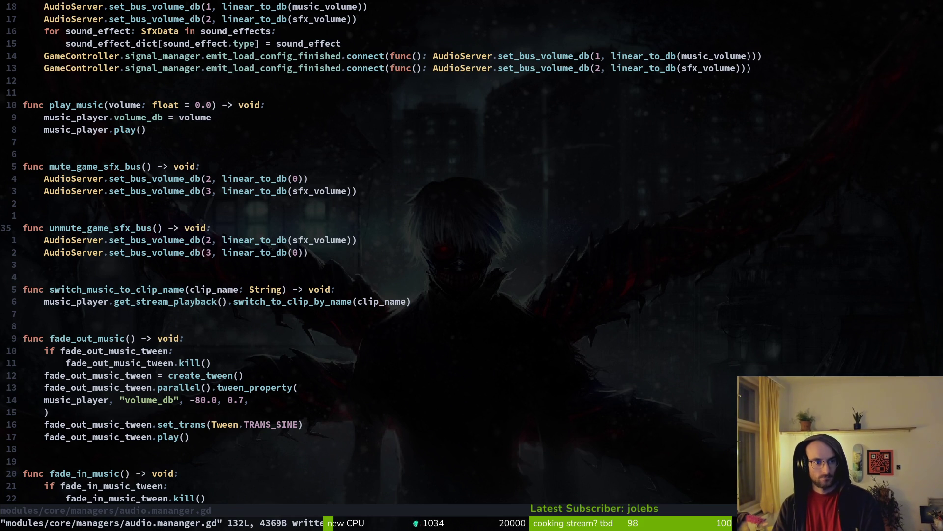
pyautogui.write('ui')
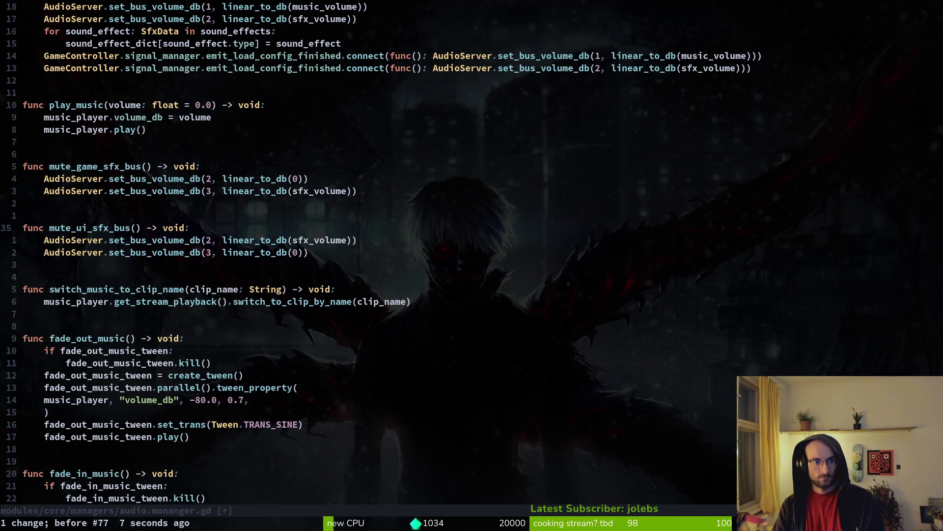
pyautogui.write('cwunmute_')
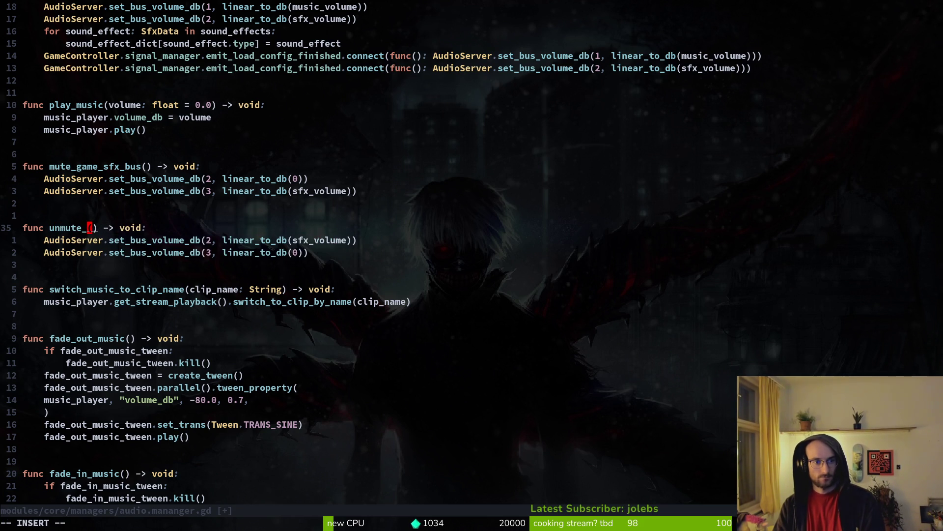
pyautogui.write('game_sfx')
pyautogui.press('Escape')
# Delete the bus 3 volume lines from both the unmute and mute helpers.
pyautogui.press('j')
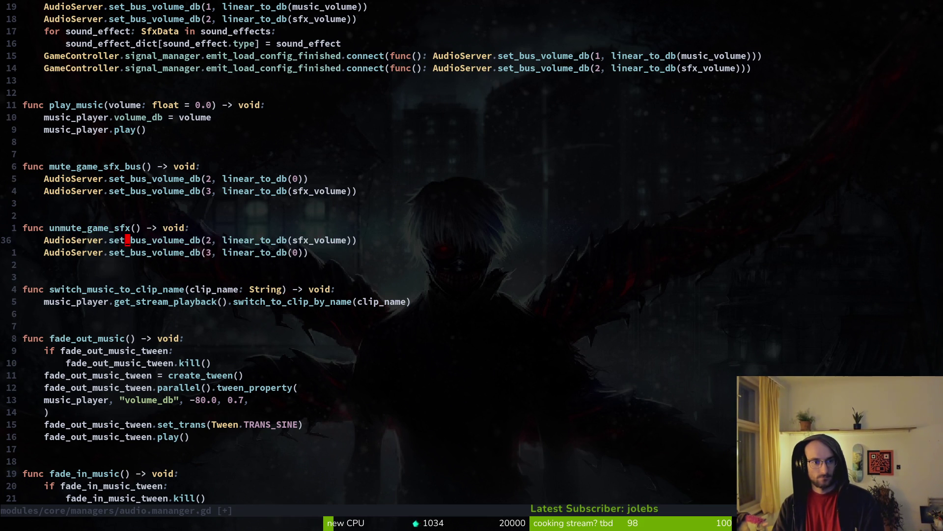
pyautogui.press('j')
pyautogui.press('d')
pyautogui.press('d')
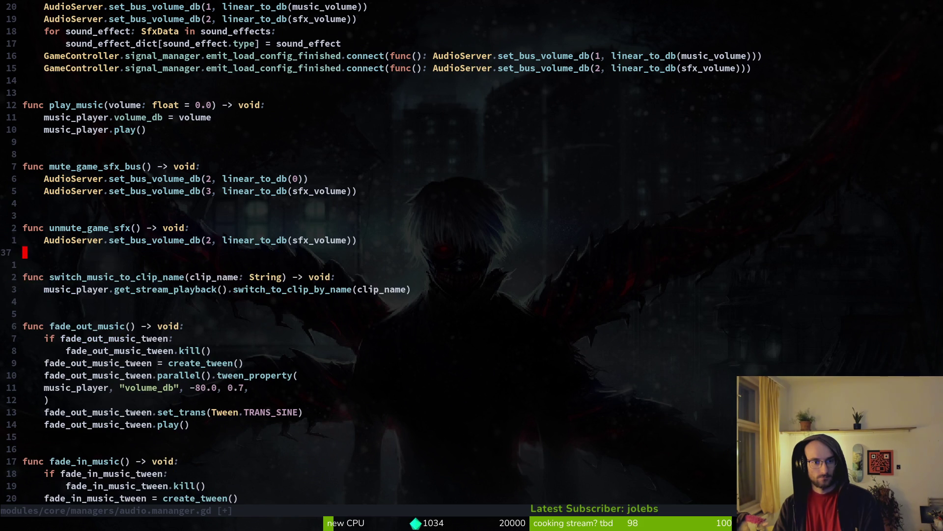
pyautogui.write('k:w')
pyautogui.press('Return')
pyautogui.press('k')
pyautogui.press('k')
pyautogui.press('k')
# Rename the other helper to mute_game_sfx and save audio.mananger.gd.
pyautogui.press('k')
pyautogui.press('d')
pyautogui.press('d')
pyautogui.write(':w')
pyautogui.press('Return')
pyautogui.press('k')
pyautogui.press('k')
pyautogui.write('wcwmute_game_sfx')
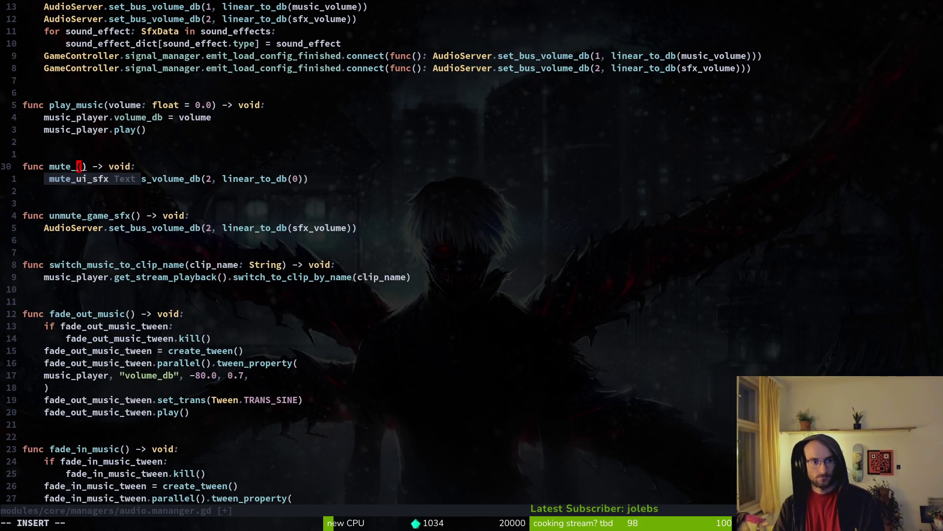
pyautogui.press('Escape')
pyautogui.write(':w')
pyautogui.press('Return')
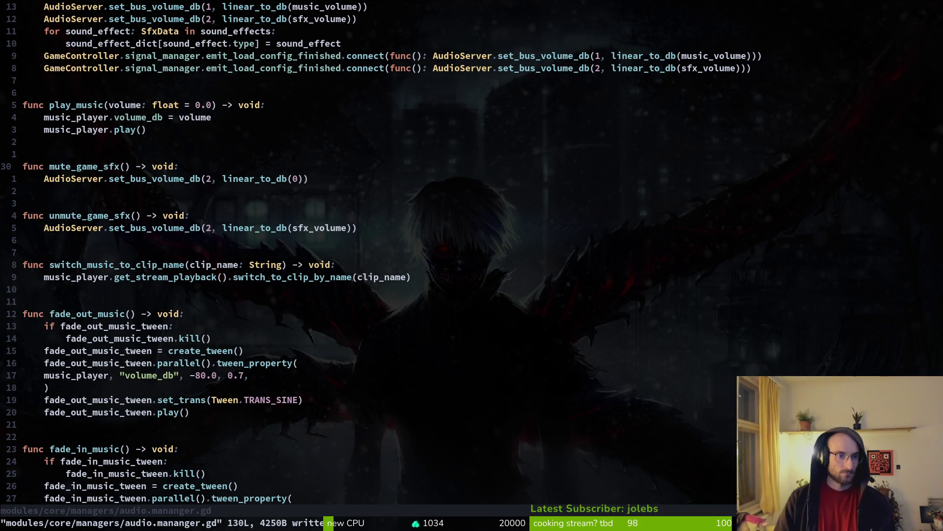
# In _ready, duplicate the bus 2 volume line, change the copy to bus 3, and save.
pyautogui.press('g')
pyautogui.press('g')
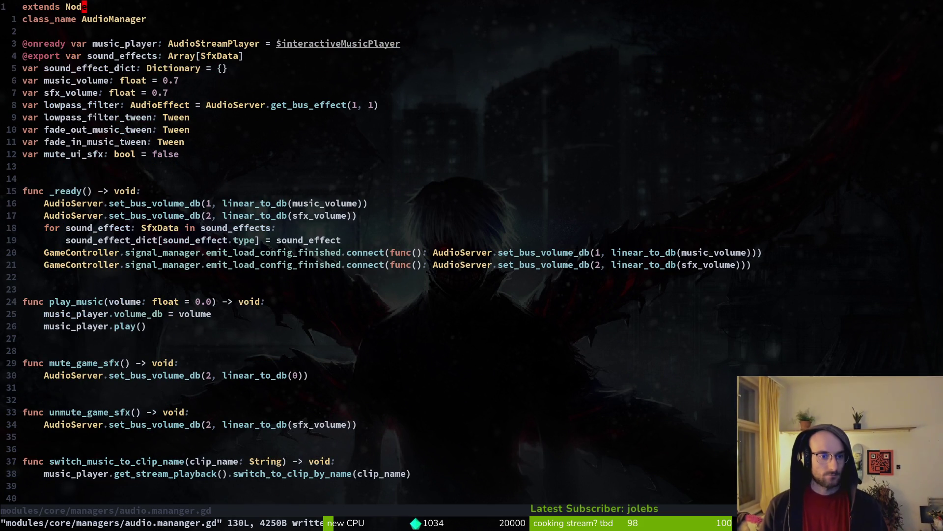
pyautogui.press('j')
pyautogui.press('5')
pyautogui.press('j')
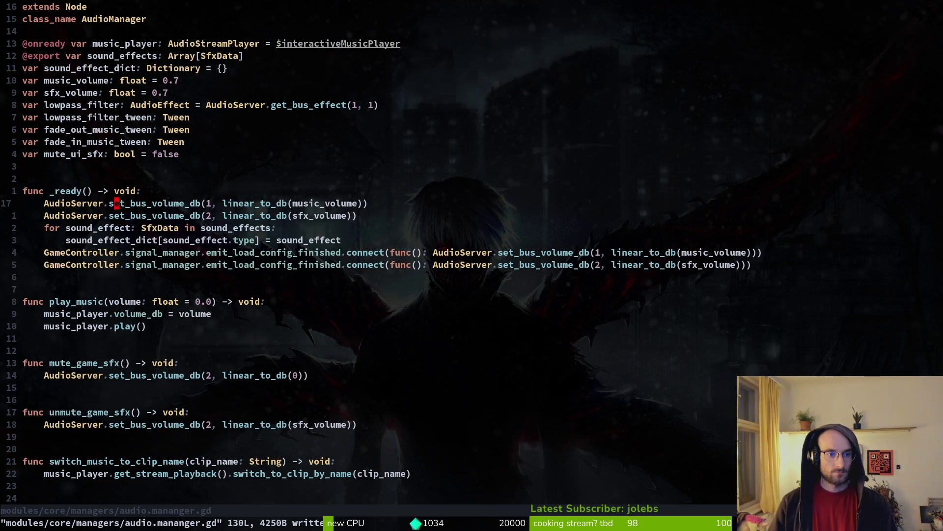
pyautogui.press('j')
pyautogui.press('y')
pyautogui.press('y')
pyautogui.press('p')
pyautogui.press('w')
pyautogui.press('w')
pyautogui.press('w')
pyautogui.press('w')
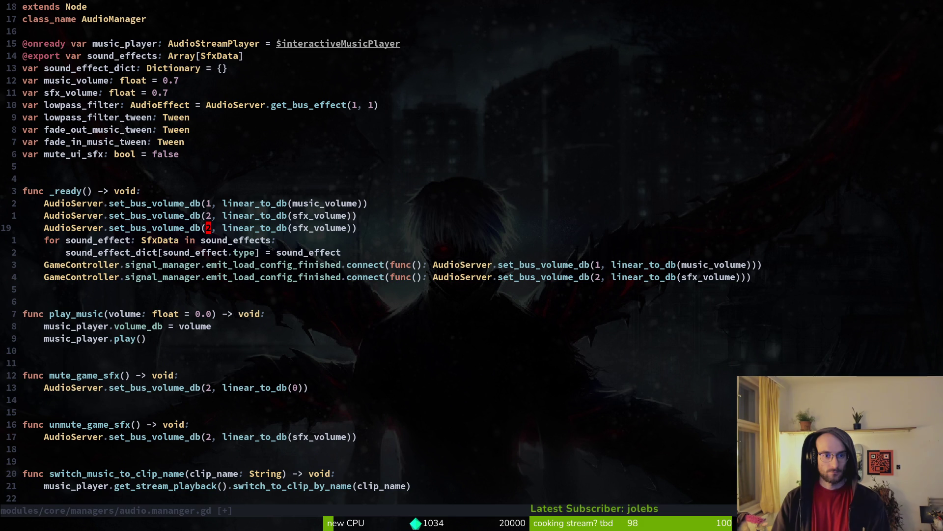
pyautogui.hotkey('ctrl', 'a')
pyautogui.write(':w')
pyautogui.press('Return')
# Check the new bus 3 line and undo an accidental typo in set_bus_volume_db.
pyautogui.press('j')
pyautogui.press('j')
pyautogui.press('j')
pyautogui.press('j')
pyautogui.press('k')
pyautogui.press('k')
pyautogui.press('k')
pyautogui.press('k')
pyautogui.press('h')
pyautogui.press('b')
pyautogui.press('v')
pyautogui.press('e')
pyautogui.press('Escape')
pyautogui.press('b')
pyautogui.press('l')
pyautogui.press('x')
pyautogui.press('h')
pyautogui.press('u')
# Search the project for set_bus_volume_db and open settingsOverlay.gd at the second match.
pyautogui.press('space')
pyautogui.press('s')
pyautogui.press('w')
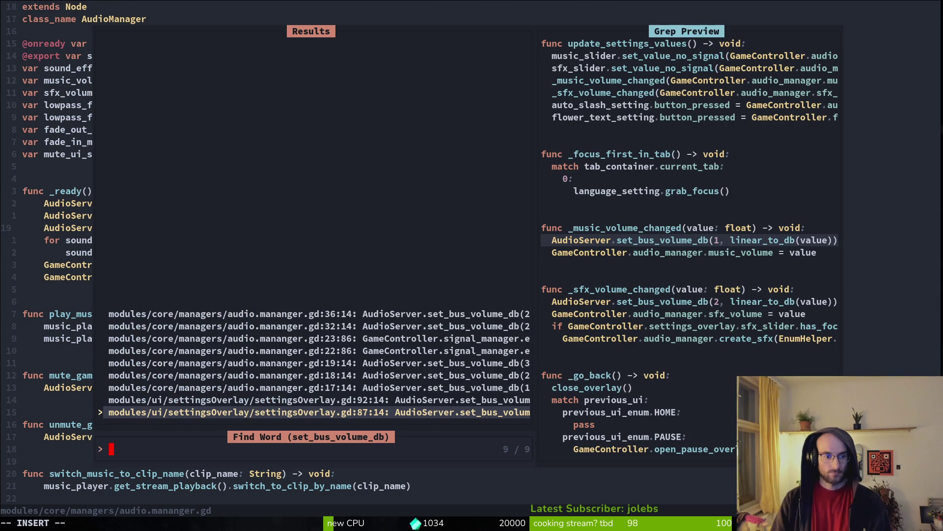
pyautogui.hotkey('ctrl', 'n')
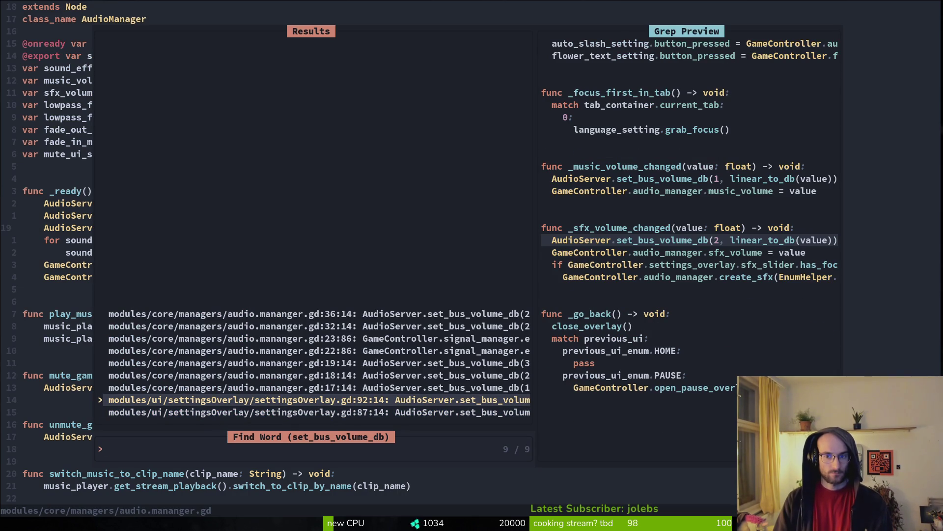
pyautogui.press('Return')
# Inspect the flagged create_sfx call and view create_sfx's signature and documentation.
pyautogui.press('j')
pyautogui.press('j')
pyautogui.press('j')
pyautogui.press('o')
pyautogui.press('Escape')
pyautogui.press('j')
pyautogui.press('k')
pyautogui.press('k')
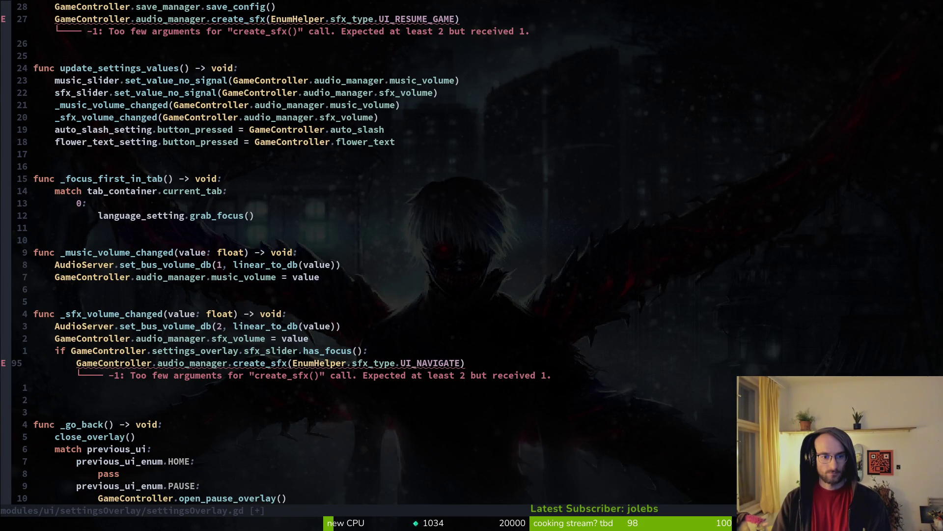
pyautogui.press('k')
pyautogui.press('j')
pyautogui.press('w')
pyautogui.press('w')
pyautogui.press('w')
pyautogui.press('i')
pyautogui.hotkey('ctrl', 'space')
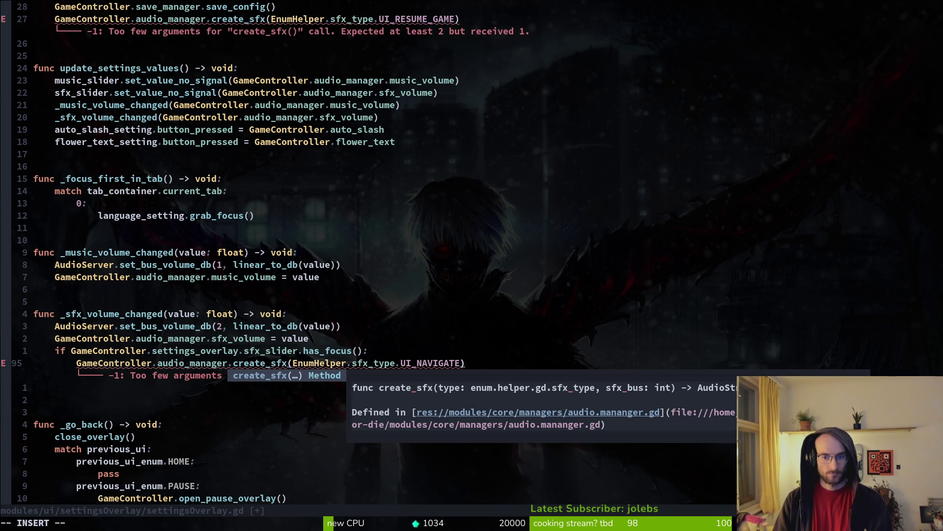
pyautogui.press('Left')
# Look over the settings overlay's create_sfx calls, then jump back to create_sfx in the audio manager.
pyautogui.press('1')
pyautogui.press('0')
pyautogui.press('j')
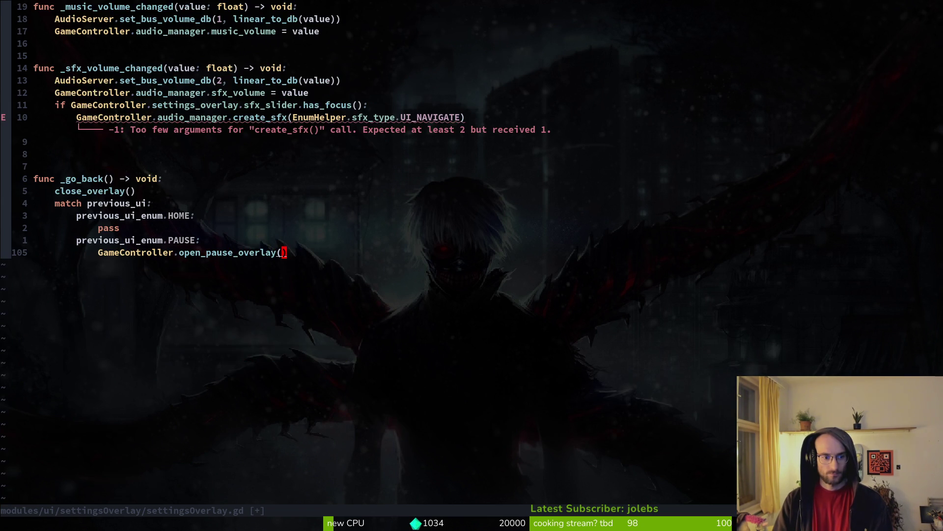
pyautogui.press('2')
pyautogui.press('0')
pyautogui.press('k')
pyautogui.press('2')
pyautogui.press('0')
pyautogui.press('k')
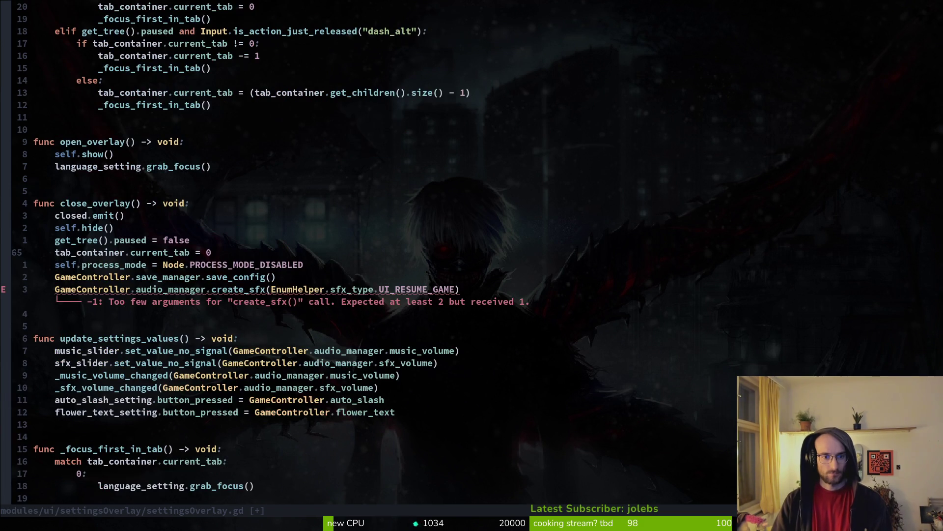
pyautogui.hotkey('ctrl', 'o')
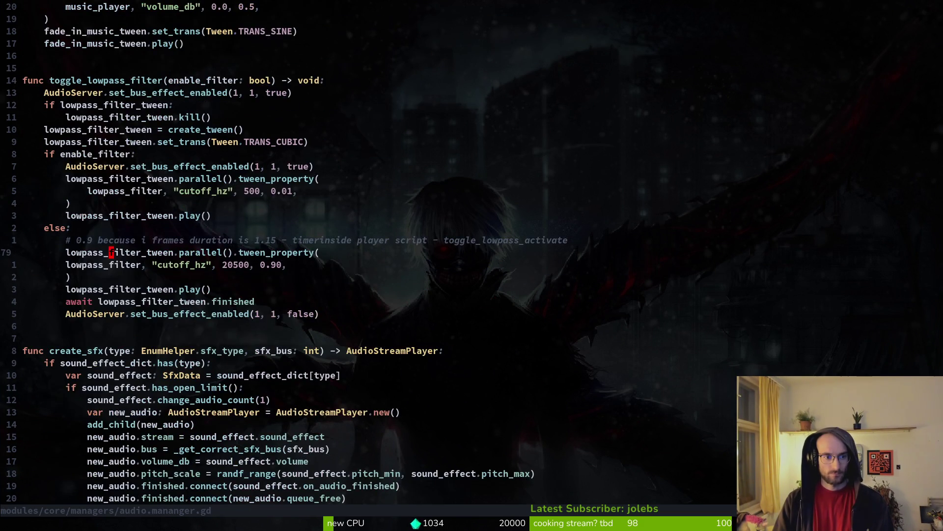
# Give create_sfx's sfx_bus parameter a default of 2 ('sfx_bus: int = 2') and save.
pyautogui.press('j')
pyautogui.press('7')
pyautogui.press('j')
pyautogui.press('$')
pyautogui.press('b')
pyautogui.press('b')
pyautogui.press('b')
pyautogui.write('int+')
pyautogui.press('BackSpace')
pyautogui.write('= 2')
pyautogui.press('Escape')
pyautogui.write(':write')
pyautogui.press('Return')
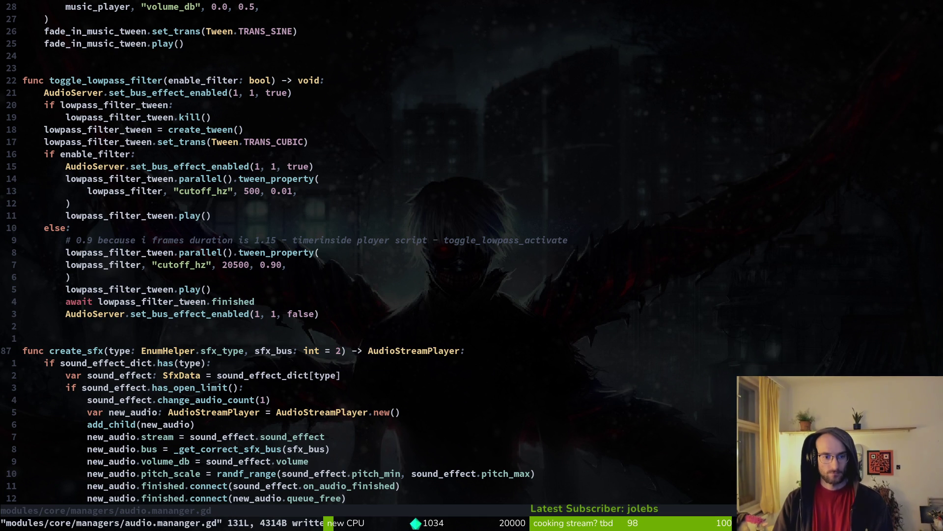
# Go to the bus 2 volume line in _ready and search the project for it.
pyautogui.press('2')
pyautogui.press('0')
pyautogui.press('k')
pyautogui.press('z')
pyautogui.press('z')
pyautogui.press('2')
pyautogui.press('0')
pyautogui.press('k')
pyautogui.press('z')
pyautogui.press('z')
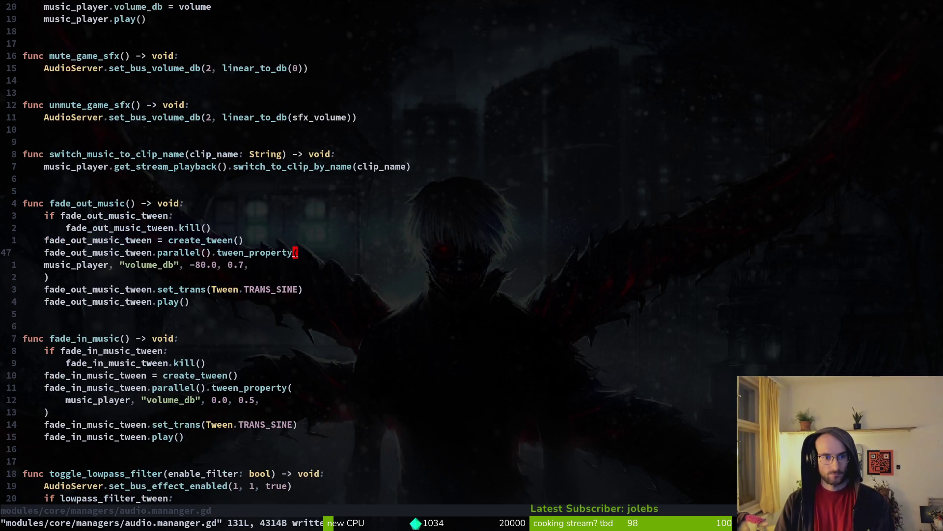
pyautogui.press('2')
pyautogui.press('0')
pyautogui.press('k')
pyautogui.press('z')
pyautogui.press('z')
pyautogui.press('j')
pyautogui.press('j')
pyautogui.press('j')
pyautogui.press('k')
pyautogui.press('1')
pyautogui.press('4')
pyautogui.press('k')
pyautogui.press('j')
pyautogui.press('j')
pyautogui.press('k')
pyautogui.press('v')
pyautogui.hotkey('shift', 'v')
pyautogui.press('space')
pyautogui.press('f')
pyautogui.press('w')
pyautogui.press('Return')
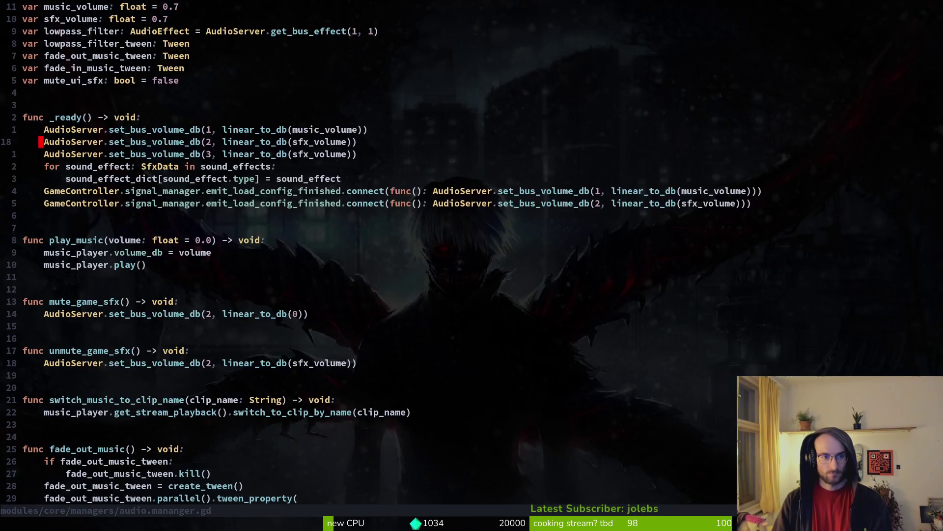
# Yank AudioServer.set_bus_volume_db and live-grep it across the project.
pyautogui.press('^')
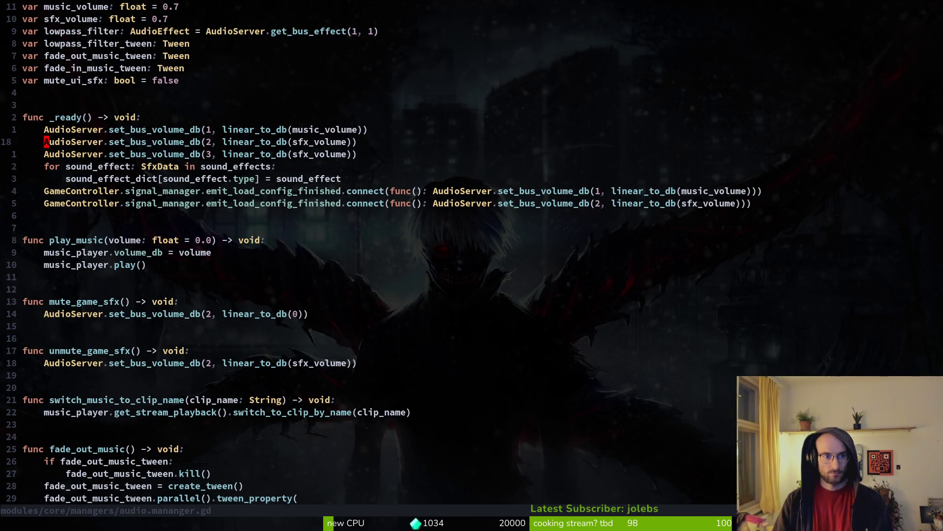
pyautogui.press('j')
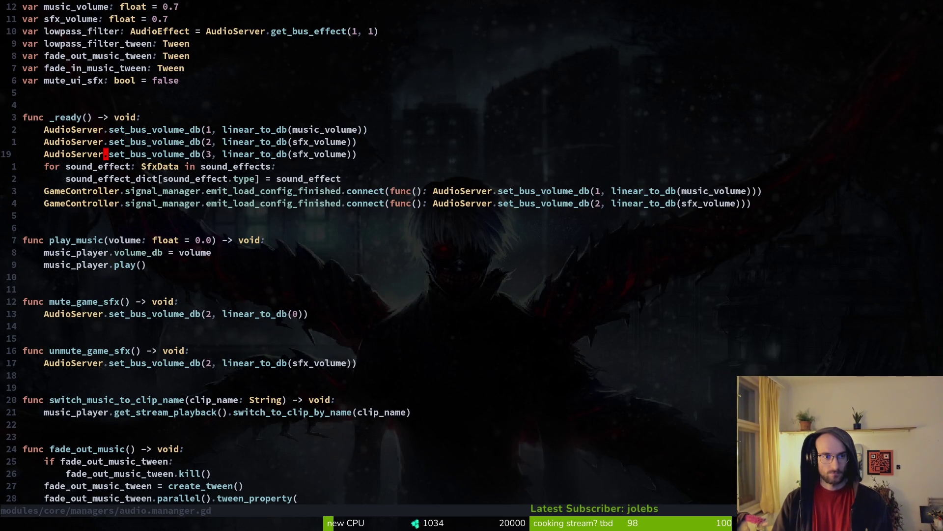
pyautogui.press('v')
pyautogui.press('e')
pyautogui.press('e')
pyautogui.press('e')
pyautogui.press('y')
pyautogui.press('space')
pyautogui.press('p')
pyautogui.press('s')
pyautogui.hotkey('ctrl', 'r')
pyautogui.press('0')
pyautogui.press('Return')
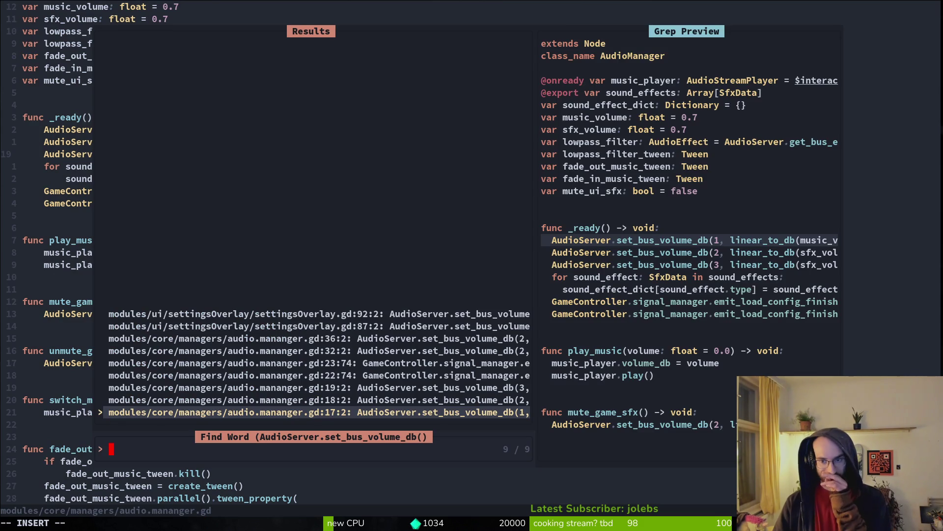
# Open settingsOverlay.gd at the line 87 call, then duplicate and remove the music volume line.
pyautogui.press('Down')
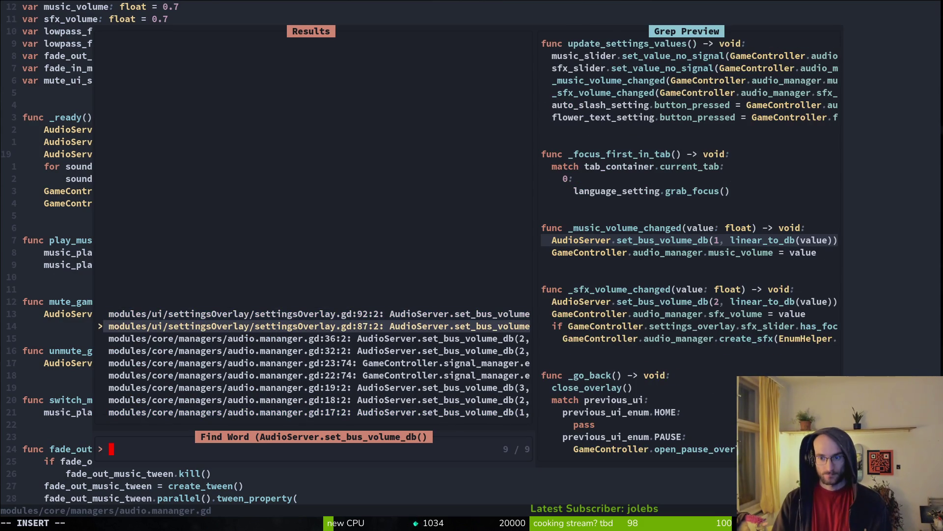
pyautogui.press('Return')
pyautogui.hotkey('shift', 'v')
pyautogui.press('y')
pyautogui.press('p')
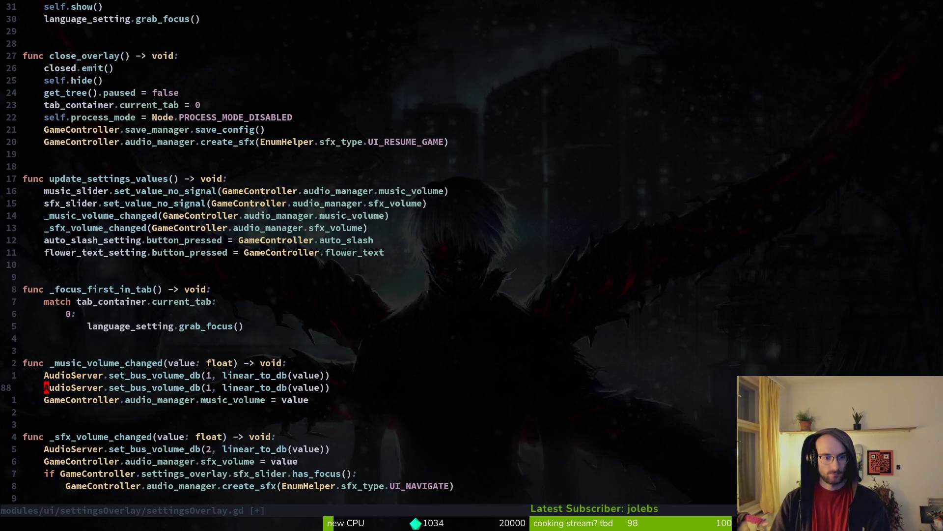
pyautogui.click(208, 387)
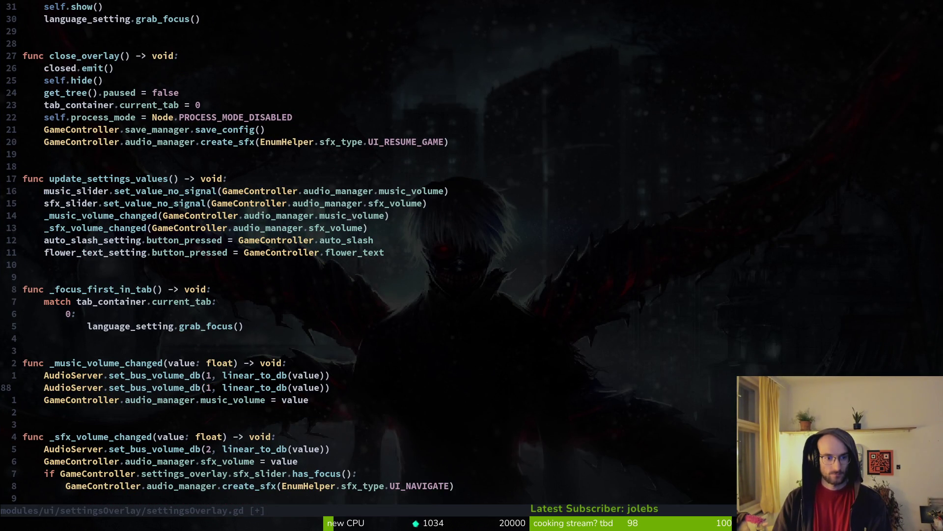
pyautogui.press('d')
pyautogui.press('d')
pyautogui.write(':w')
pyautogui.press('Return')
# Duplicate the sfx volume line with its bus number changed to 3, and save.
pyautogui.press('j')
pyautogui.press('j')
pyautogui.press('j')
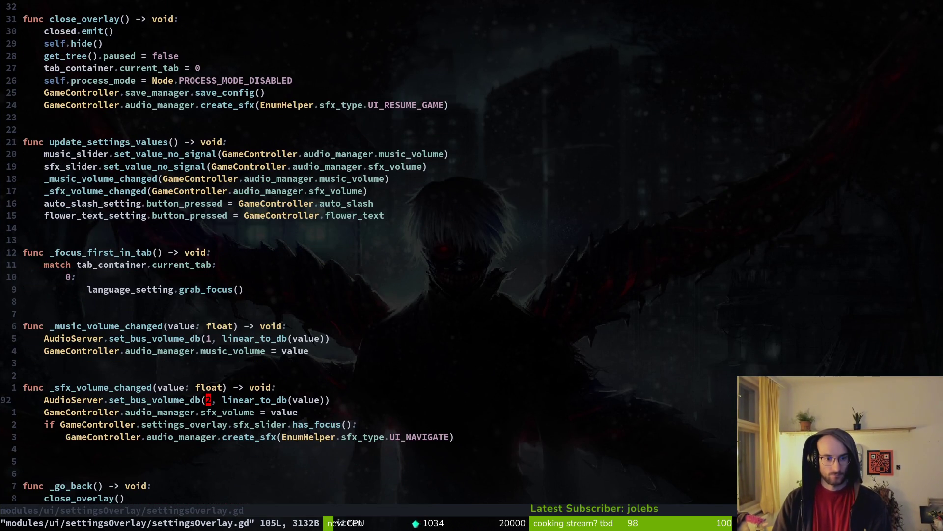
pyautogui.press('y')
pyautogui.press('y')
pyautogui.press('p')
pyautogui.press('w')
pyautogui.press('w')
pyautogui.press('w')
pyautogui.write('r3:w')
pyautogui.press('Return')
pyautogui.press('k')
pyautogui.press('j')
pyautogui.press('j')
pyautogui.press('j')
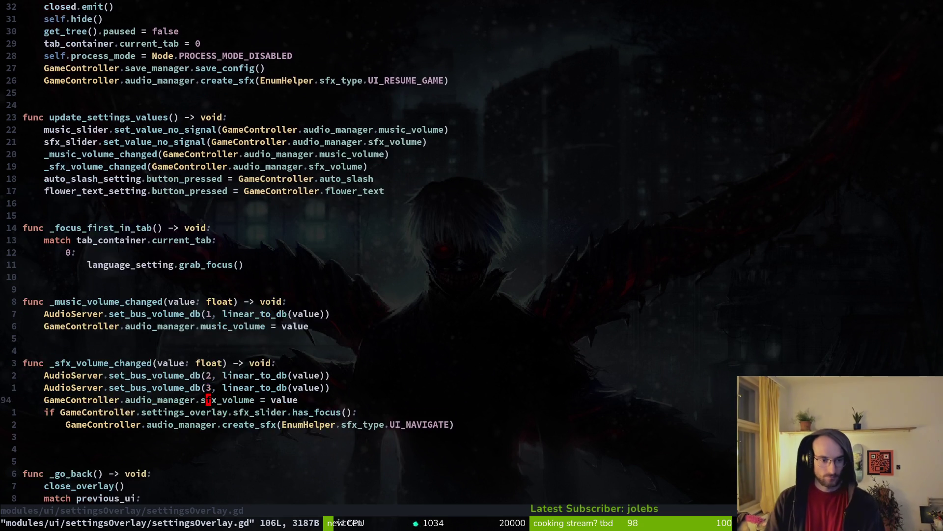
# Add a new function signature 'func _set_sfx_bus_volumes() -> void:' below the sfx volume handler.
pyautogui.press('o')
pyautogui.press('Return')
pyautogui.press('Return')
pyautogui.press('BackSpace')
pyautogui.press('BackSpace')
pyautogui.write('func _set')
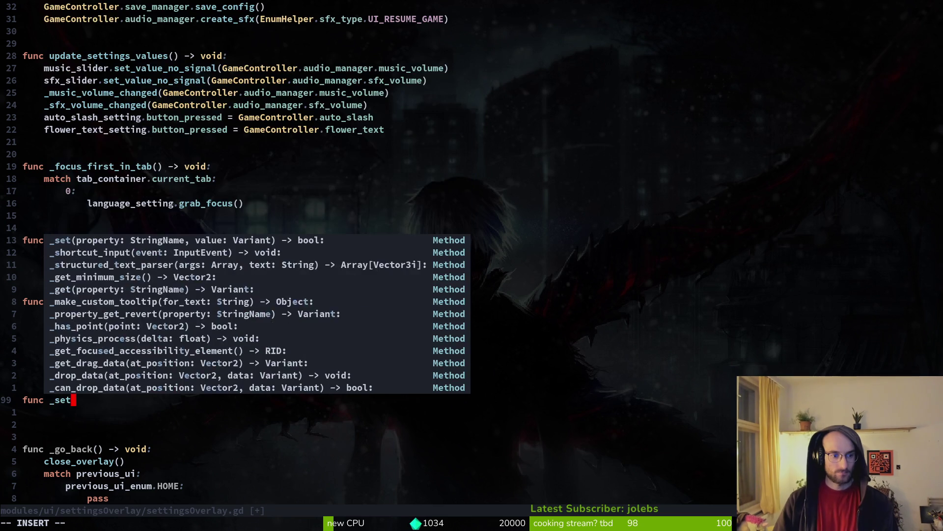
pyautogui.write('_sfx_volumes')
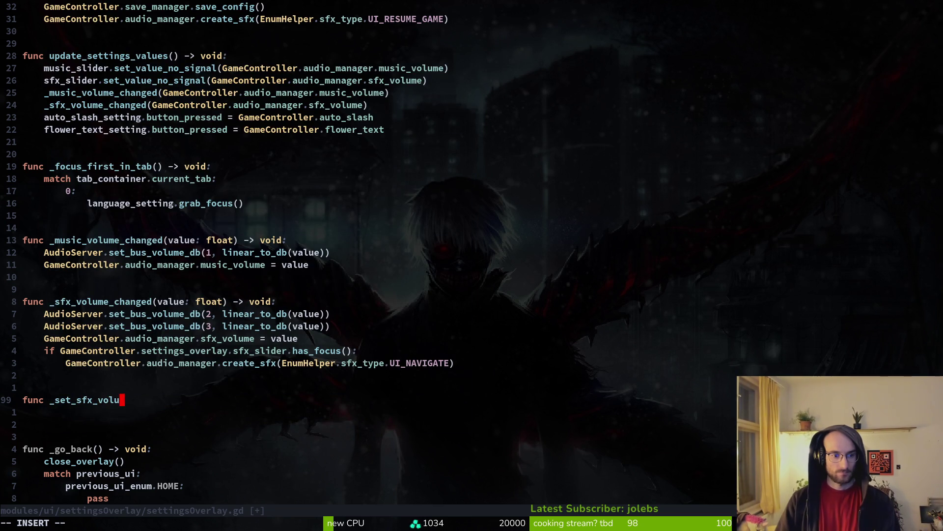
pyautogui.press('BackSpace')
pyautogui.press('BackSpace')
pyautogui.press('BackSpace')
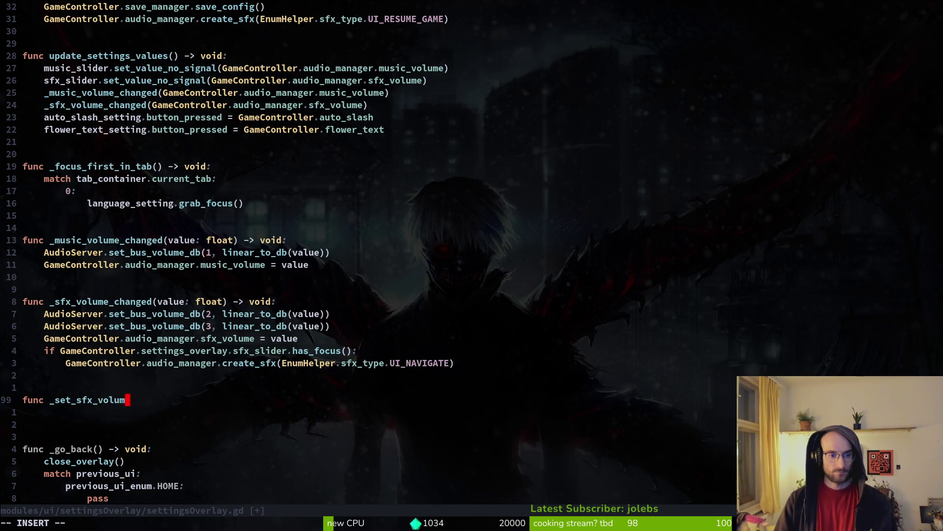
pyautogui.write('bus_vo')
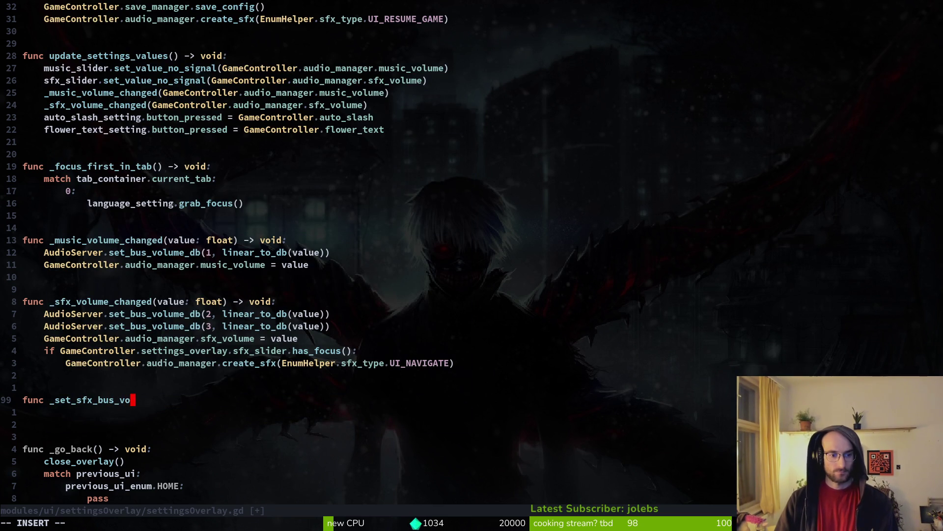
pyautogui.write('lumes() -> void:')
pyautogui.press('Escape')
# Move the two sfx bus volume lines into _set_sfx_bus_volumes.
pyautogui.press('k')
pyautogui.press('k')
pyautogui.press('k')
pyautogui.press('k')
pyautogui.press('k')
pyautogui.press('V')
pyautogui.press('j')
pyautogui.press('d')
pyautogui.press('j')
pyautogui.press('j')
pyautogui.press('j')
pyautogui.press('p')
pyautogui.press('k')
# Give _set_sfx_bus_volumes a 'value: float' parameter and save.
pyautogui.press('w')
pyautogui.press('w')
pyautogui.press('h')
pyautogui.press('h')
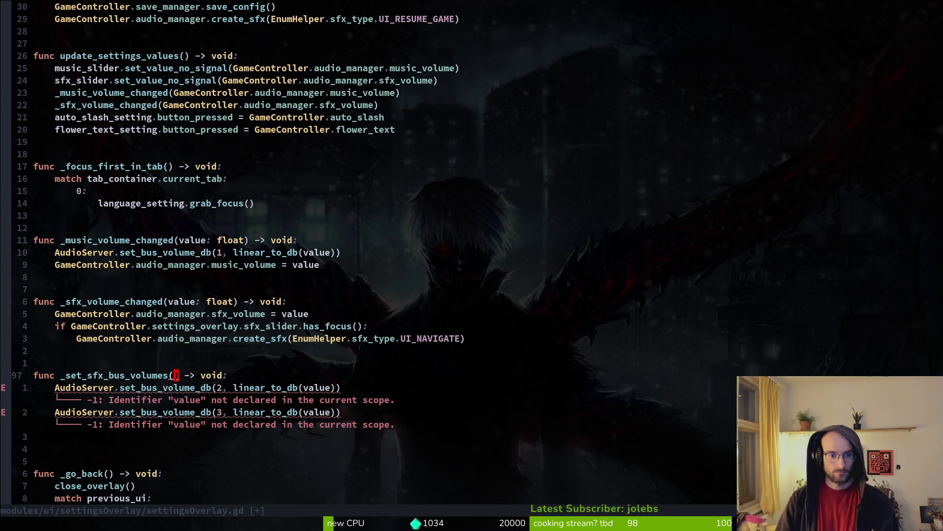
pyautogui.write('ivalue: float')
pyautogui.press('Escape')
pyautogui.write(':w')
pyautogui.press('Return')
pyautogui.press('k')
pyautogui.press('k')
pyautogui.press('k')
pyautogui.press('k')
pyautogui.press('k')
pyautogui.press('k')
pyautogui.press('u')
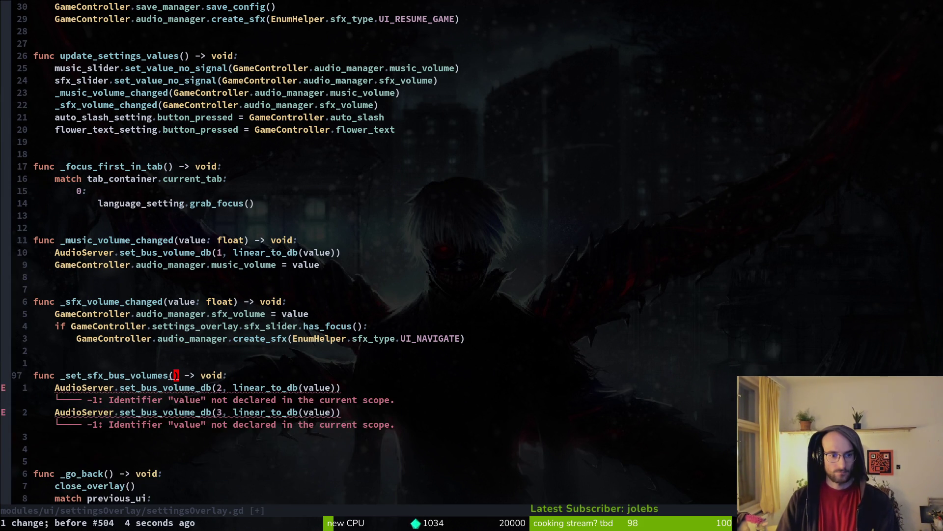
pyautogui.hotkey('ctrl', 'r')
# Call _set_sfx_bus_volumes(value) in the sfx volume handler, drop the sfx_volume assignment line, and save.
pyautogui.press('k')
pyautogui.press('k')
pyautogui.press('k')
pyautogui.press('o')
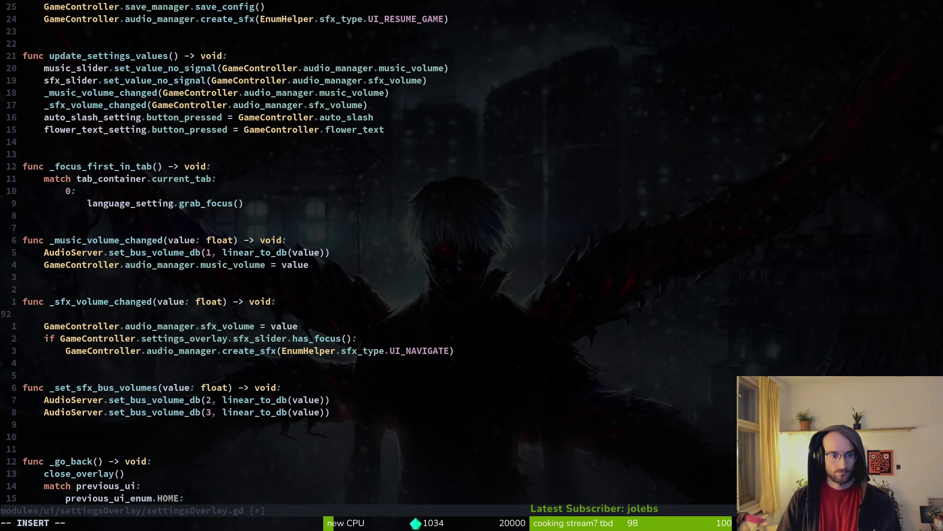
pyautogui.write('_set')
pyautogui.press('Return')
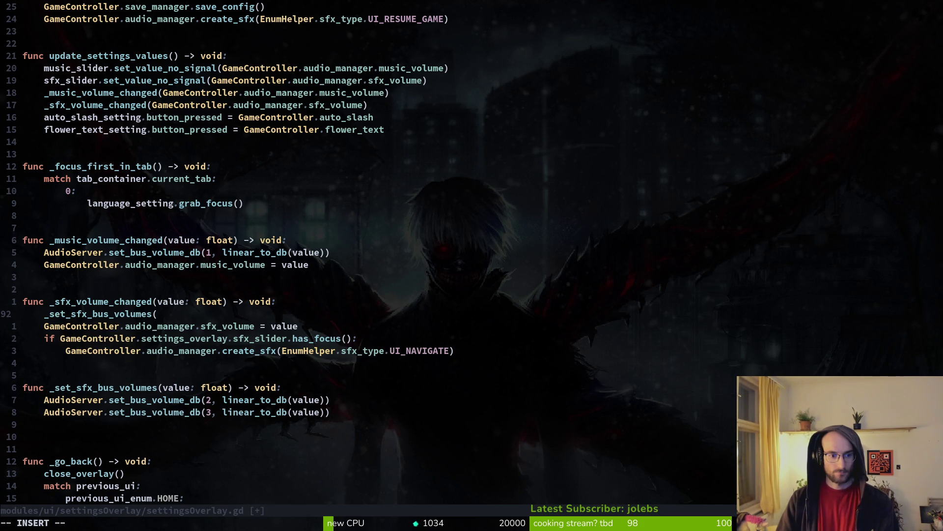
pyautogui.write('value)')
pyautogui.press('Escape')
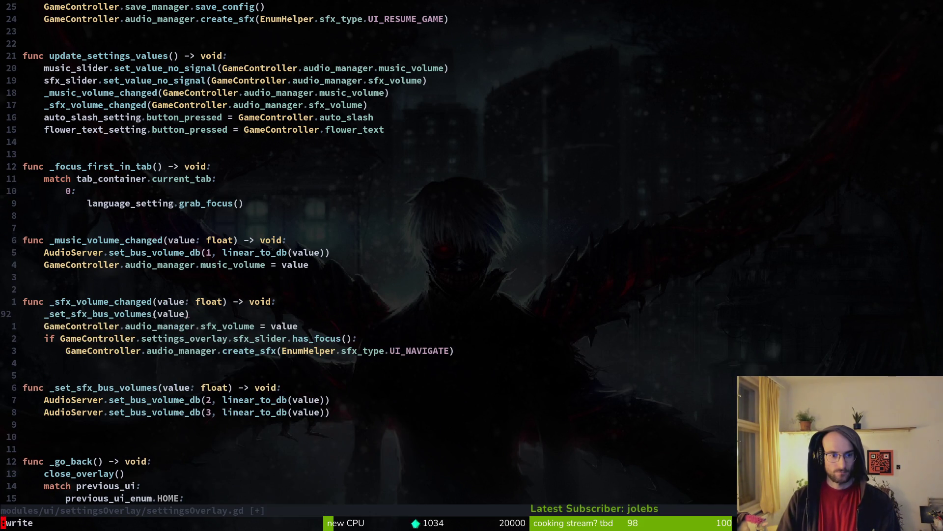
pyautogui.press('j')
pyautogui.press('d')
pyautogui.press('d')
pyautogui.write(':w')
pyautogui.press('Return')
pyautogui.press('j')
pyautogui.press('j')
pyautogui.press('j')
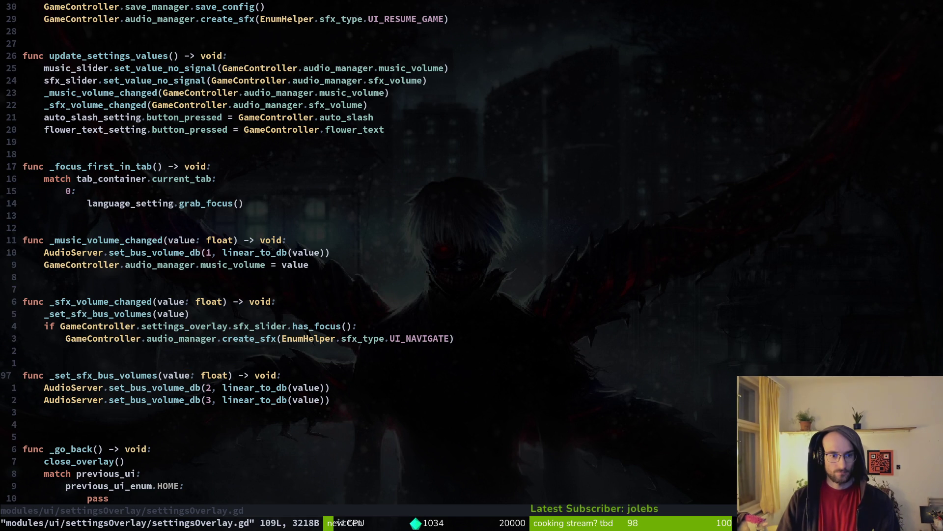
# Copy the _set_sfx_bus_volumes name and review earlier code through the jump list.
pyautogui.press('b')
pyautogui.press('b')
pyautogui.press('b')
pyautogui.press('y')
pyautogui.press('i')
pyautogui.press('w')
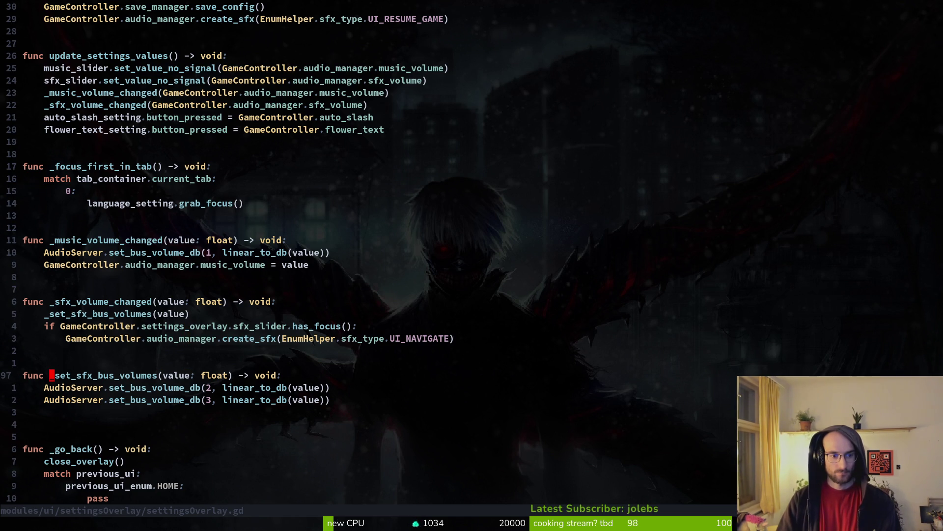
pyautogui.hotkey('ctrl', 'o')
pyautogui.hotkey('ctrl', 'o')
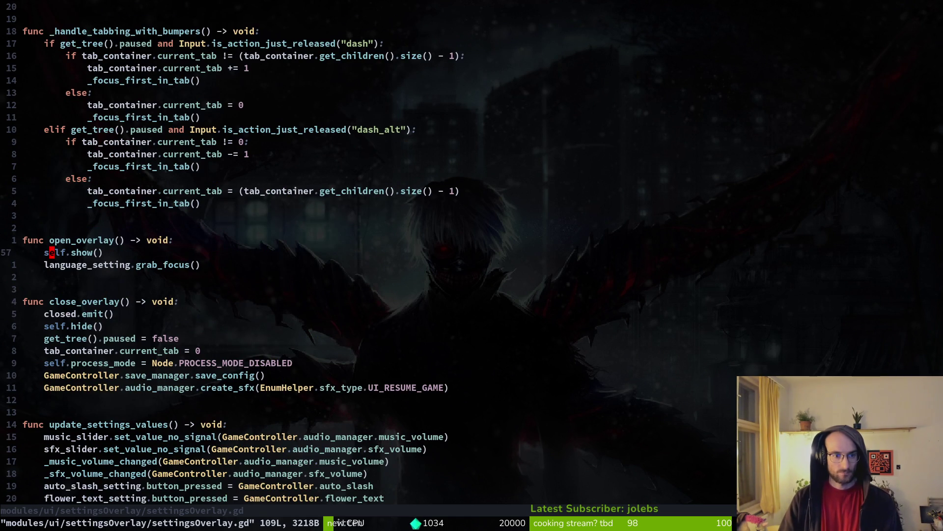
pyautogui.hotkey('ctrl', 'o')
pyautogui.hotkey('ctrl', 'o')
pyautogui.press('j')
pyautogui.press('j')
pyautogui.press('j')
pyautogui.hotkey('ctrl', 'o')
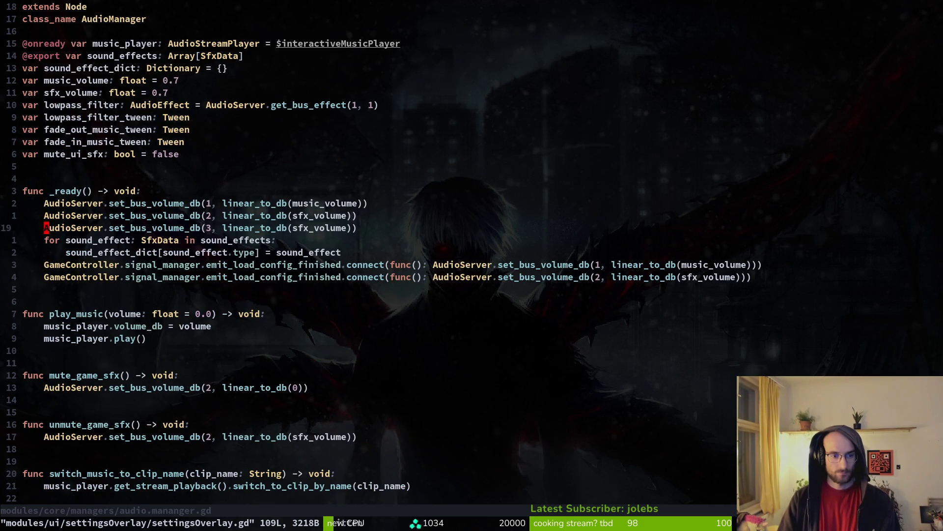
pyautogui.press('k')
pyautogui.press('j')
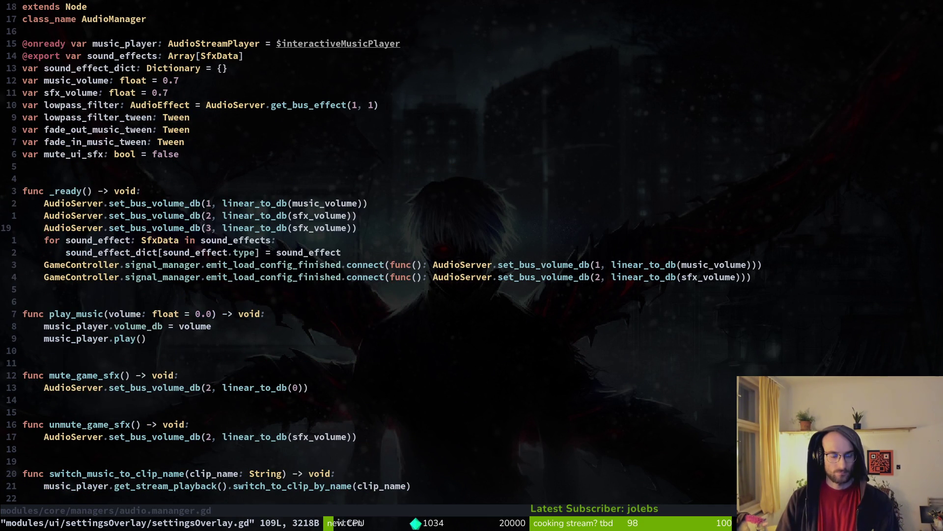
pyautogui.hotkey('ctrl', 'i')
pyautogui.hotkey('ctrl', 'i')
# Cut the _set_sfx_bus_volumes helper function out of settingsOverlay.gd.
pyautogui.hotkey('ctrl', 'd')
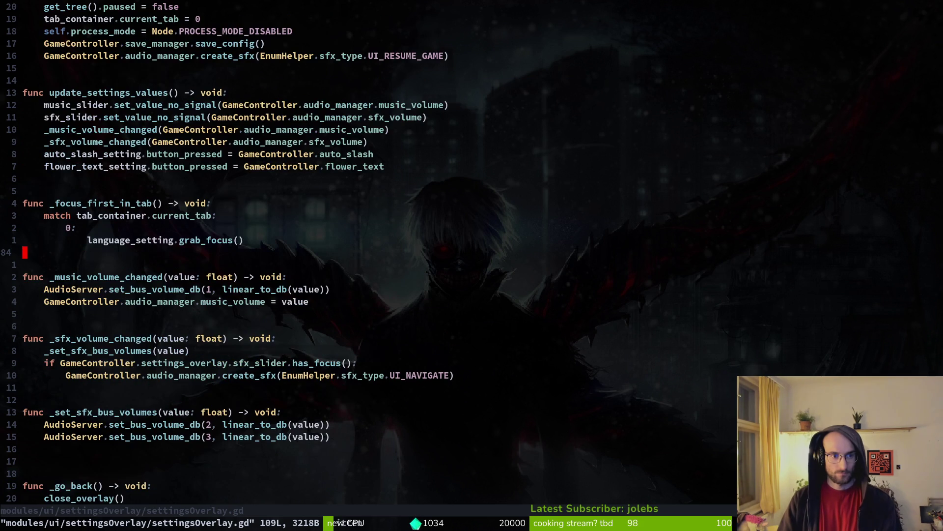
pyautogui.press('j')
pyautogui.press('j')
pyautogui.press('j')
pyautogui.press('w')
pyautogui.press('X')
pyautogui.press('u')
pyautogui.press('j')
pyautogui.press('j')
pyautogui.press('j')
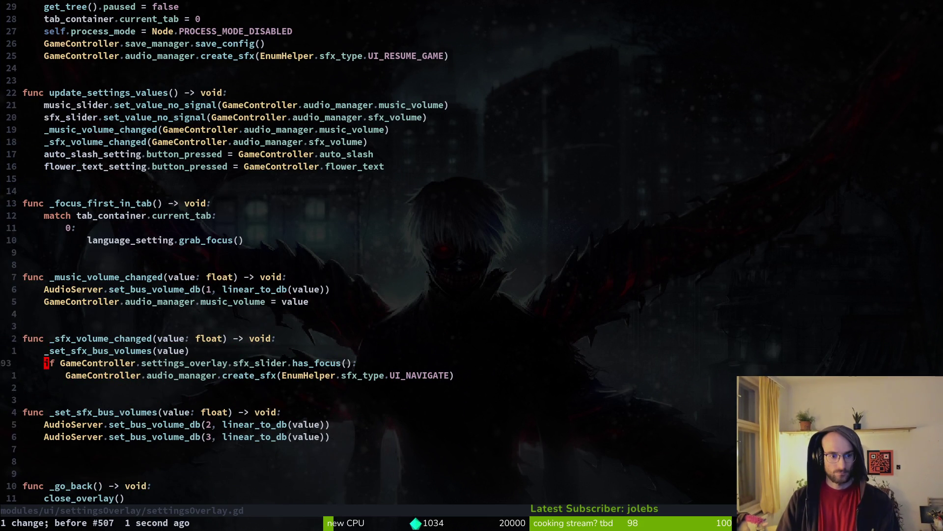
pyautogui.press('j')
pyautogui.hotkey('shift', 'v')
pyautogui.press('j')
pyautogui.press('j')
pyautogui.press('j')
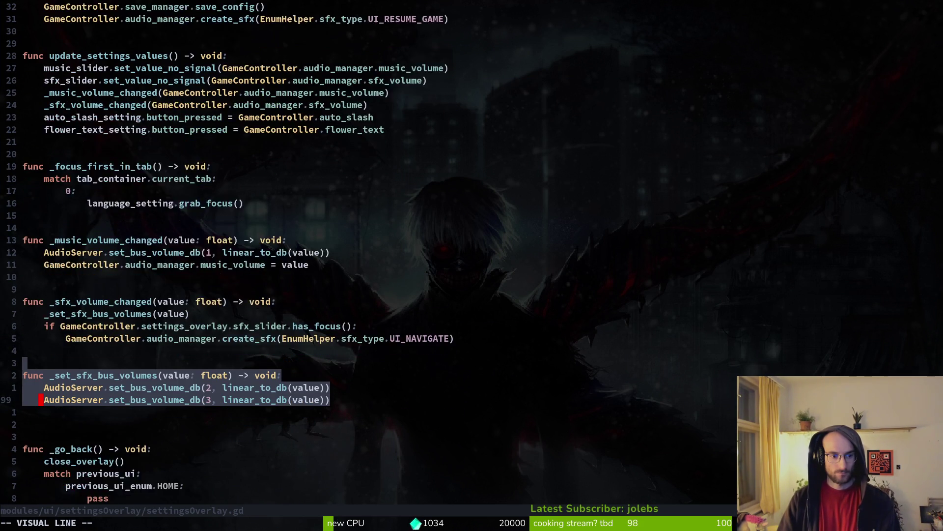
pyautogui.press('d')
pyautogui.hotkey('ctrl', 's')
pyautogui.press('k')
pyautogui.press('k')
pyautogui.press('k')
pyautogui.press('k')
# Prefix the helper call with 'GameController.audio_manager' and save.
pyautogui.write('^s')
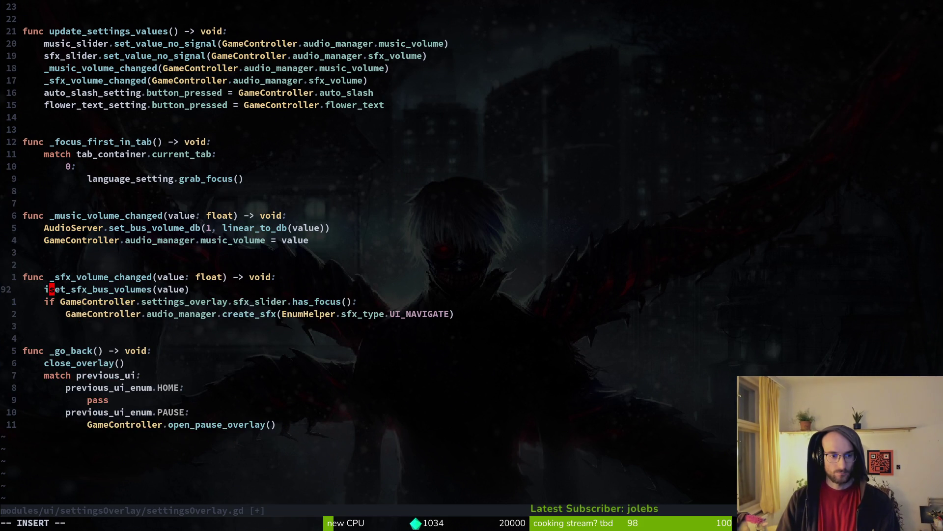
pyautogui.write('GameController.audio_manager')
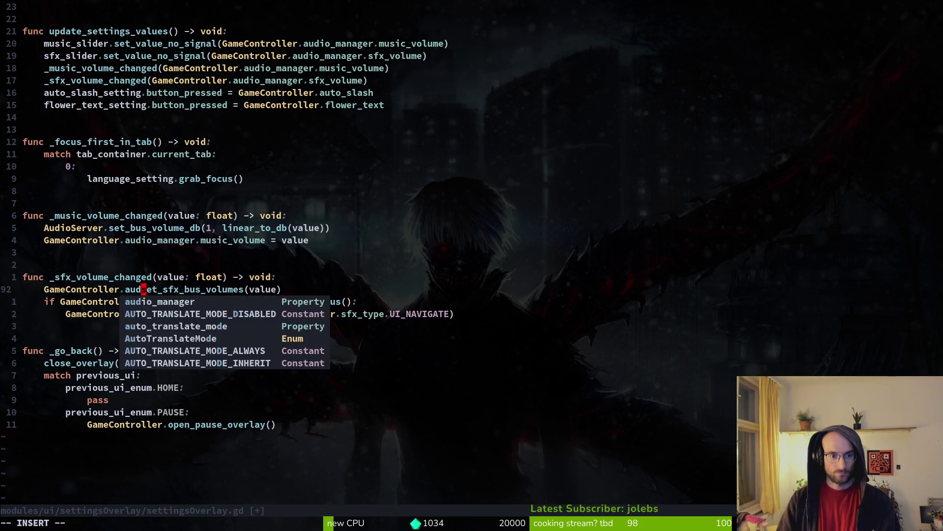
pyautogui.press('Escape')
pyautogui.hotkey('ctrl', 's')
pyautogui.hotkey('ctrl', 'o')
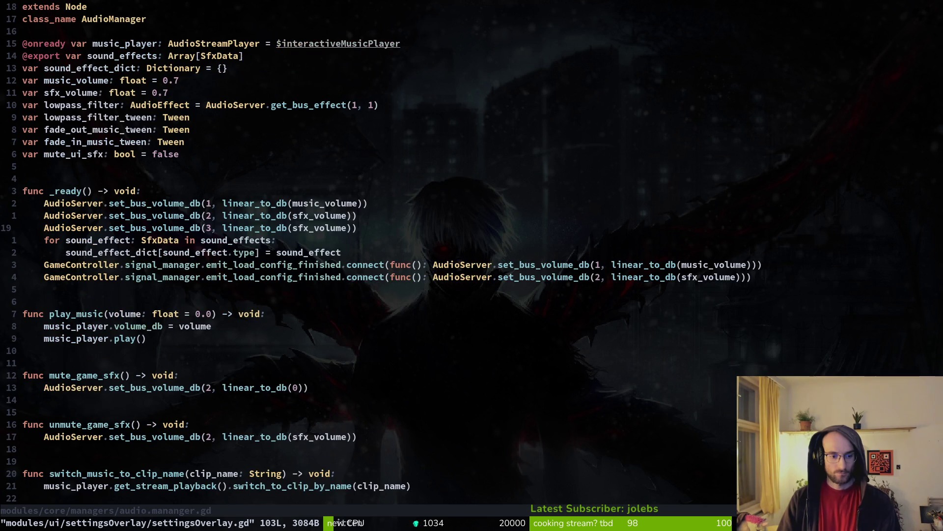
# Paste the cut helper function at the end of the audio manager script and save.
pyautogui.hotkey('shift', 'g')
pyautogui.press('o')
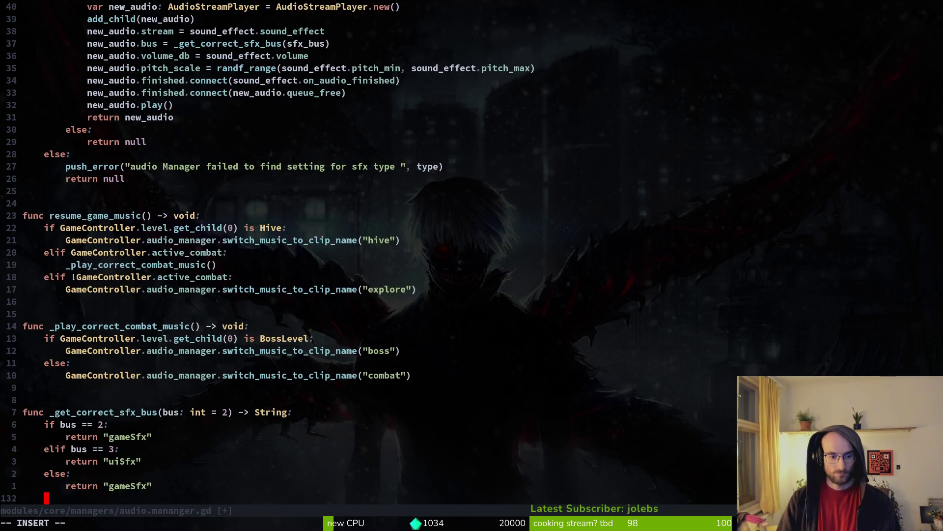
pyautogui.press('Return')
pyautogui.press('Return')
pyautogui.press('super+v')
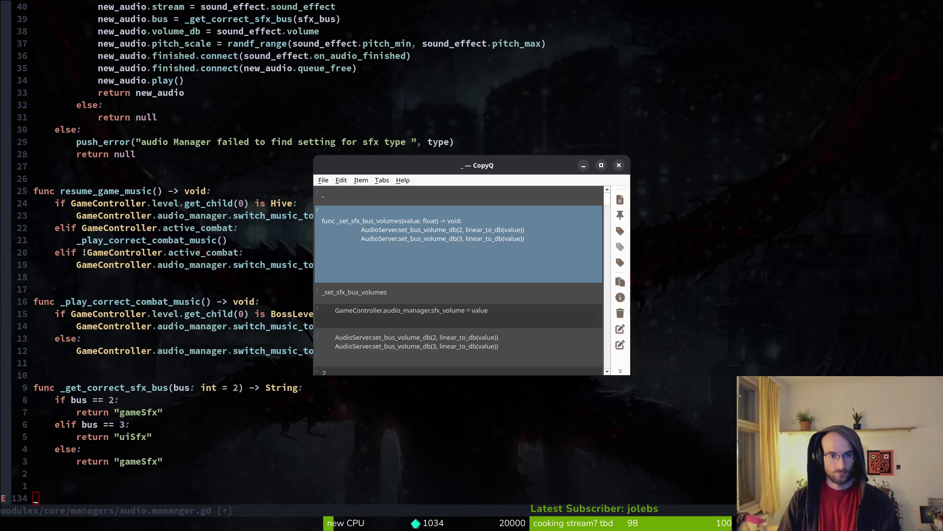
pyautogui.press('Return')
pyautogui.hotkey('ctrl', 'shift', 'v')
pyautogui.press('Escape')
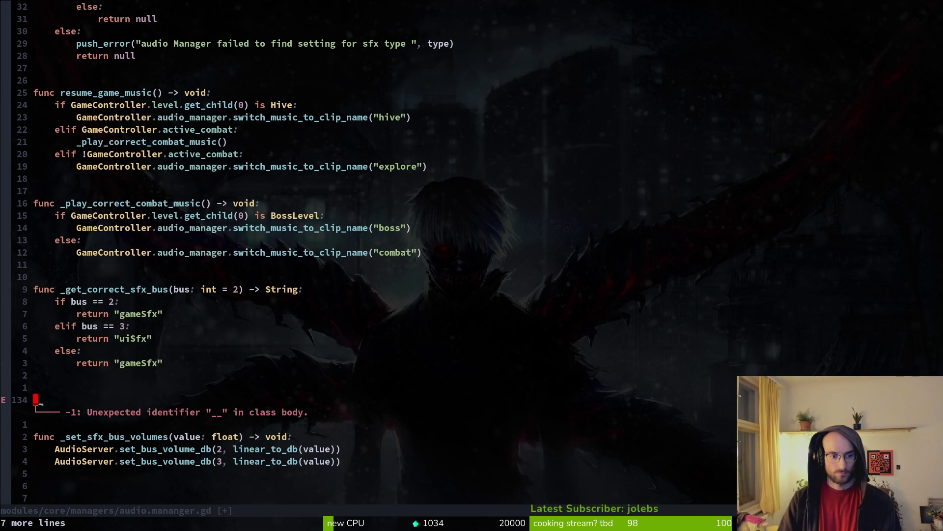
pyautogui.press('d')
pyautogui.press('d')
pyautogui.write('wx:write')
pyautogui.press('Return')
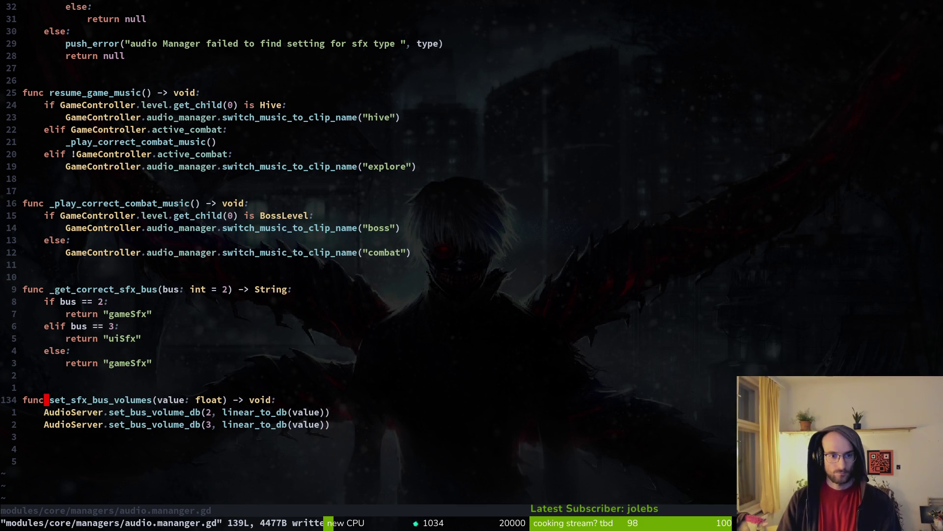
# Insert a set_sfx_bus_volumes call at the top of _ready.
pyautogui.hotkey('ctrl', 'u')
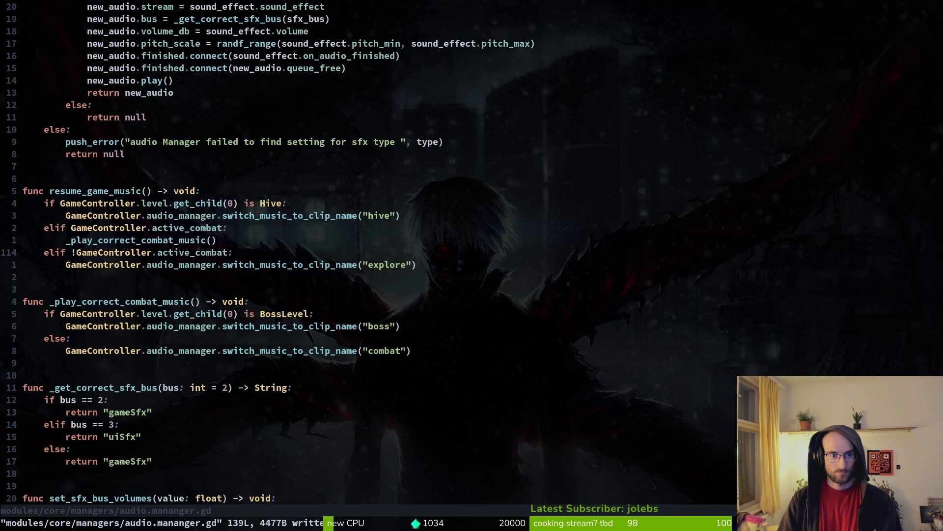
pyautogui.hotkey('ctrl', 'u')
pyautogui.hotkey('ctrl', 'u')
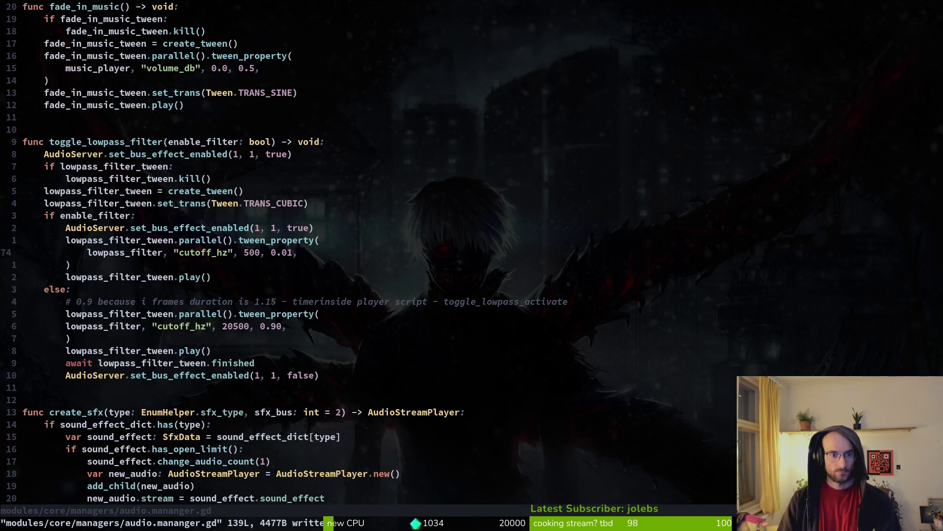
pyautogui.hotkey('ctrl', 'u')
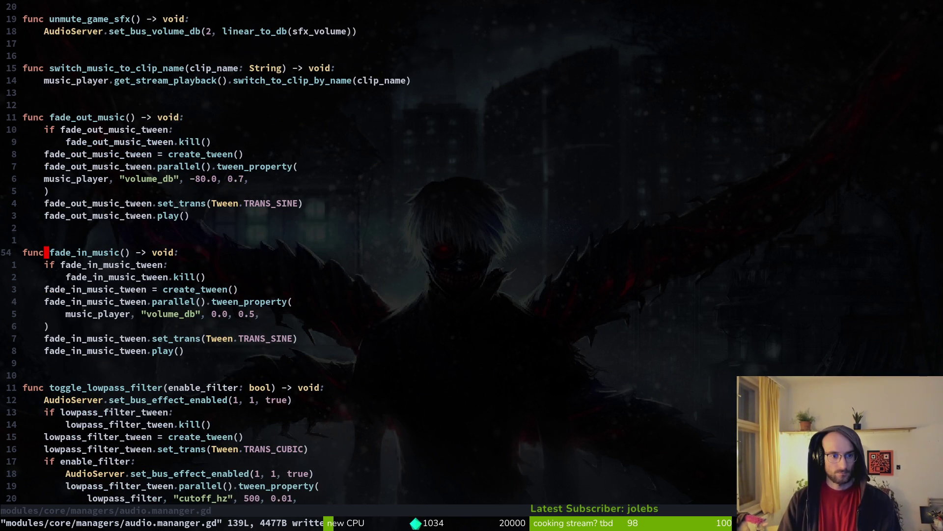
pyautogui.hotkey('ctrl', 'u')
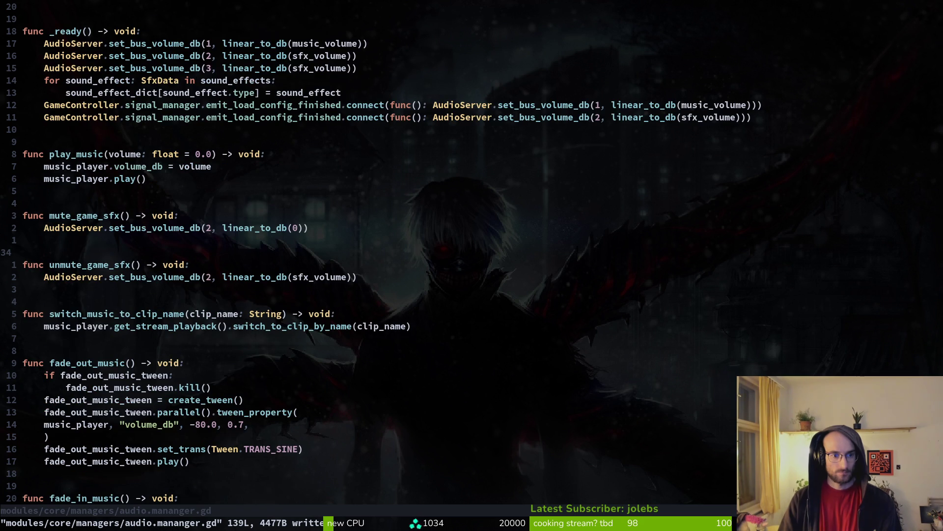
pyautogui.hotkey('ctrl', 'u')
pyautogui.press('j')
pyautogui.press('j')
pyautogui.press('j')
pyautogui.press('o')
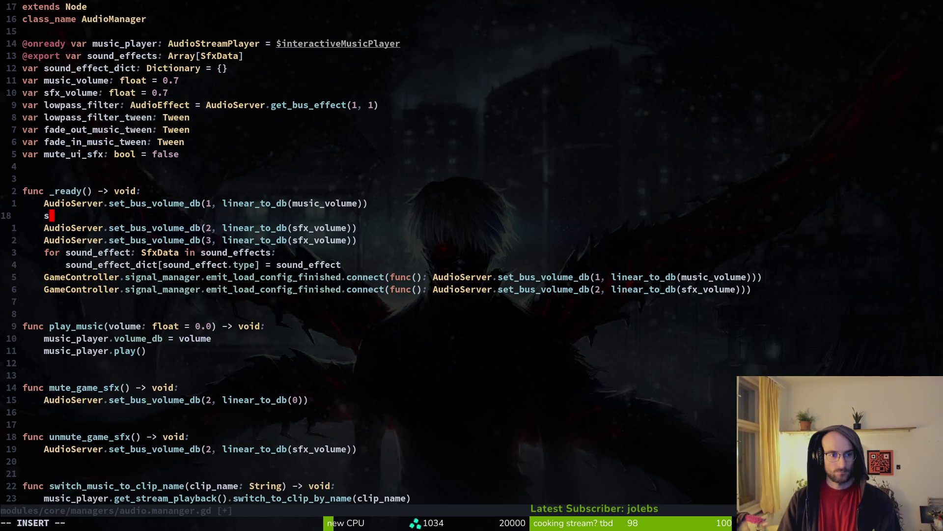
pyautogui.write('setvf')
pyautogui.press('BackSpace')
pyautogui.press('BackSpace')
pyautogui.write('sfx')
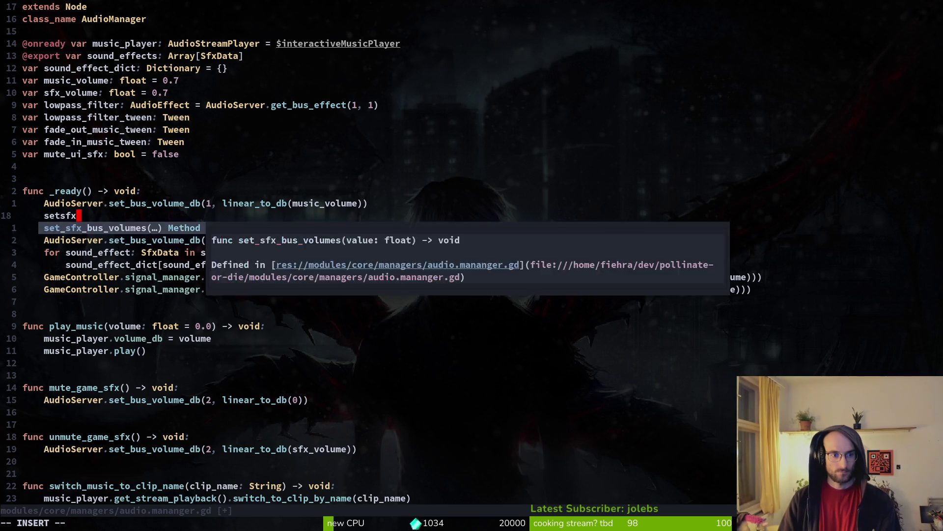
pyautogui.press('Return')
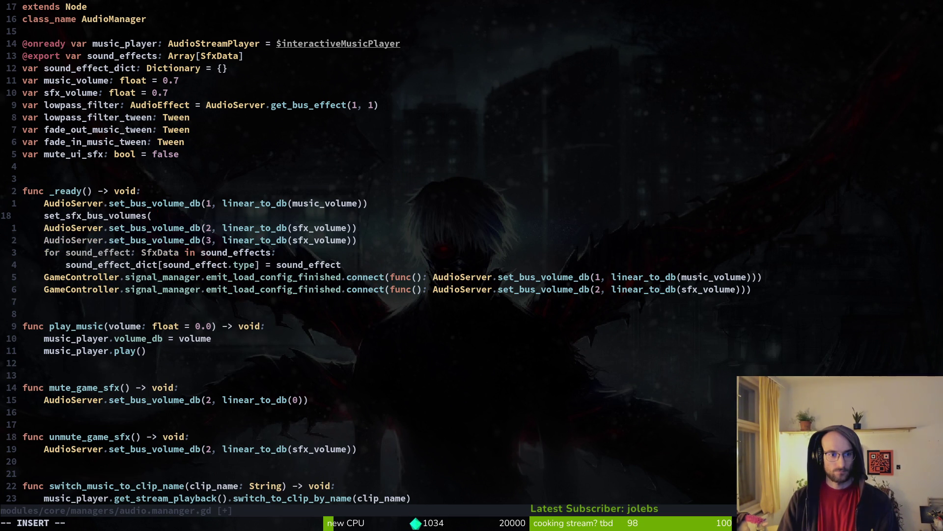
# Pass sfx_volume to the call, delete the two AudioServer bus lines, and save.
pyautogui.write('sfx')
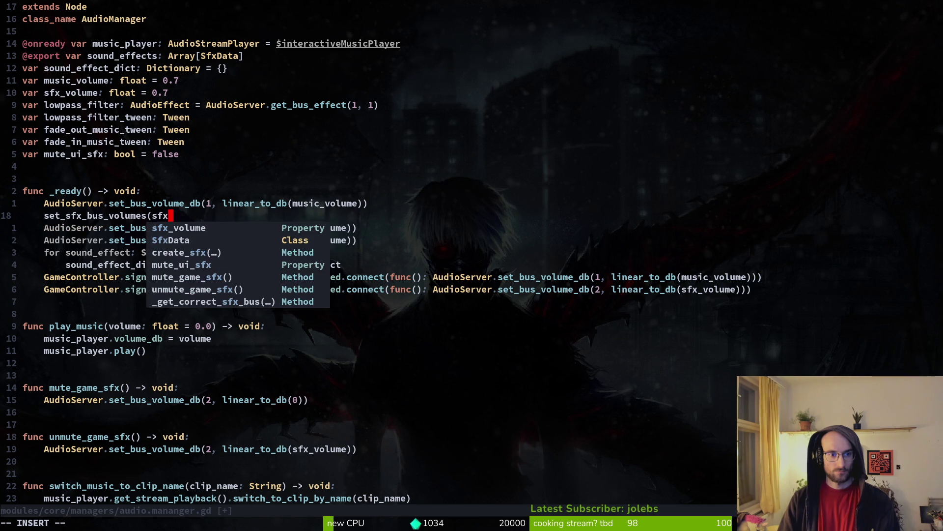
pyautogui.press('Return')
pyautogui.write(')')
pyautogui.press('Escape')
pyautogui.write('jdj')
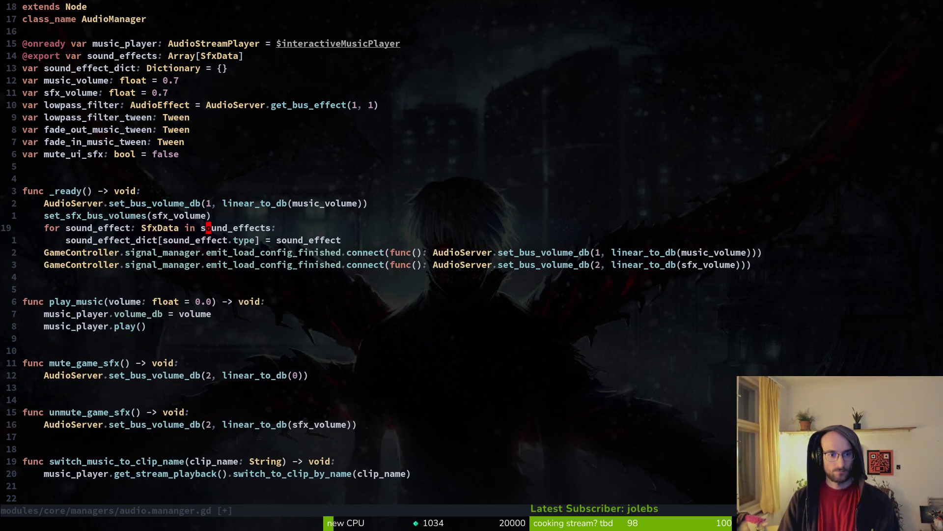
pyautogui.write(':w')
pyautogui.press('Return')
# Search the project for the full text of the helper's line 134.
pyautogui.press('G')
pyautogui.press('k')
pyautogui.press('k')
pyautogui.press('k')
pyautogui.press('k')
pyautogui.press('j')
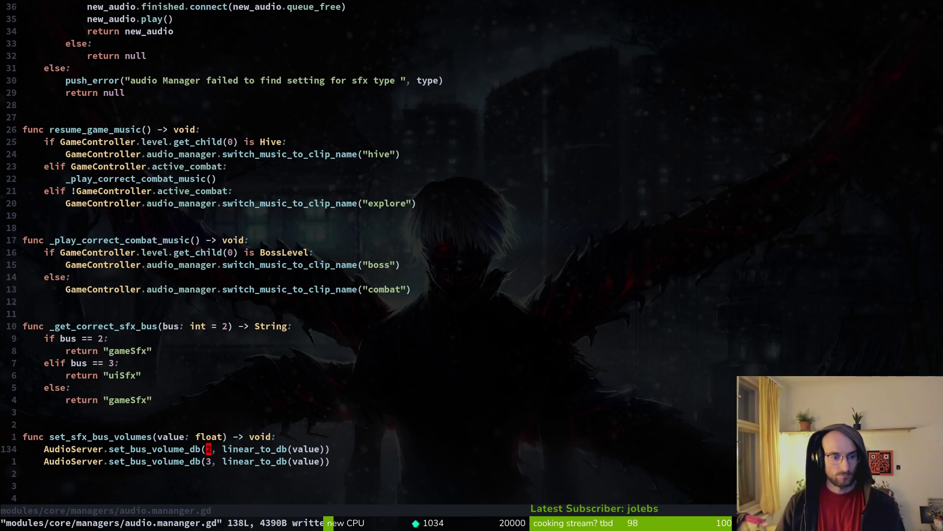
pyautogui.press('^')
pyautogui.press('V')
pyautogui.press('space')
pyautogui.press('f')
pyautogui.press('g')
pyautogui.press('Return')
pyautogui.press('Return')
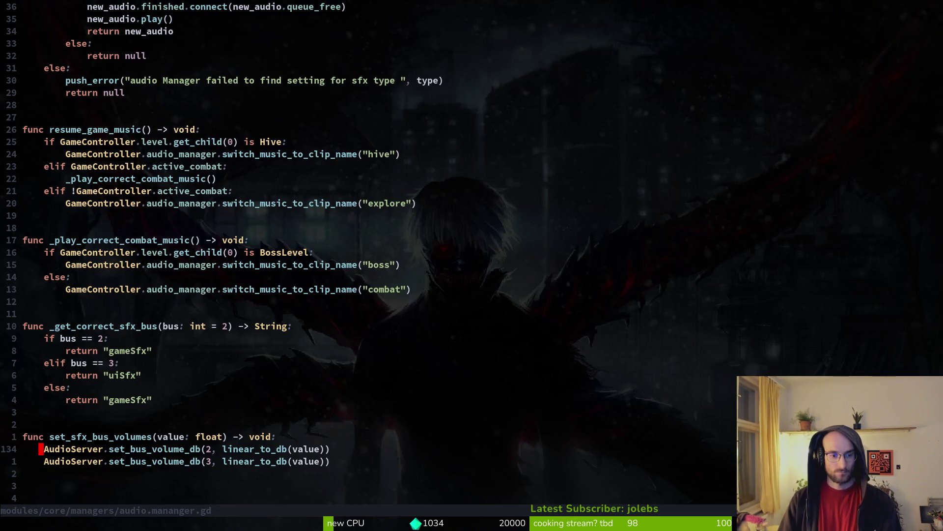
# Search the project for 'AudioServer.set_bus_volume_db(2', finding 4 matches.
pyautogui.press('v')
pyautogui.press('w')
pyautogui.press('w')
pyautogui.press('w')
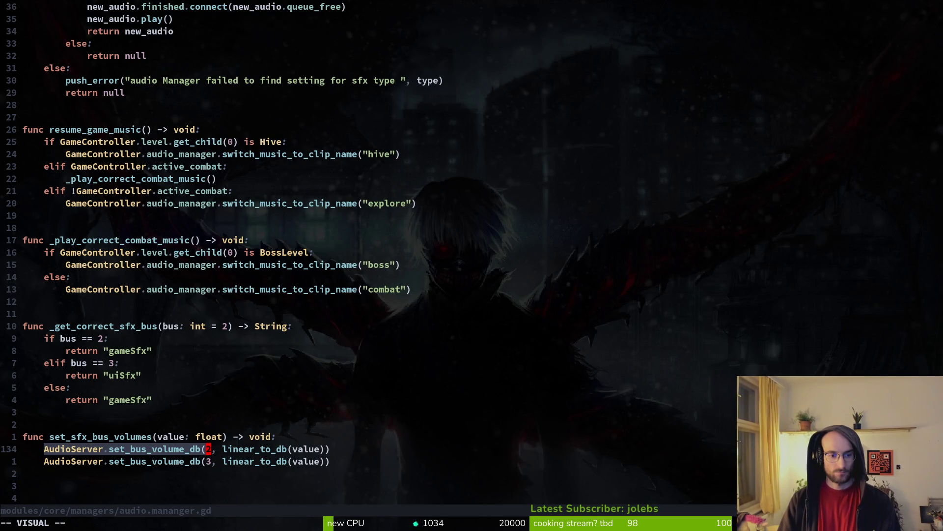
pyautogui.press('space')
pyautogui.press('f')
pyautogui.press('g')
pyautogui.press('Return')
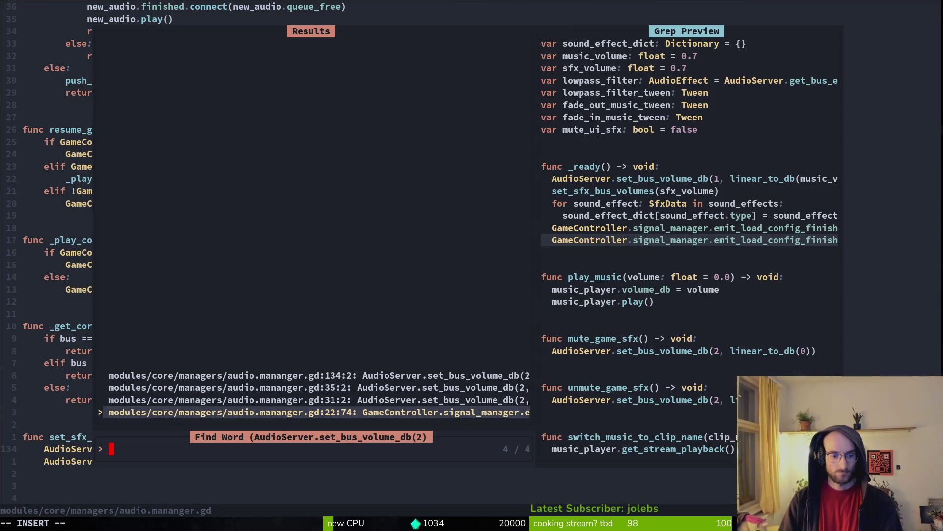
# Replace the line 22 AudioServer call with GameController.audio_manager.set_sfx_bus_volumes(sfx_volume) and save.
pyautogui.click(319, 400)
pyautogui.press('Down')
pyautogui.press('Return')
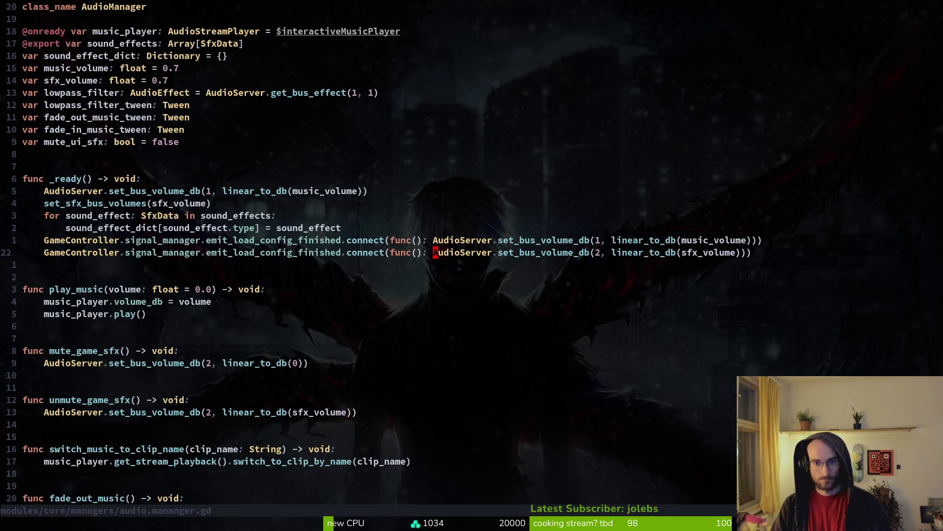
pyautogui.press('v')
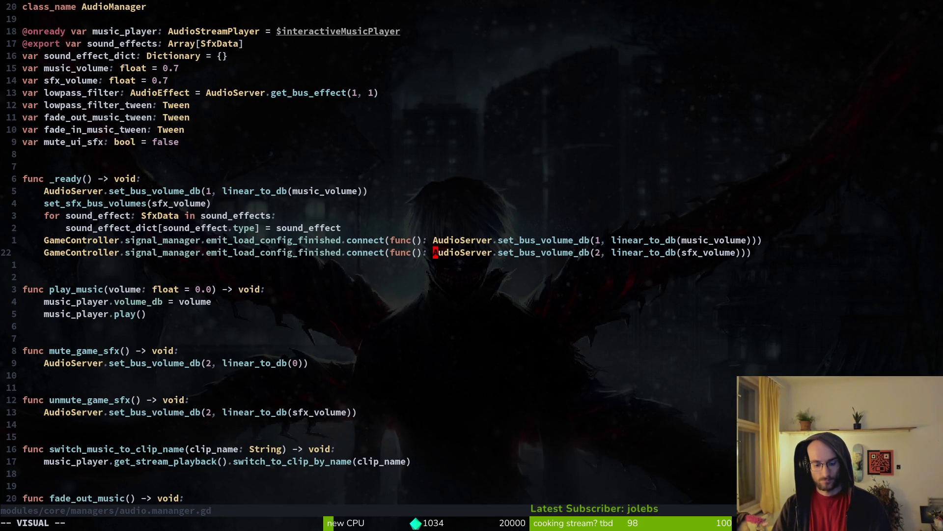
pyautogui.press('w')
pyautogui.press('w')
pyautogui.press('w')
pyautogui.press('w')
pyautogui.press('w')
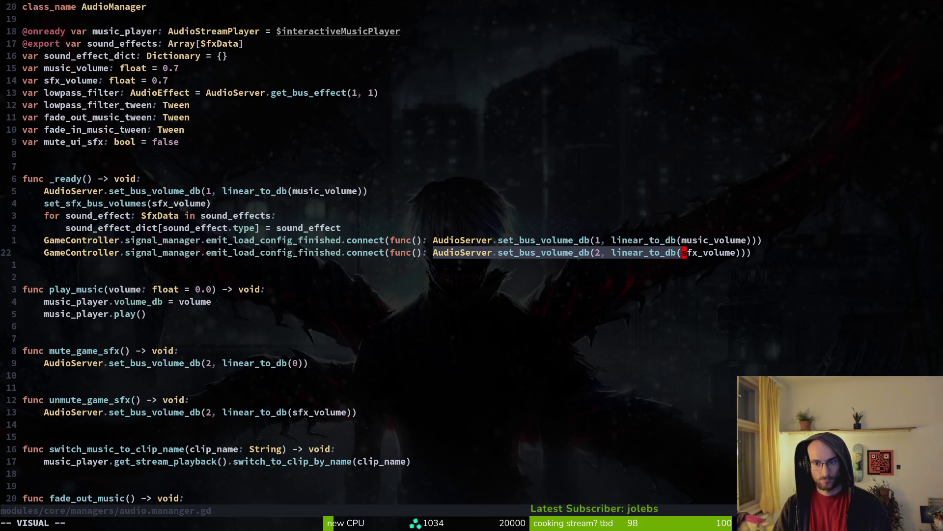
pyautogui.press('w')
pyautogui.write('c(): ')
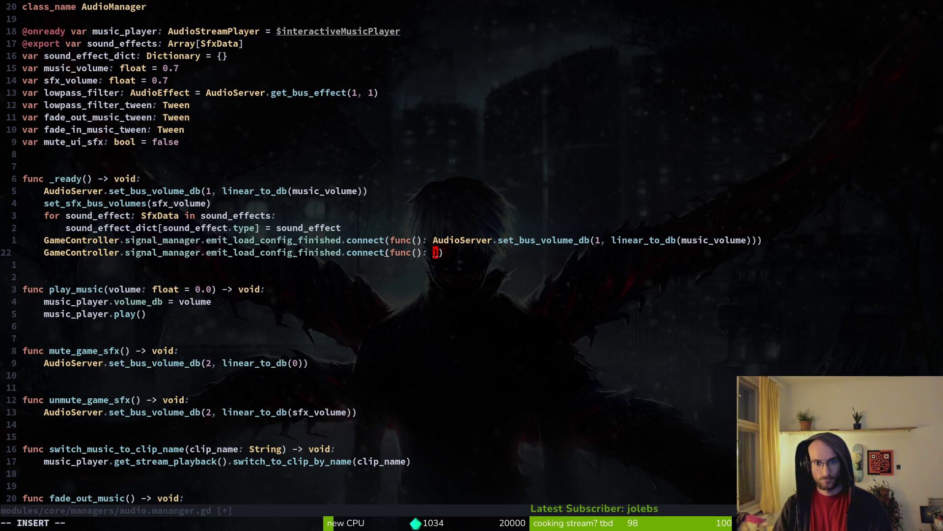
pyautogui.write('GameController')
pyautogui.write('.audio_manager.set')
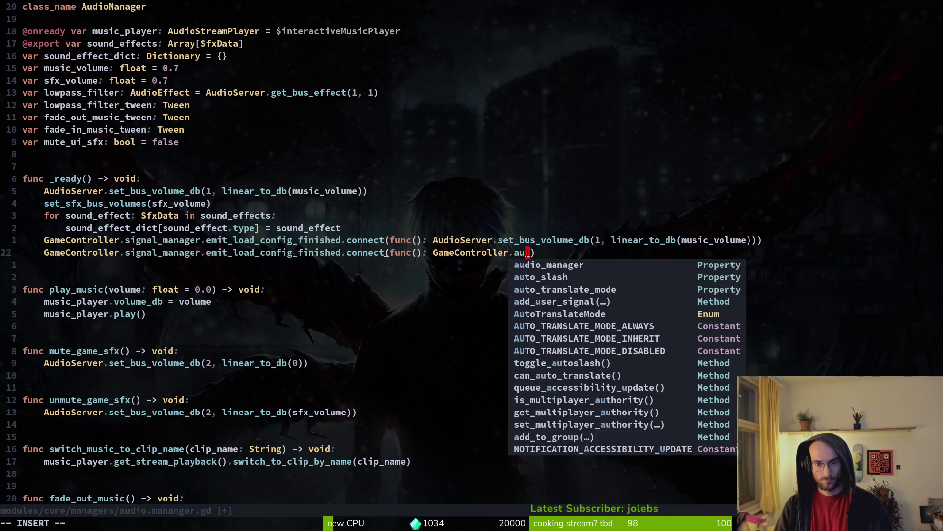
pyautogui.press('Return')
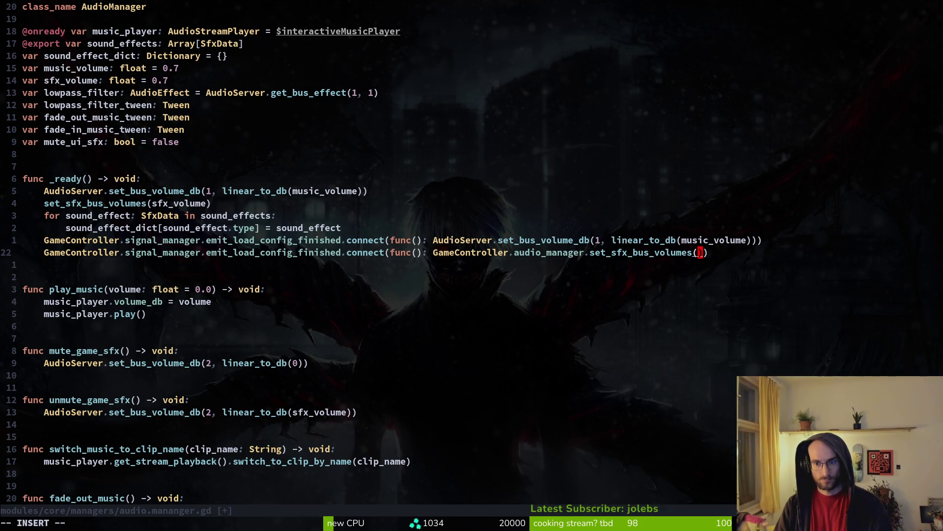
pyautogui.write('sfx')
pyautogui.press('Return')
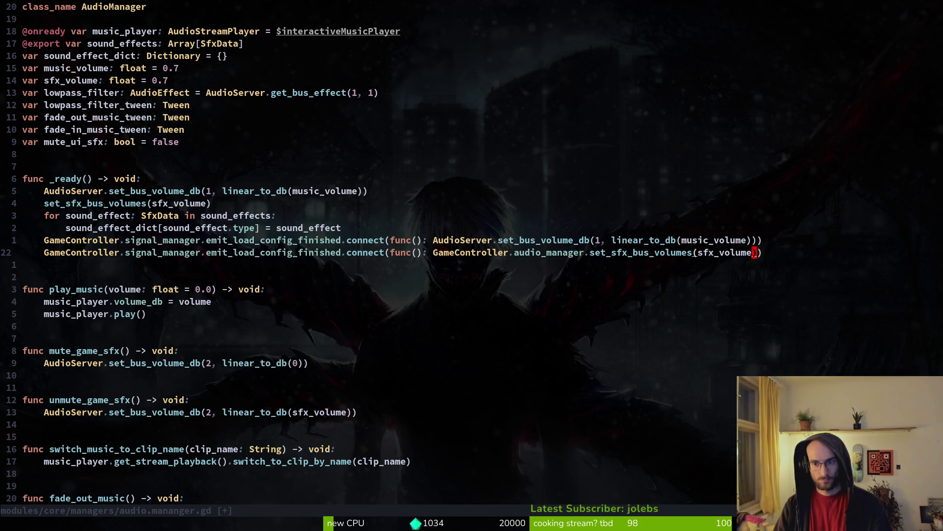
pyautogui.write(':w')
pyautogui.press('Return')
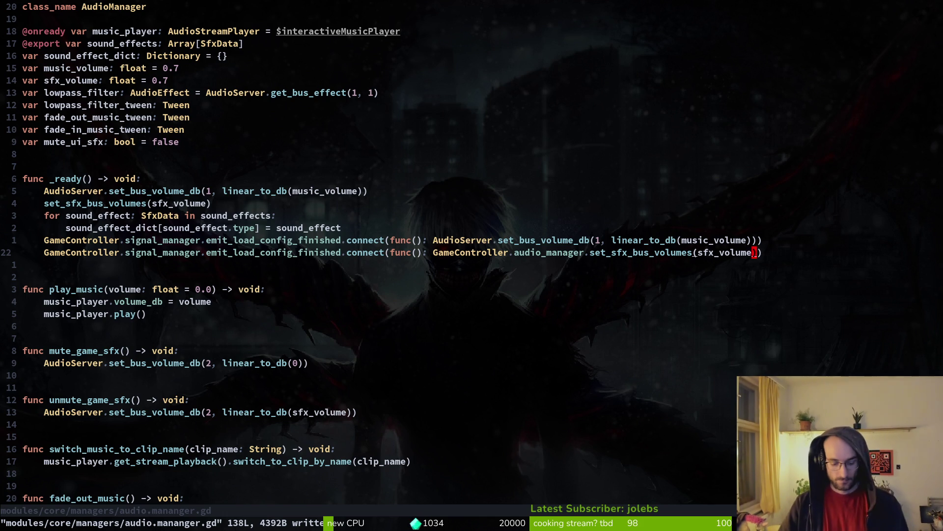
# Re-search for bus 2 volume calls to review the remaining sites, then switch to Godot.
pyautogui.press('space')
pyautogui.press('f')
pyautogui.press('w')
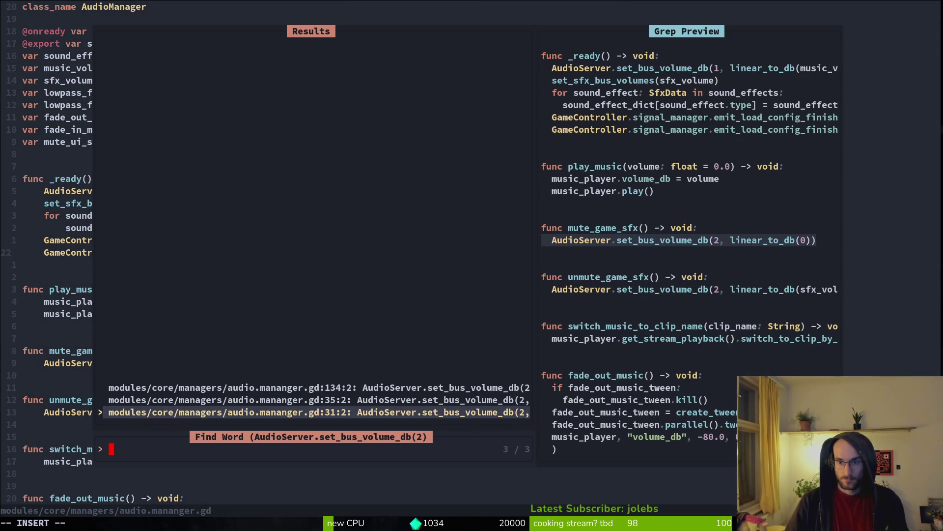
pyautogui.press('Up')
pyautogui.press('Up')
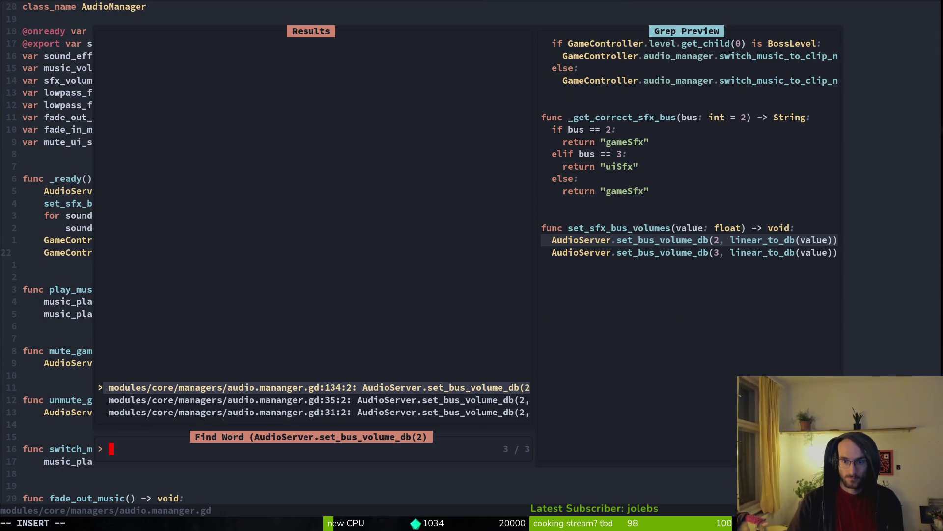
pyautogui.press('Escape')
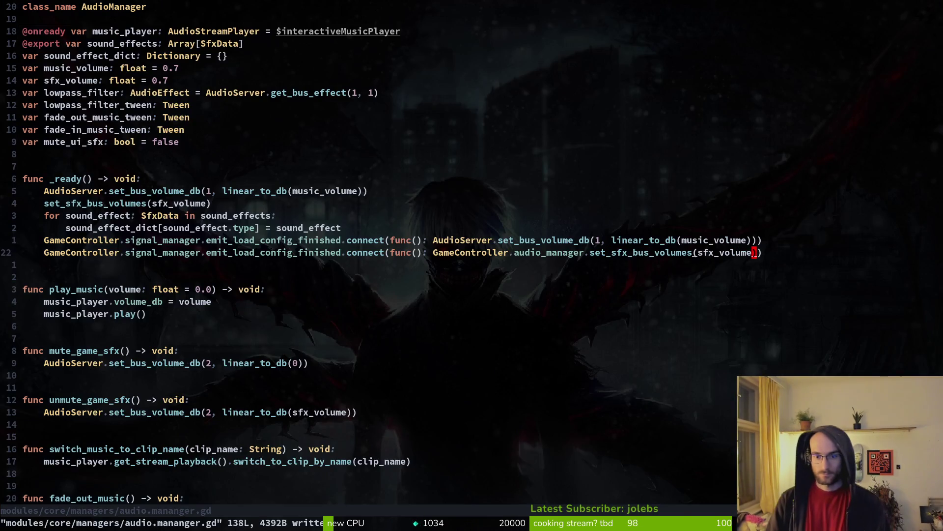
pyautogui.hotkey('alt', 'Tab')
# Run the game and start the boss2 spider level from level select.
pyautogui.press('F5')
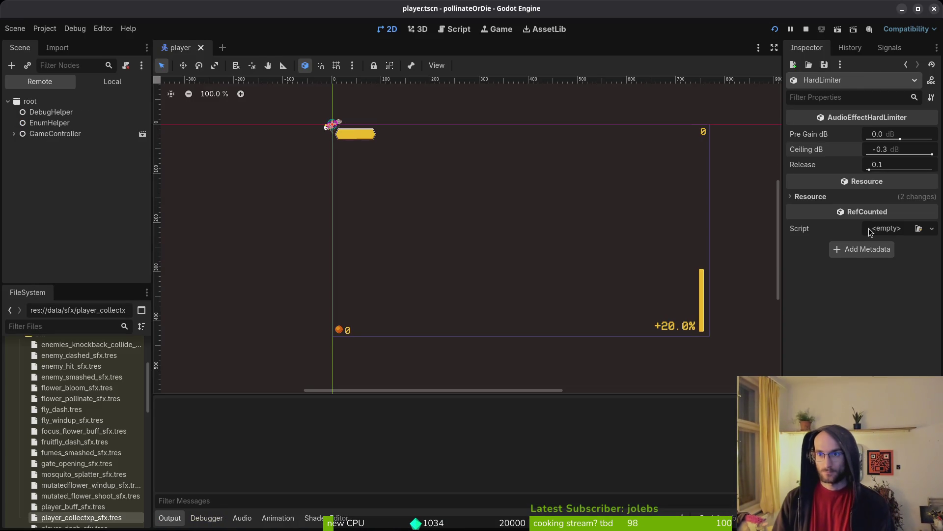
pyautogui.press('Return')
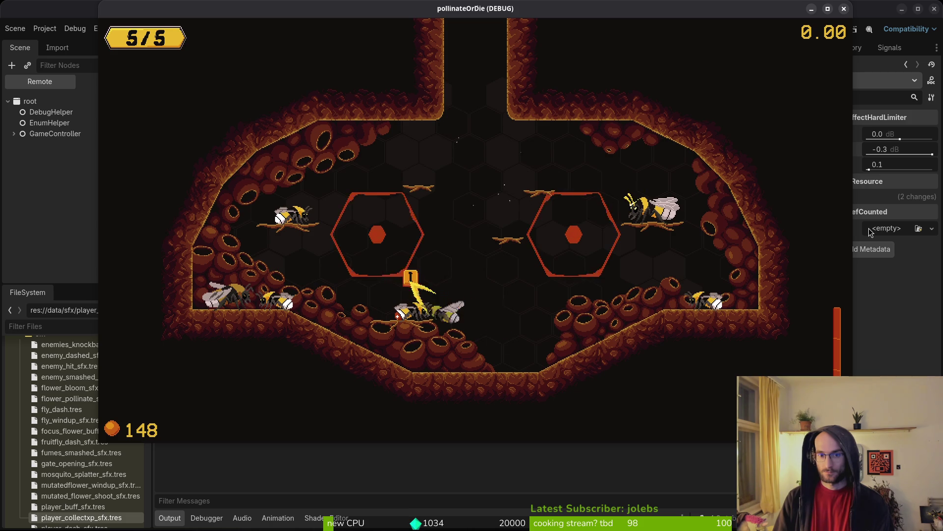
pyautogui.press('Escape')
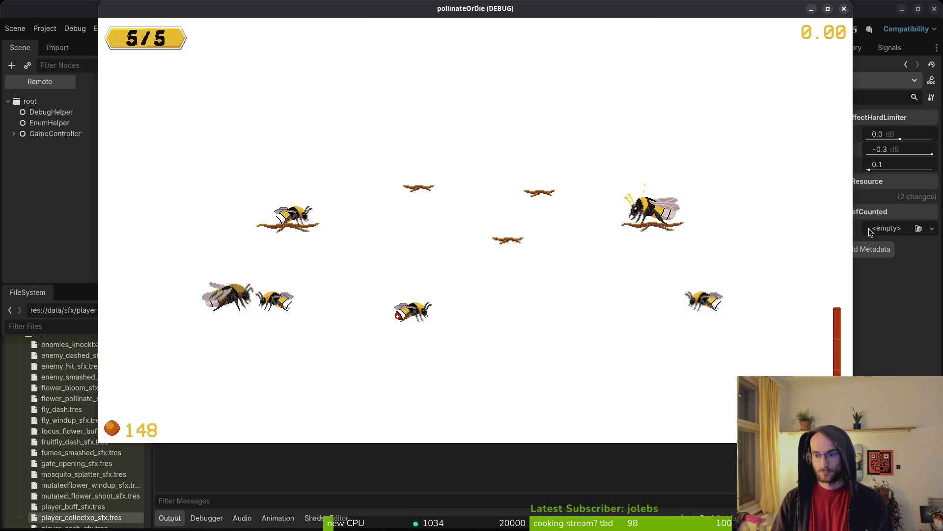
pyautogui.press('Left')
pyautogui.press('Left')
pyautogui.press('Right')
pyautogui.press('Right')
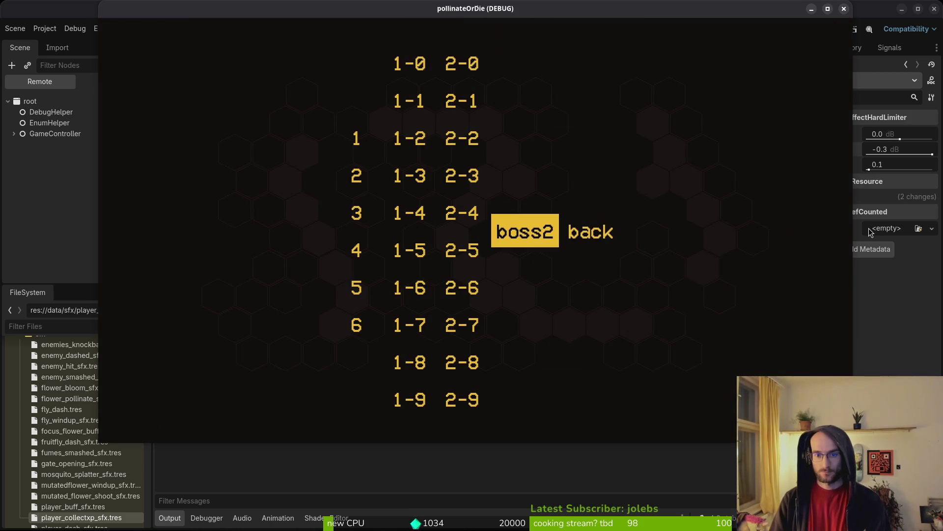
pyautogui.press('Return')
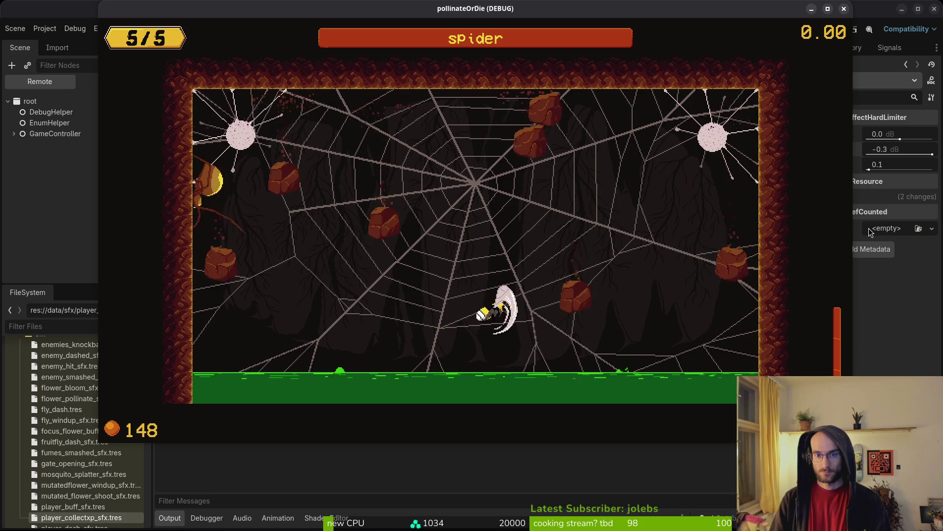
# Pause and resume the spider level, then reload it and pause to hear menu sounds.
pyautogui.press('Escape')
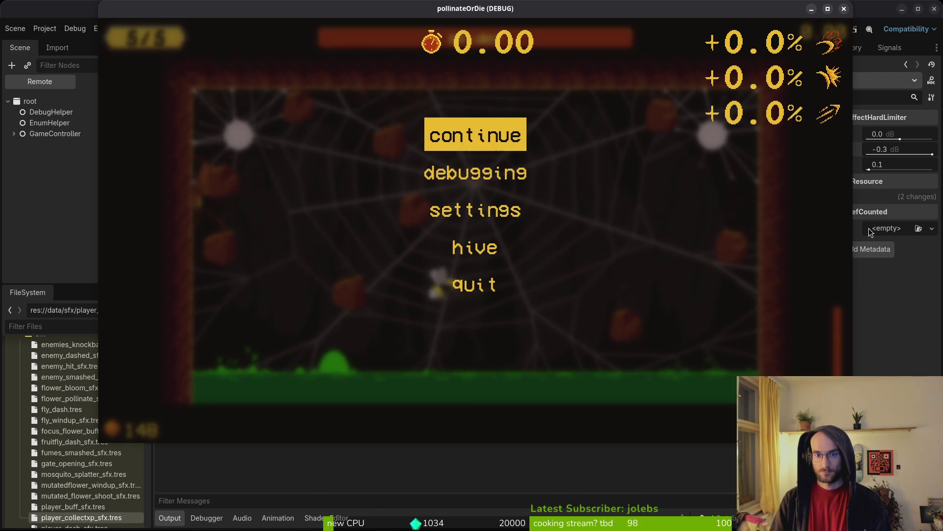
pyautogui.press('Escape')
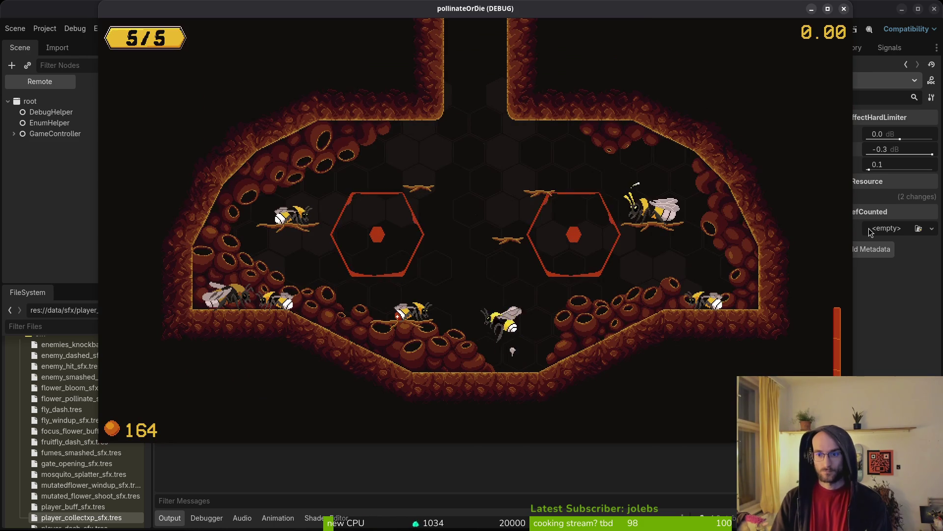
pyautogui.press('Escape')
pyautogui.press('Return')
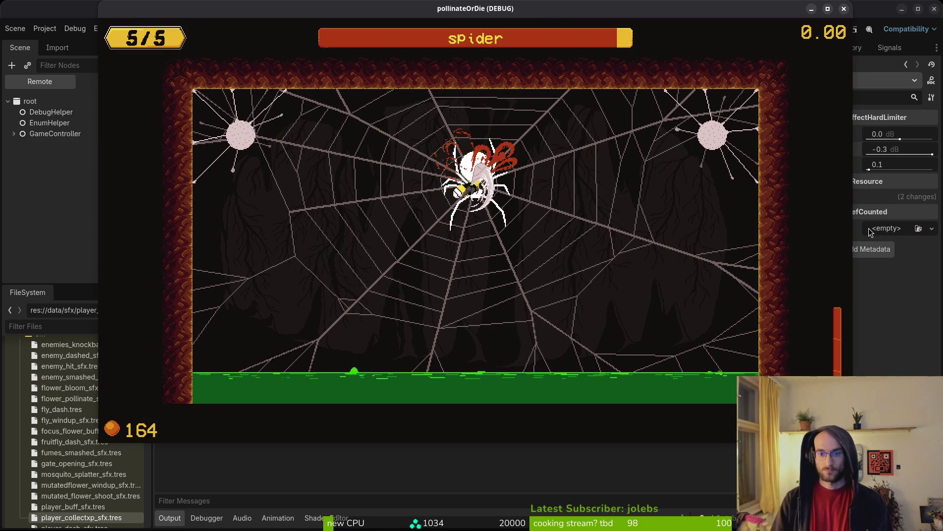
pyautogui.press('Escape')
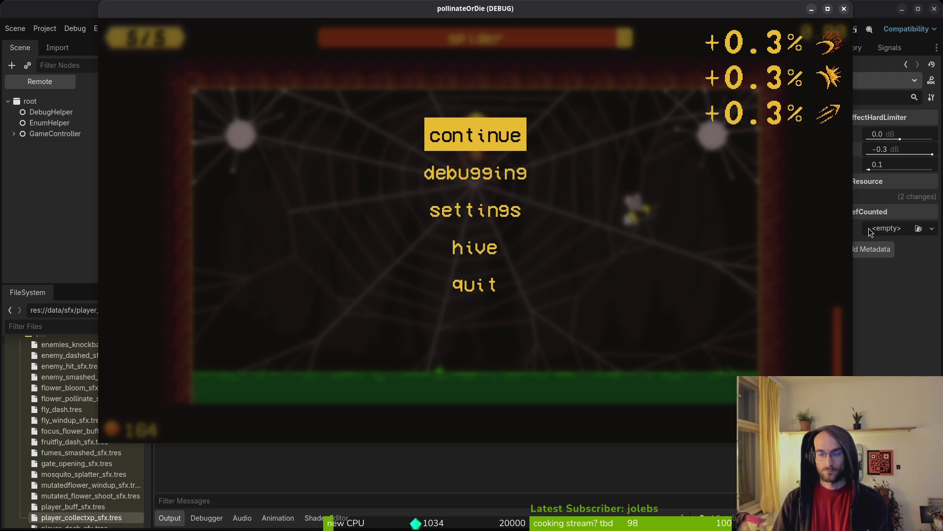
pyautogui.hotkey('alt', 'Tab')
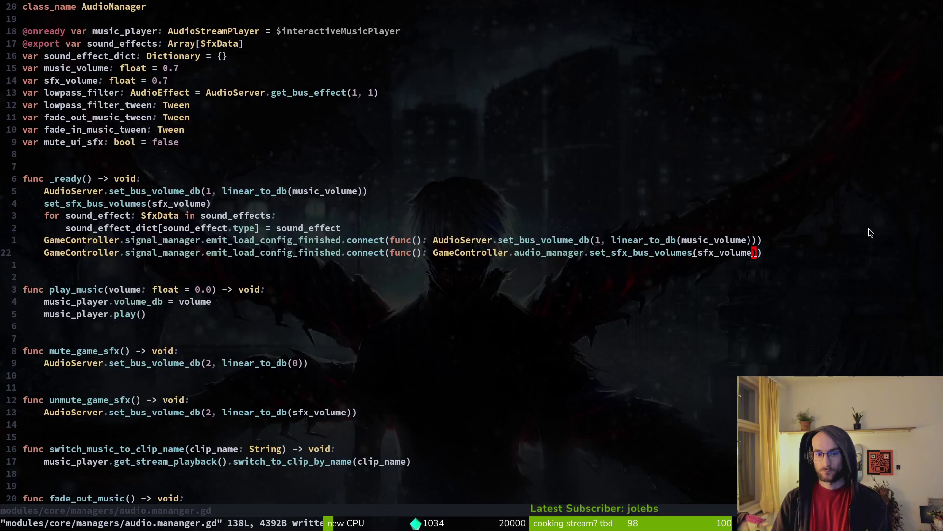
# Open pause_overlay.gd with the fuzzy finder.
pyautogui.hotkey('ctrl', 'p')
pyautogui.write('pause')
pyautogui.press('Return')
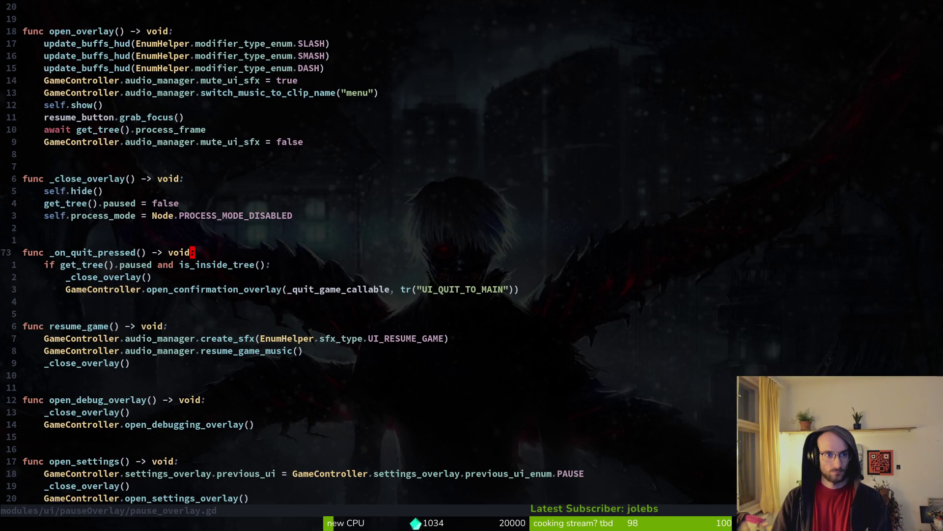
# Duplicate the mute_ui_sfx = true line in open_overlay and trim it to GameController.audio_manager.mute.
pyautogui.hotkey('ctrl', 'u')
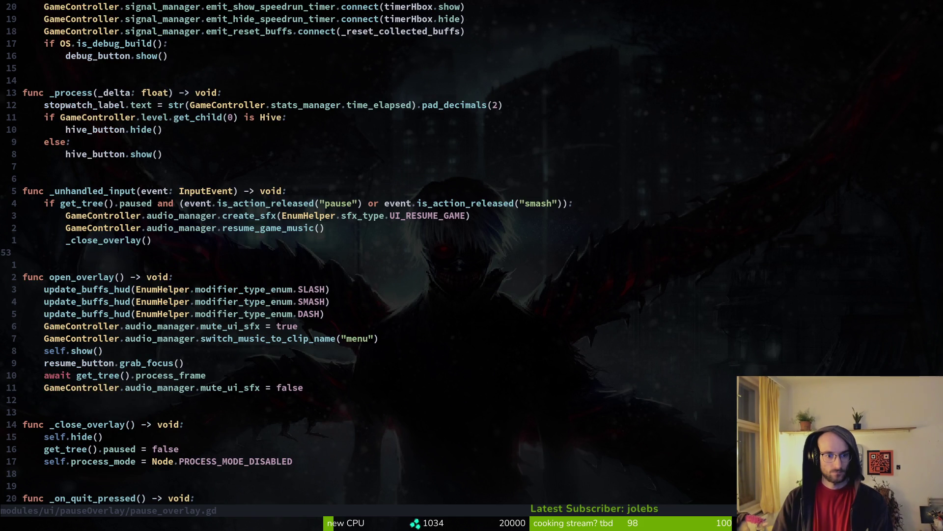
pyautogui.press('k')
pyautogui.hotkey('shift', 'v')
pyautogui.press('y')
pyautogui.press('p')
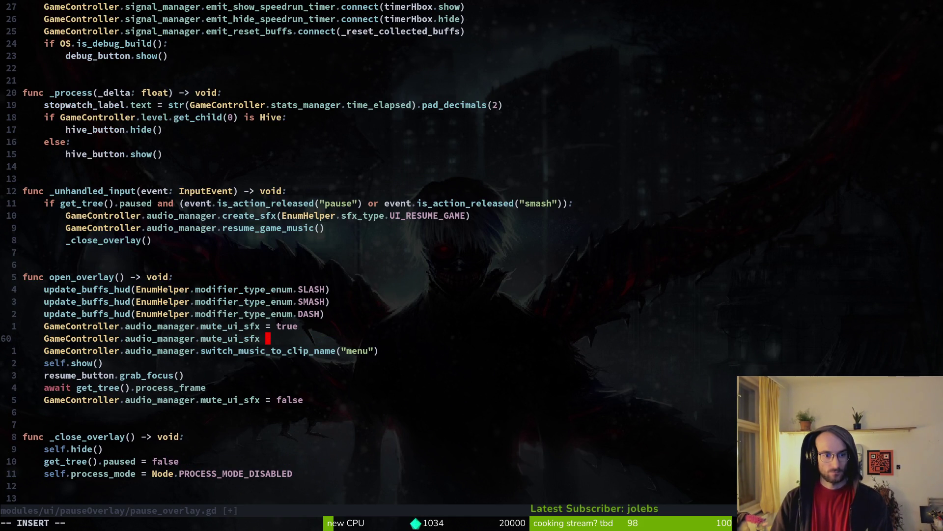
pyautogui.press('BackSpace')
pyautogui.press('BackSpace')
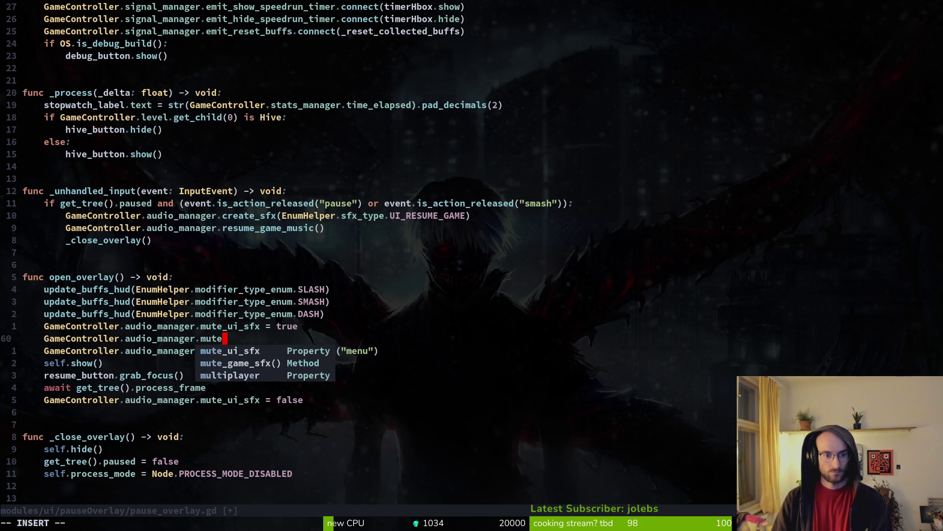